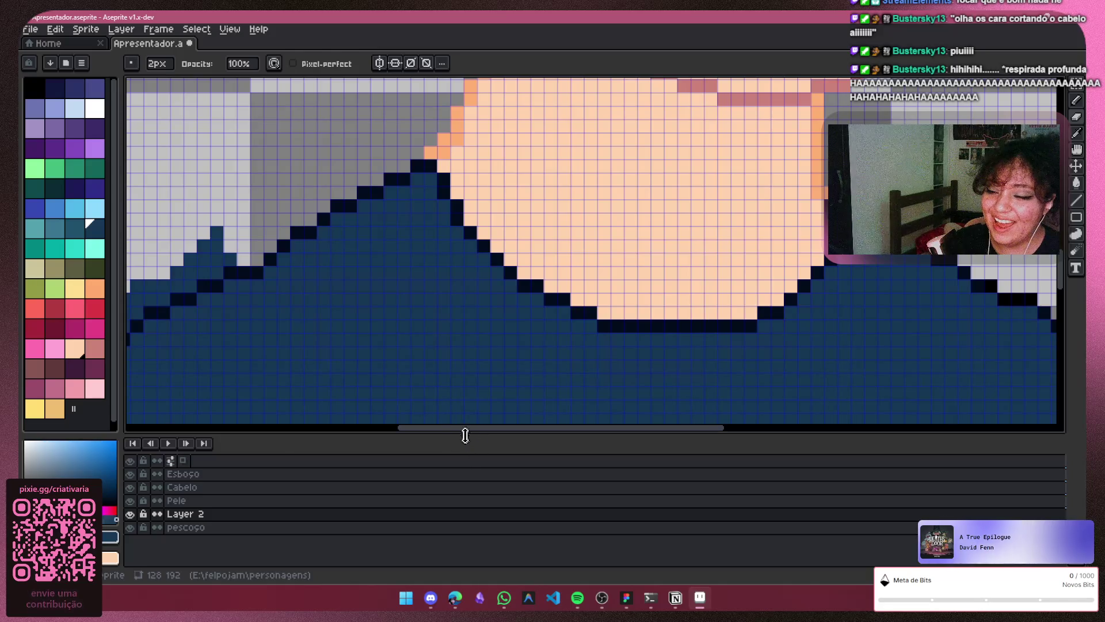
# Erase the stray blue pixels along the sweater's shoulder and side edges on Layer 2.
pyautogui.moveTo(472, 429); pyautogui.dragTo(354, 426)
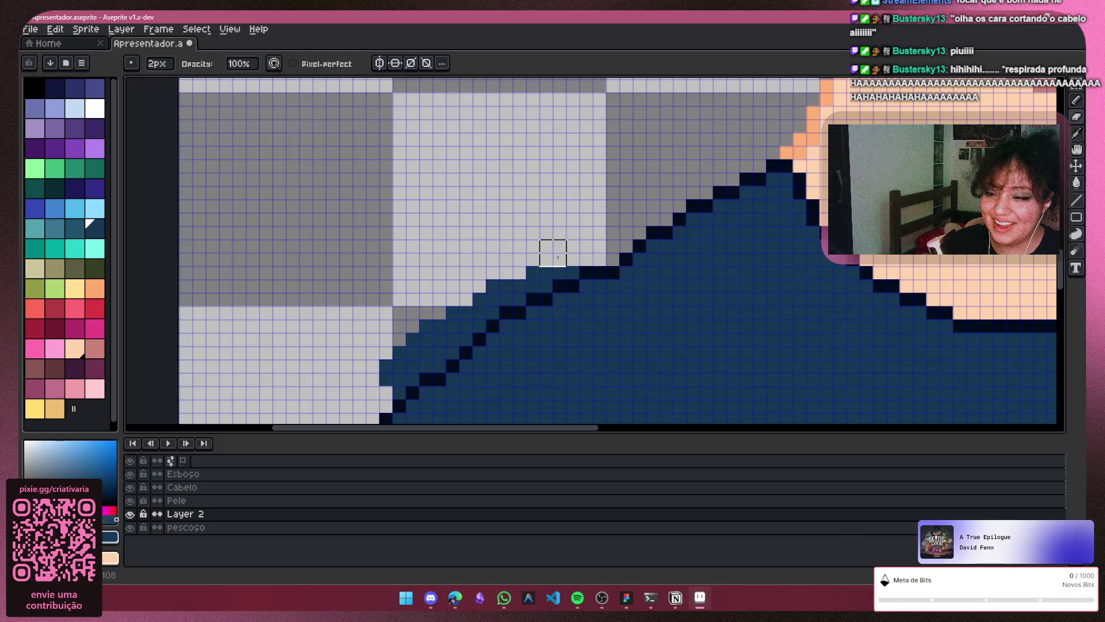
pyautogui.moveTo(487, 265)
pyautogui.mouseDown()
pyautogui.moveTo(514, 291)
pyautogui.moveTo(459, 306)
pyautogui.moveTo(486, 293)
pyautogui.moveTo(457, 321)
pyautogui.moveTo(446, 294)
pyautogui.moveTo(456, 330)
pyautogui.moveTo(420, 320)
pyautogui.moveTo(432, 346)
pyautogui.moveTo(407, 320)
pyautogui.mouseUp()
pyautogui.moveTo(411, 358)
pyautogui.mouseDown()
pyautogui.moveTo(438, 356)
pyautogui.moveTo(438, 368)
pyautogui.moveTo(399, 355)
pyautogui.moveTo(406, 371)
pyautogui.mouseUp()
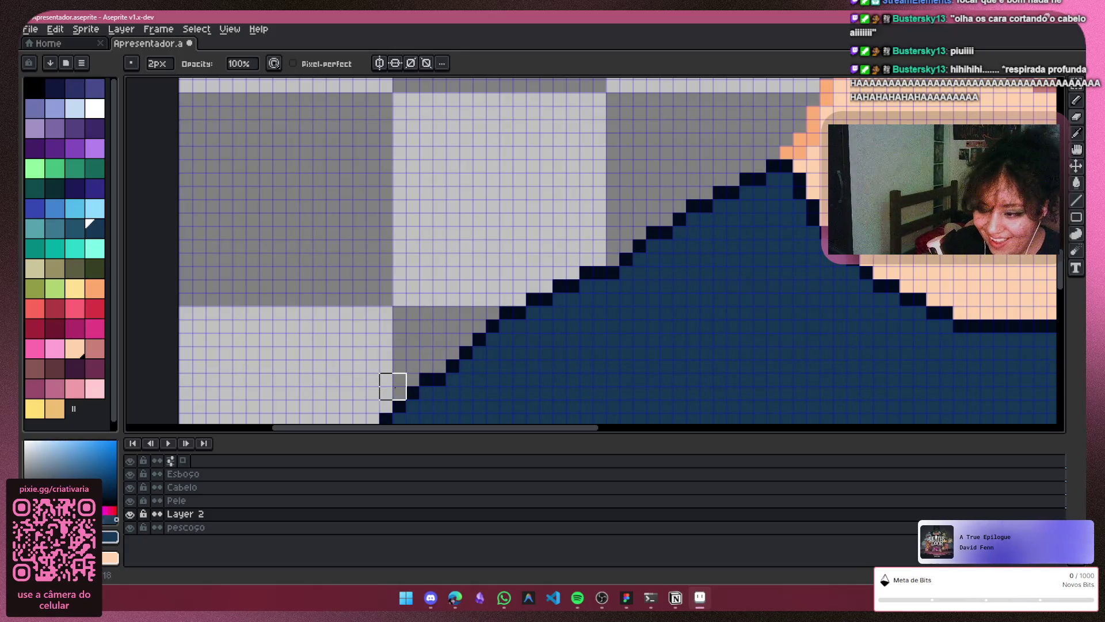
# Zoom out and scroll the canvas to view the whole sweater.
pyautogui.scroll(-1, 867, 273)
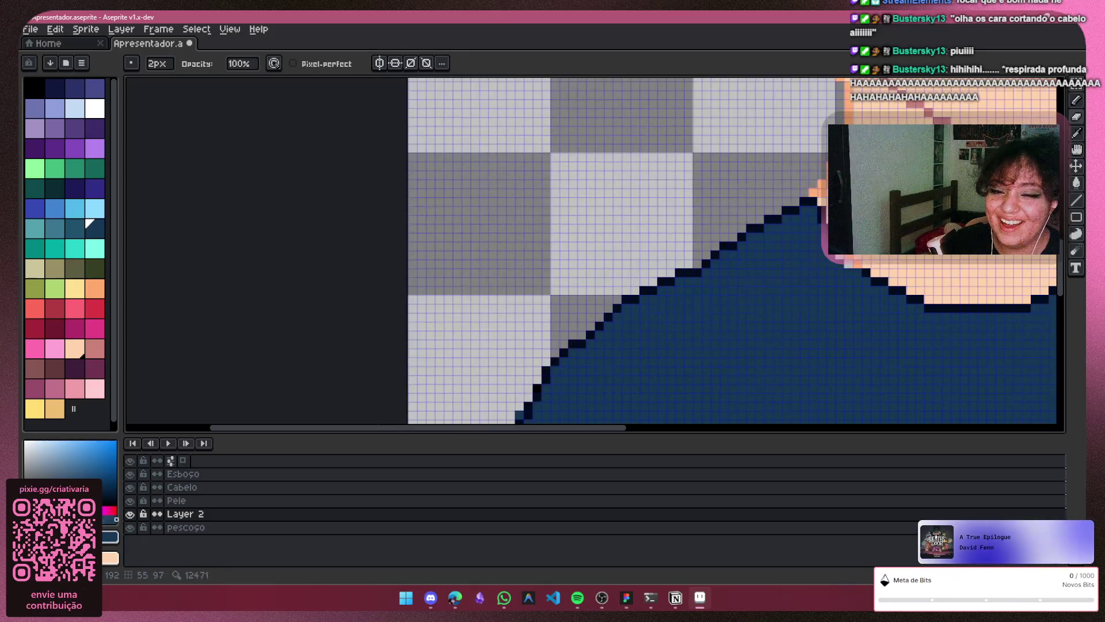
pyautogui.moveTo(1061, 288); pyautogui.dragTo(1062, 403)
pyautogui.scroll(-1, 833, 296)
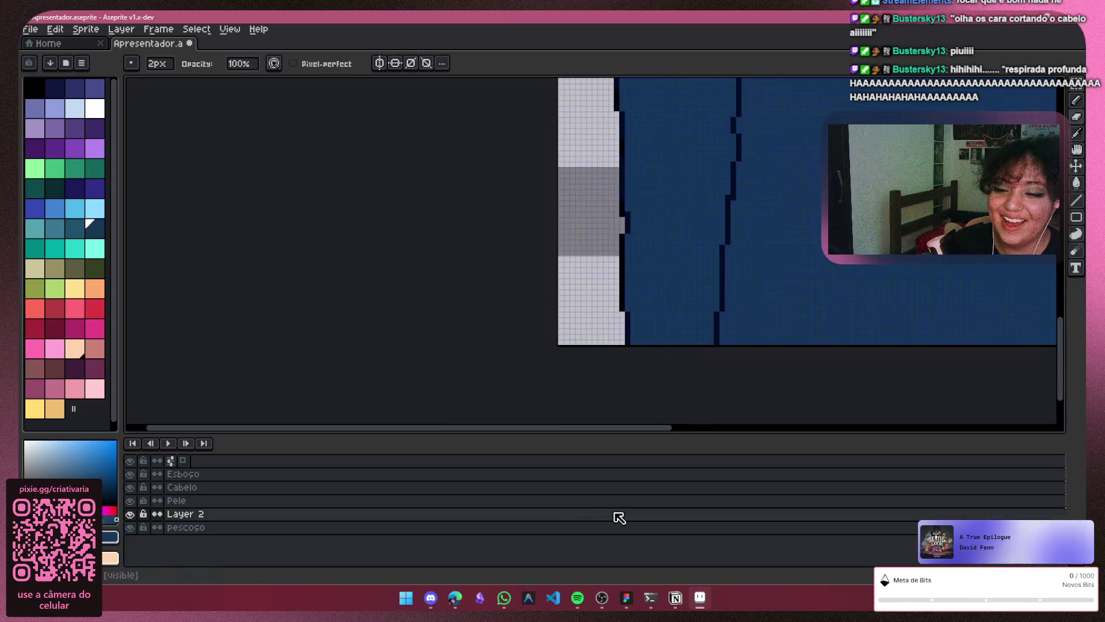
pyautogui.moveTo(665, 427)
pyautogui.mouseDown()
pyautogui.moveTo(938, 409)
pyautogui.moveTo(722, 359)
pyautogui.mouseUp()
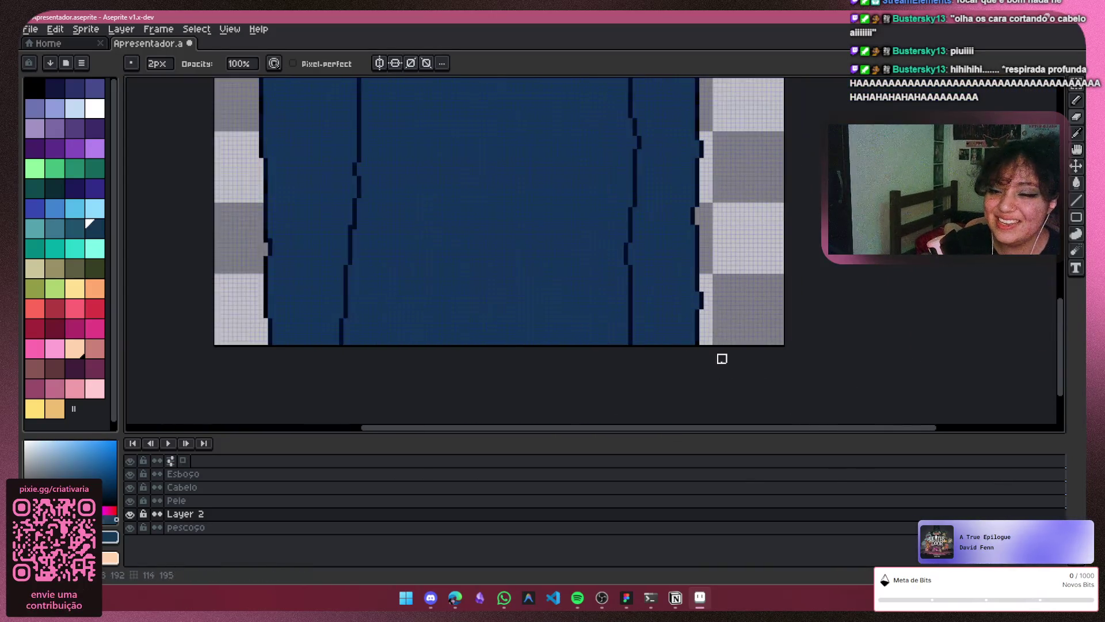
pyautogui.scroll(-1, 722, 358)
pyautogui.scroll(1, 1048, 347)
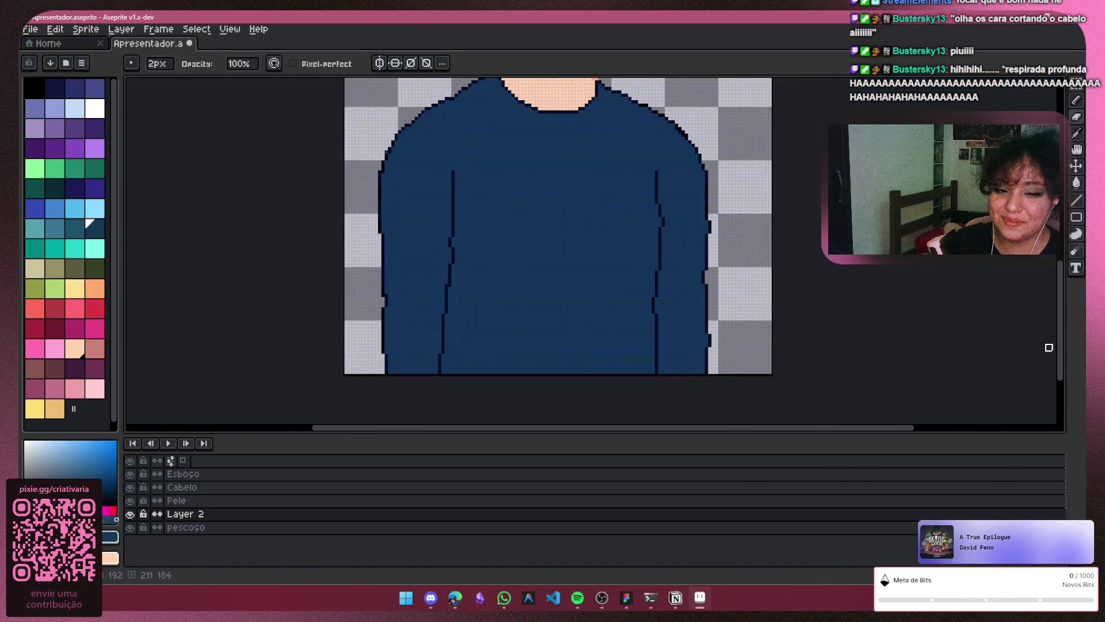
pyautogui.moveTo(1062, 344)
pyautogui.mouseDown()
pyautogui.moveTo(1051, 274)
pyautogui.moveTo(1068, 348)
pyautogui.mouseUp()
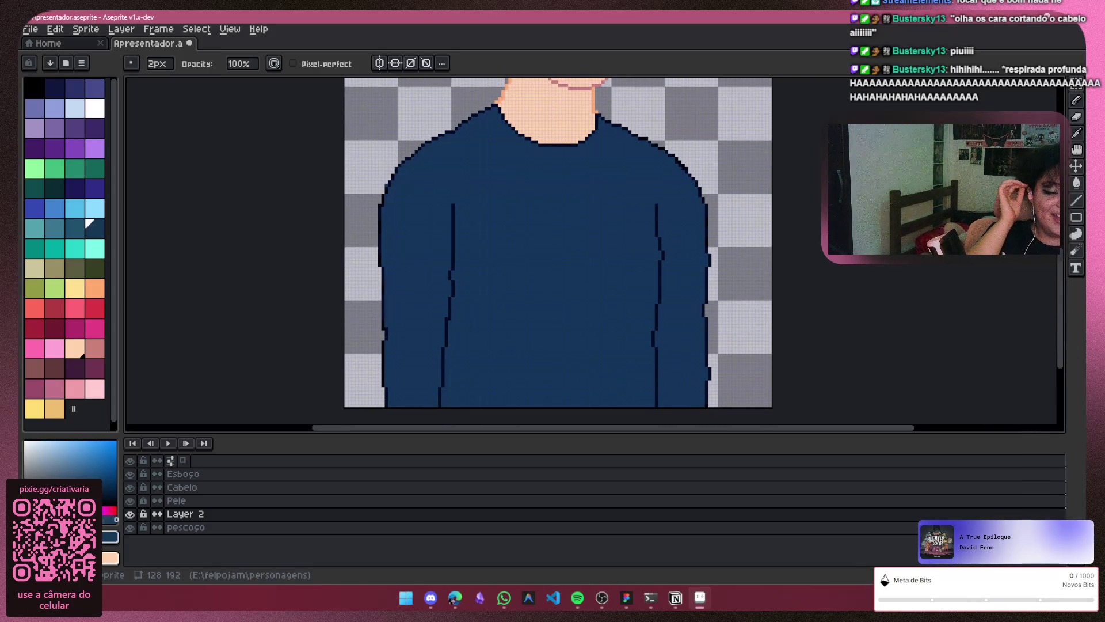
# Check Layer 2 by toggling its visibility, then add a new Layer 3 above it.
pyautogui.hotkey('alt', 'Tab')
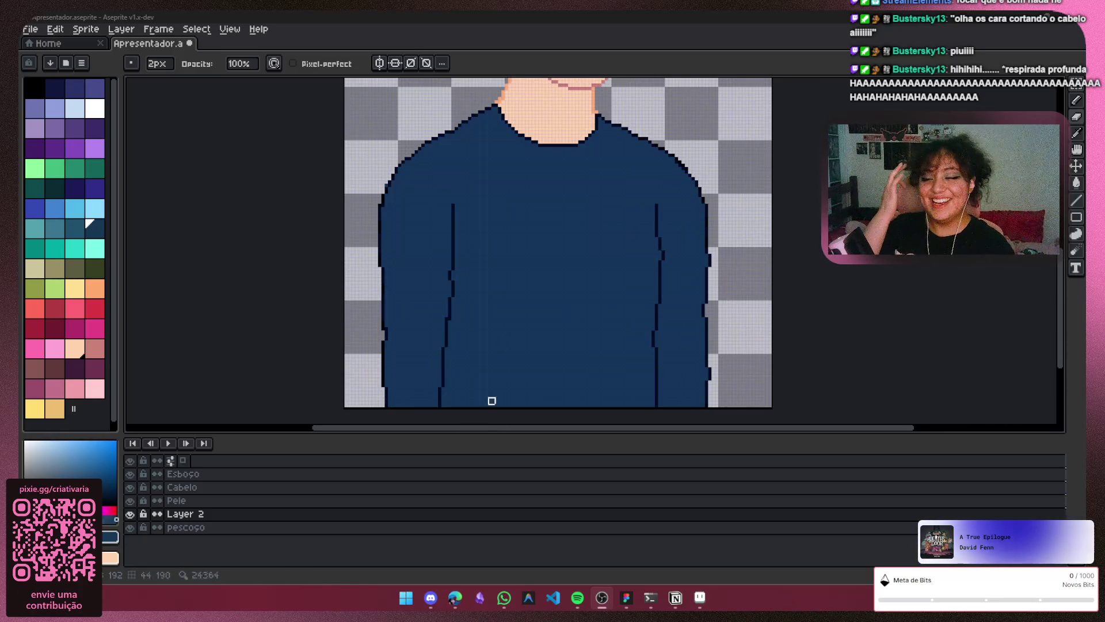
pyautogui.click(130, 514)
pyautogui.click(130, 514)
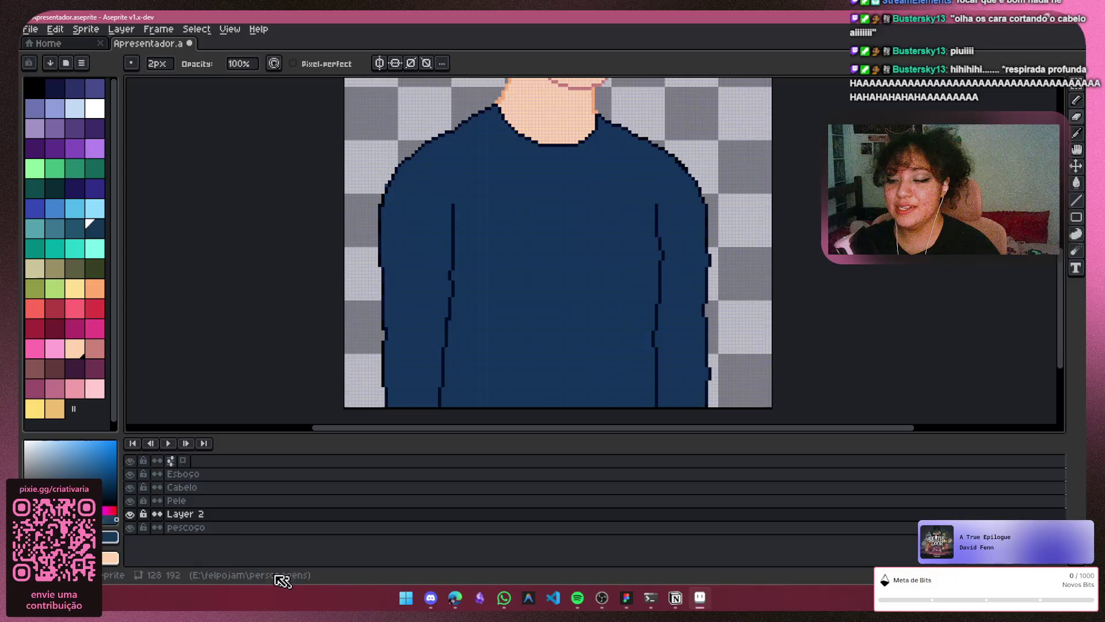
pyautogui.click(131, 514)
pyautogui.click(132, 515)
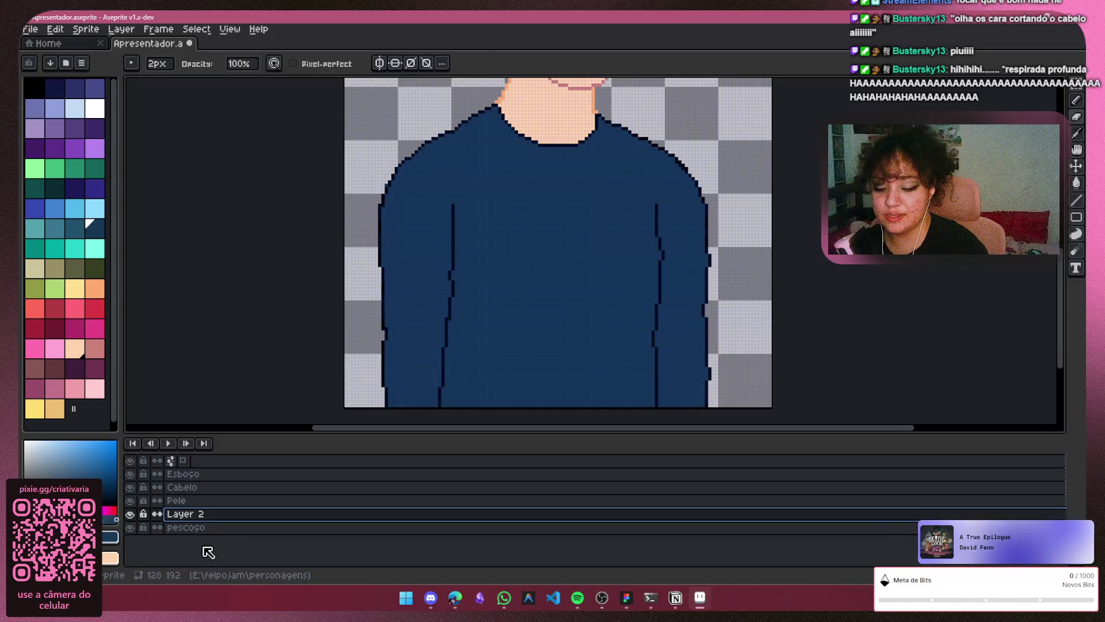
pyautogui.hotkey('shift', 'm')
pyautogui.hotkey('shift', 'n')
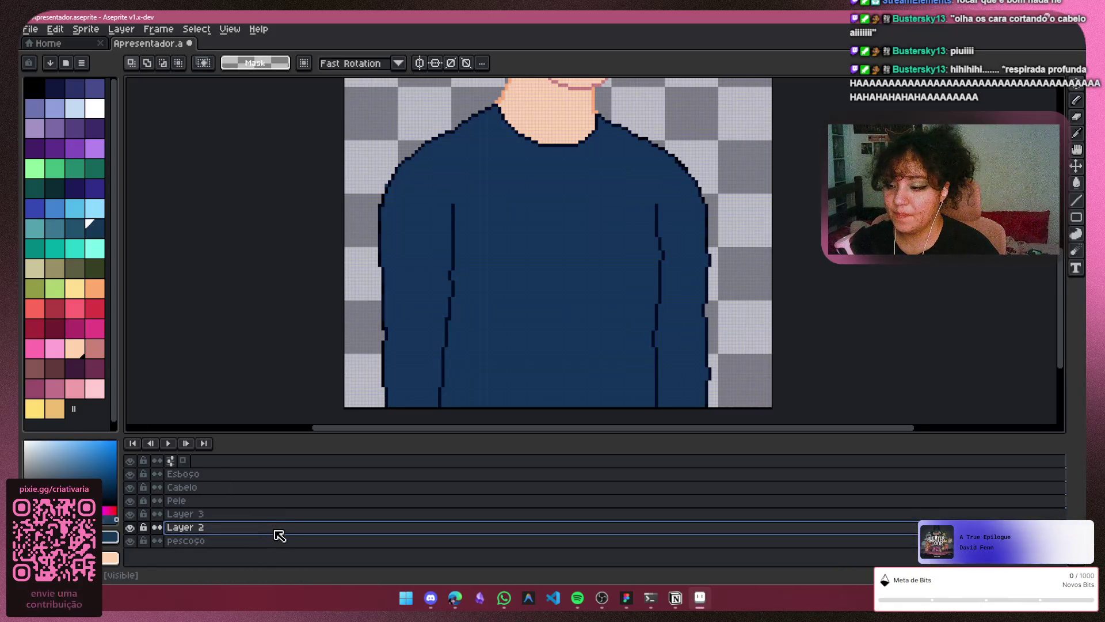
# Rename Layer 2 to 'moletom', verify it by toggling visibility, and select Layer 3.
pyautogui.doubleClick(196, 528)
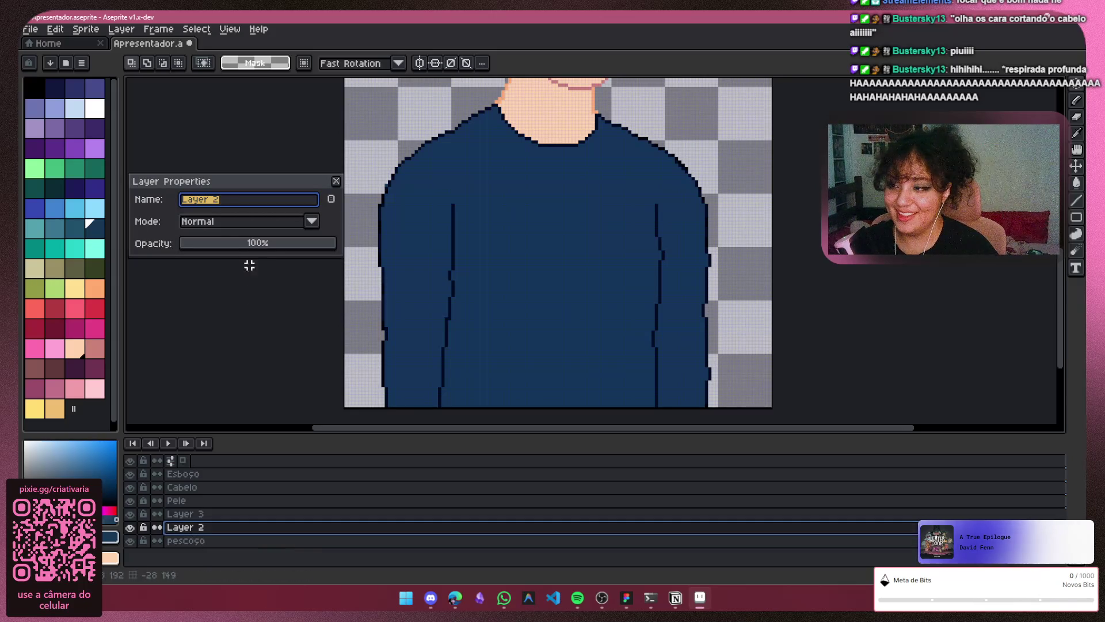
pyautogui.press('BackSpace')
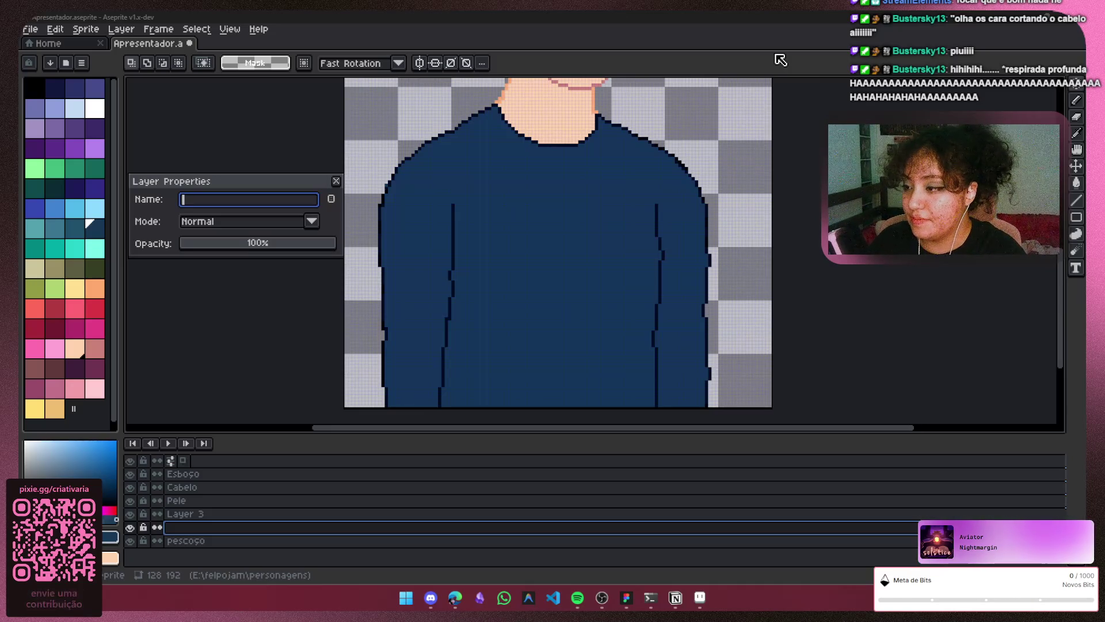
pyautogui.click(195, 201)
pyautogui.write('mole')
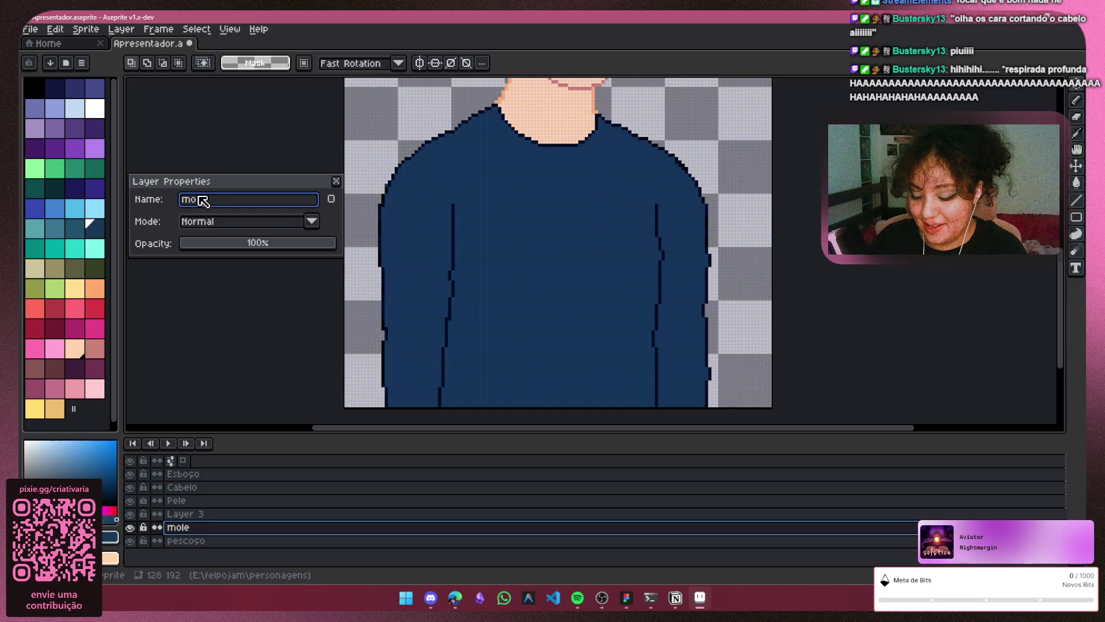
pyautogui.write('tom')
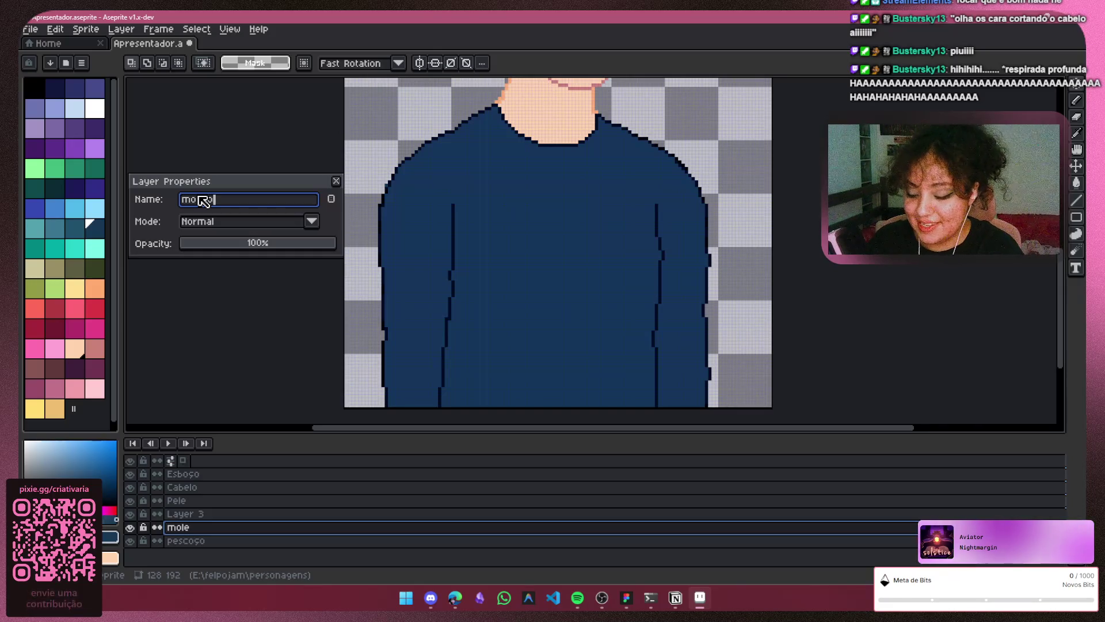
pyautogui.press('Return')
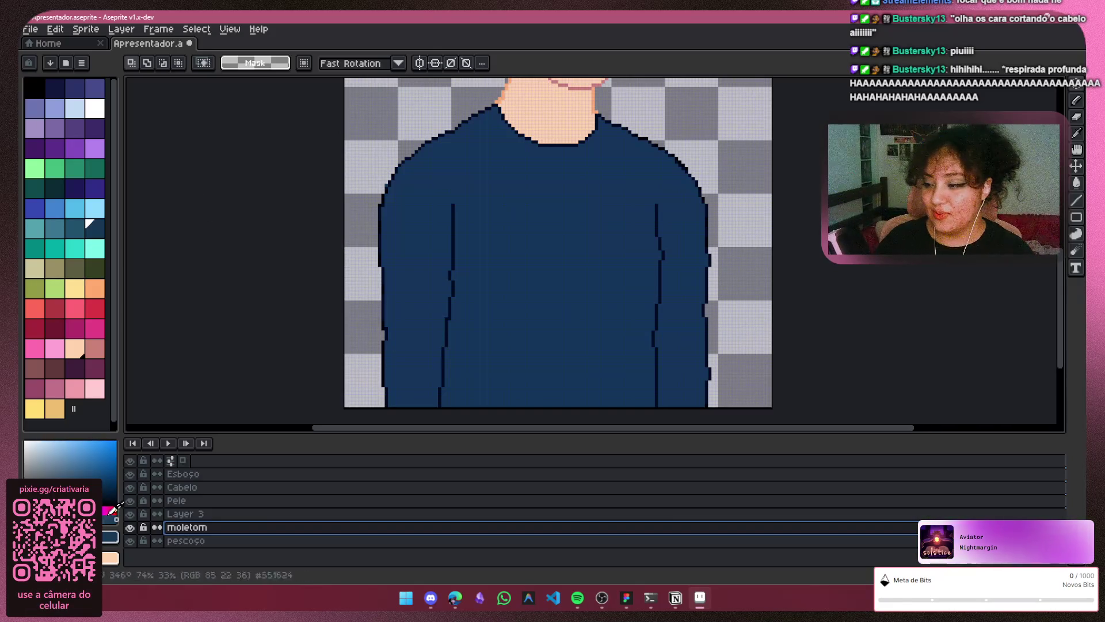
pyautogui.click(130, 528)
pyautogui.click(130, 527)
pyautogui.click(221, 514)
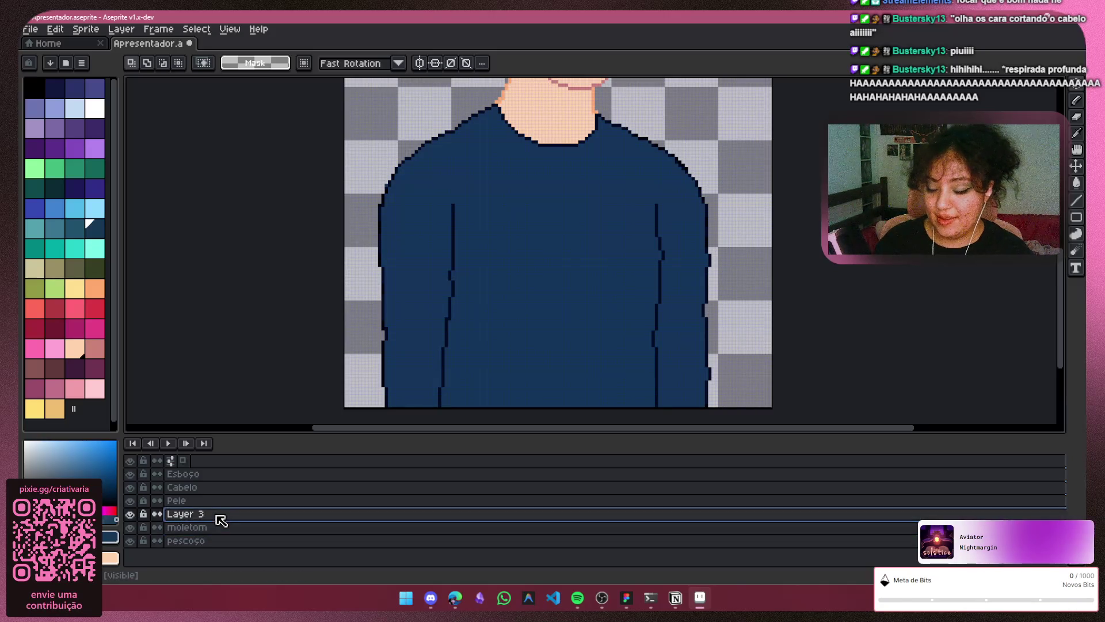
# Zoom and pan the canvas to bring the neck and shoulders into view.
pyautogui.scroll(-2, 917, 278)
pyautogui.scroll(1, 823, 306)
pyautogui.scroll(2, 824, 305)
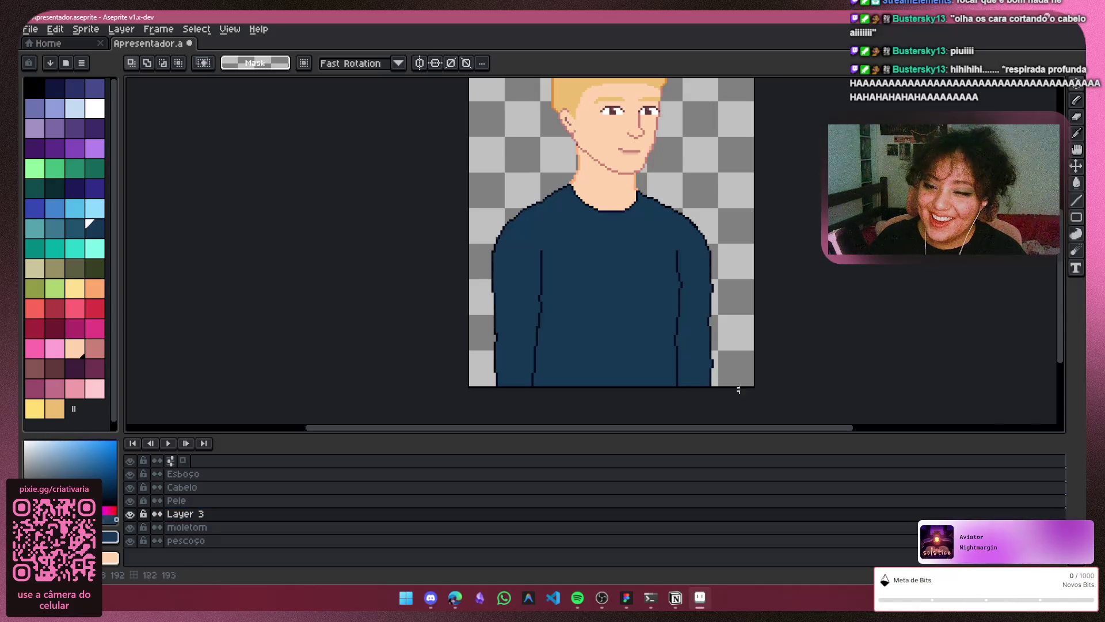
pyautogui.scroll(1, 635, 162)
pyautogui.scroll(2, 440, 193)
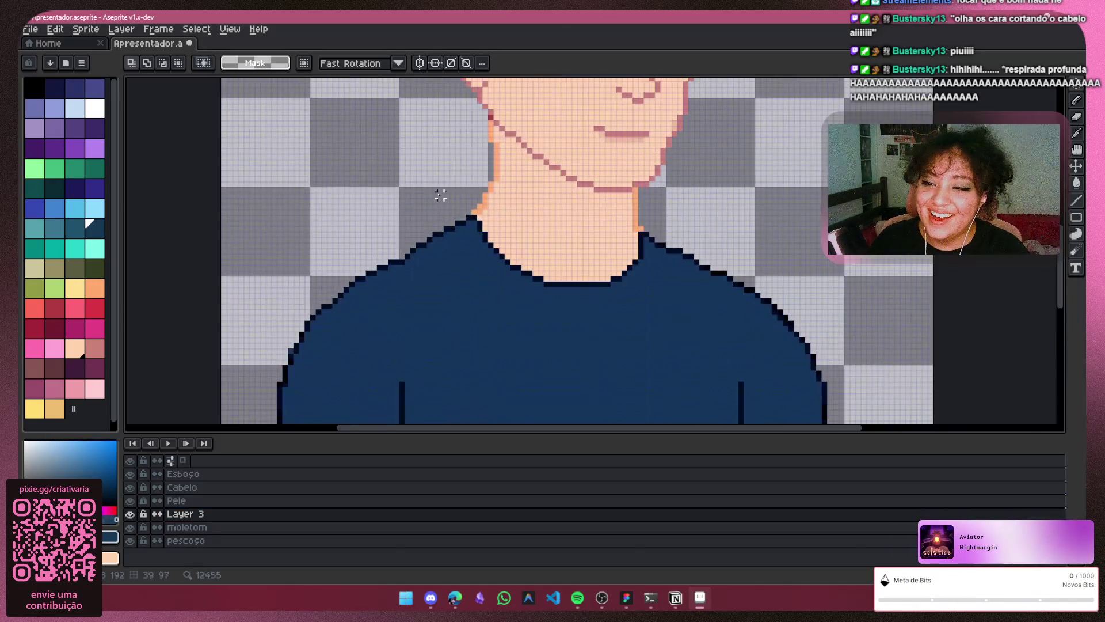
pyautogui.moveTo(451, 215)
pyautogui.mouseDown()
pyautogui.moveTo(165, 232)
pyautogui.moveTo(136, 154)
pyautogui.mouseUp()
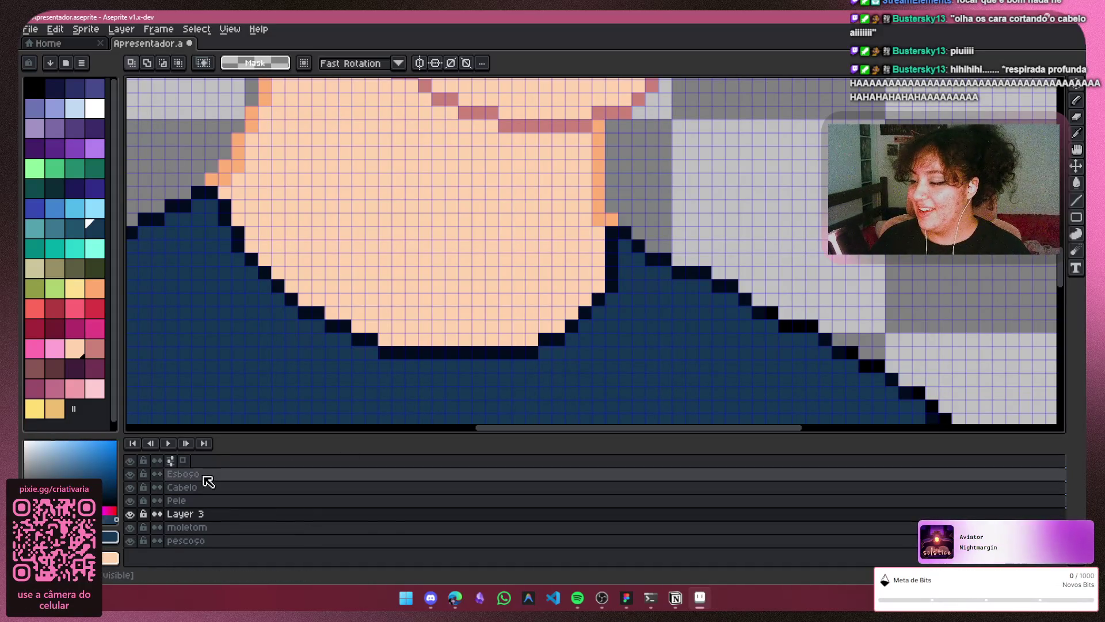
# Inspect the Esboço, Pele, Cabelo and pescoço layers, ending with pescoço active.
pyautogui.click(293, 472)
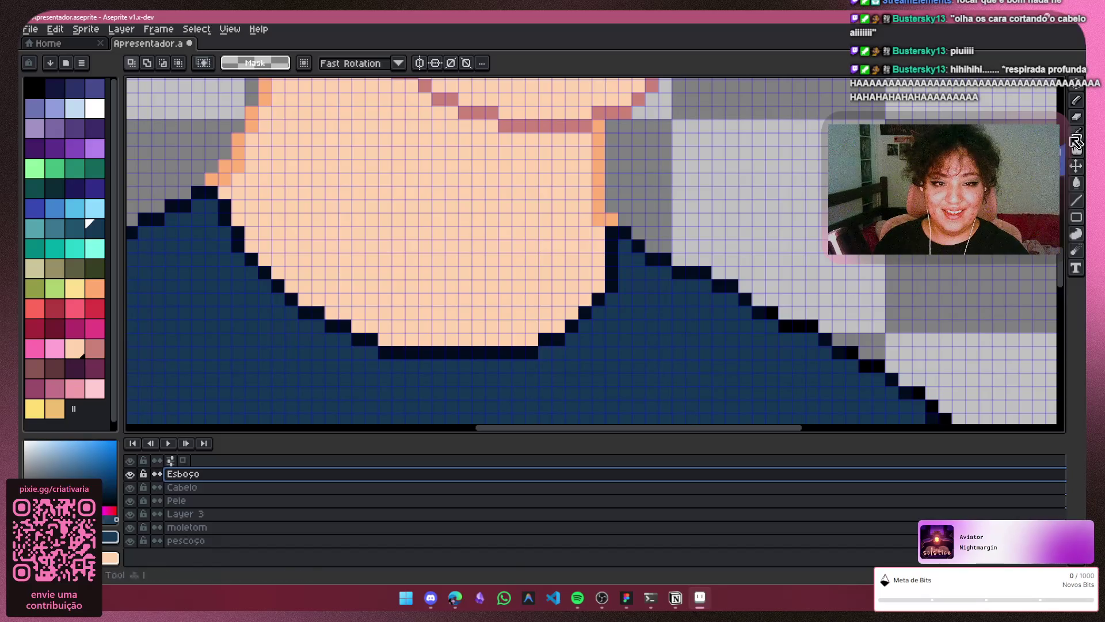
pyautogui.press('b')
pyautogui.press('Escape')
pyautogui.click(202, 500)
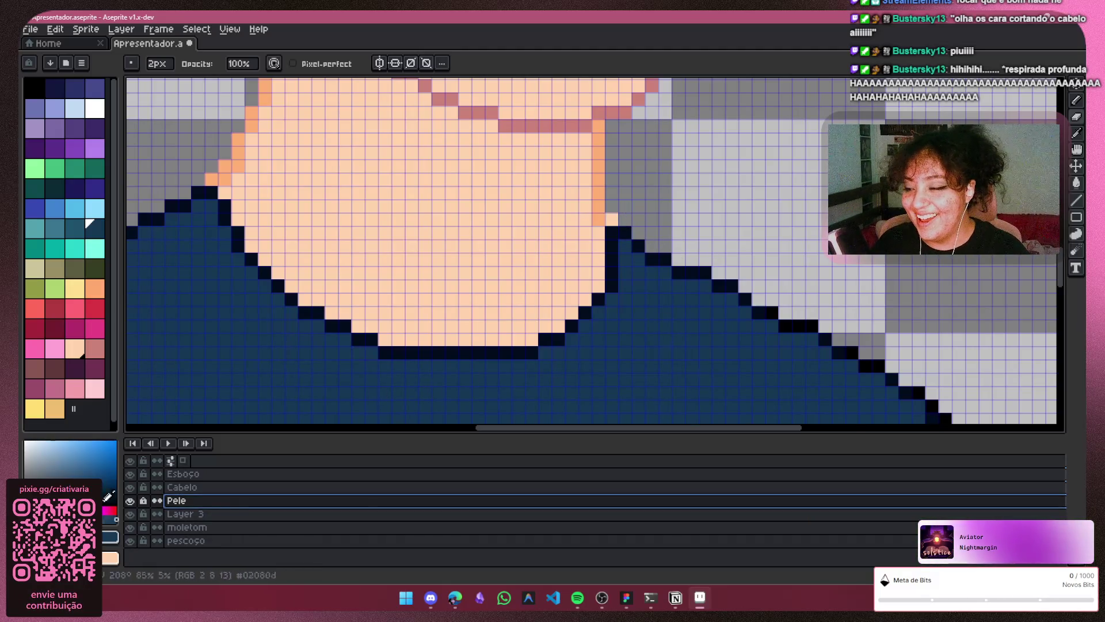
pyautogui.click(130, 487)
pyautogui.click(130, 487)
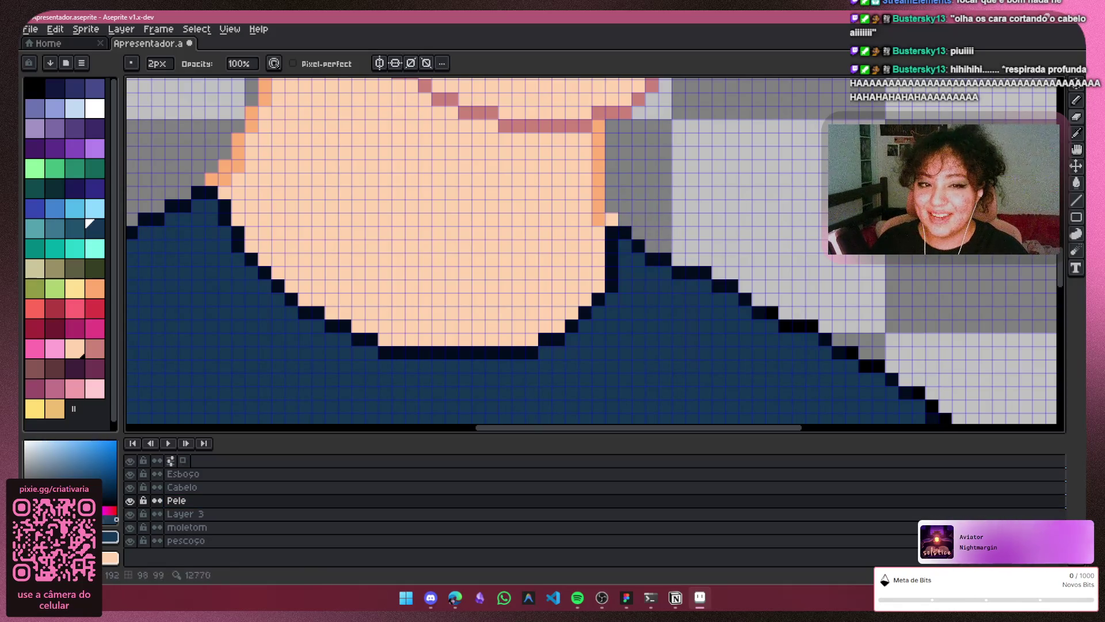
pyautogui.click(130, 541)
pyautogui.click(130, 540)
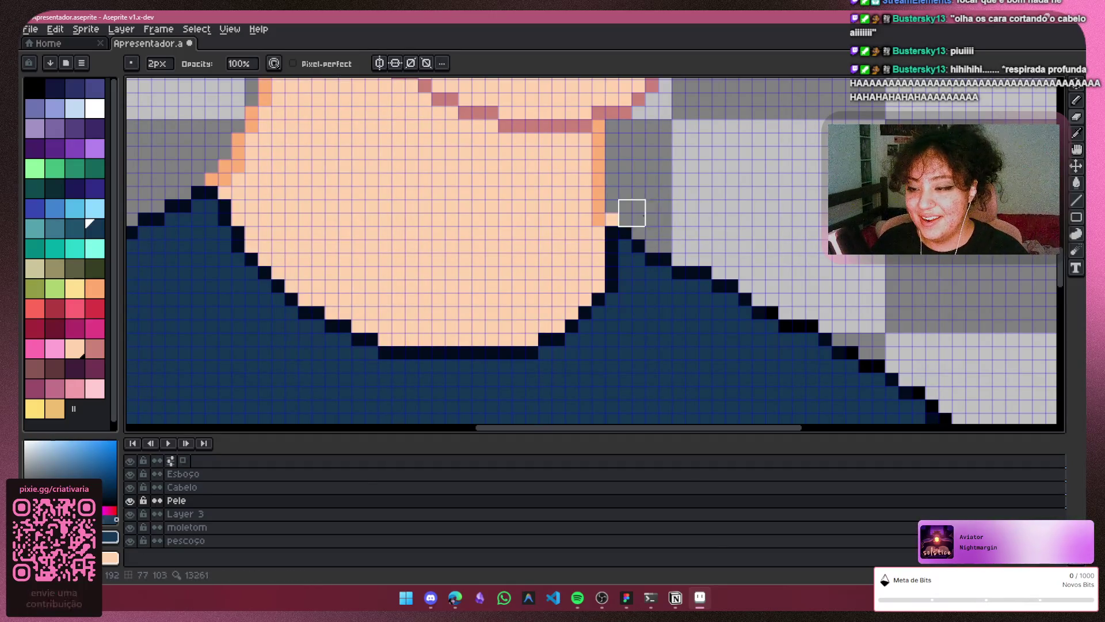
pyautogui.click(432, 542)
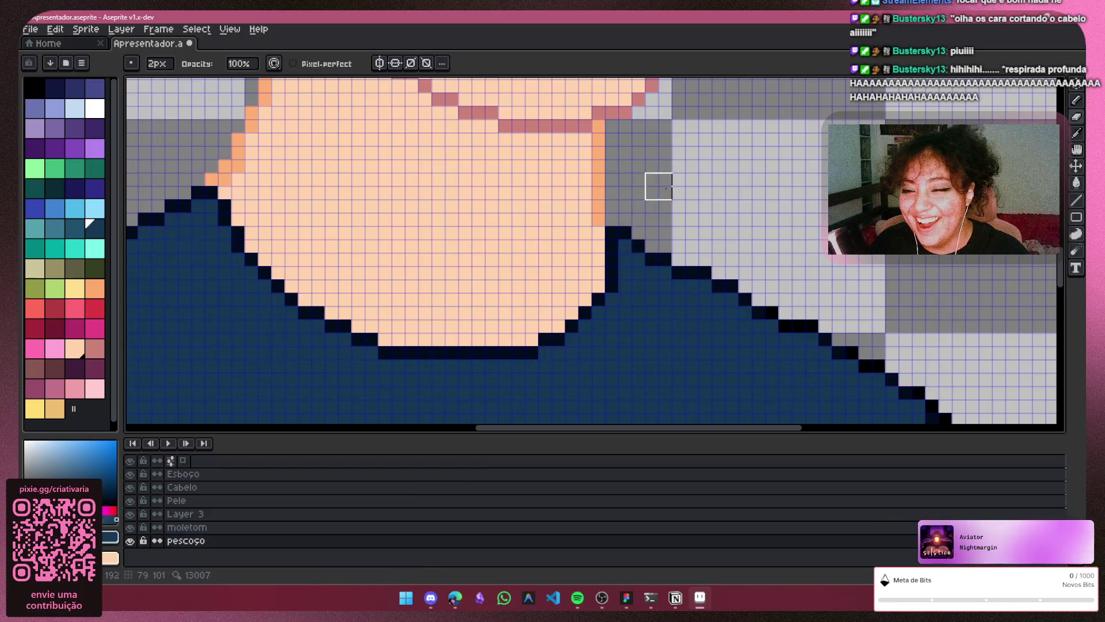
# Make Layer 3 active and pick dark navy as the drawing colour.
pyautogui.scroll(-3, 699, 226)
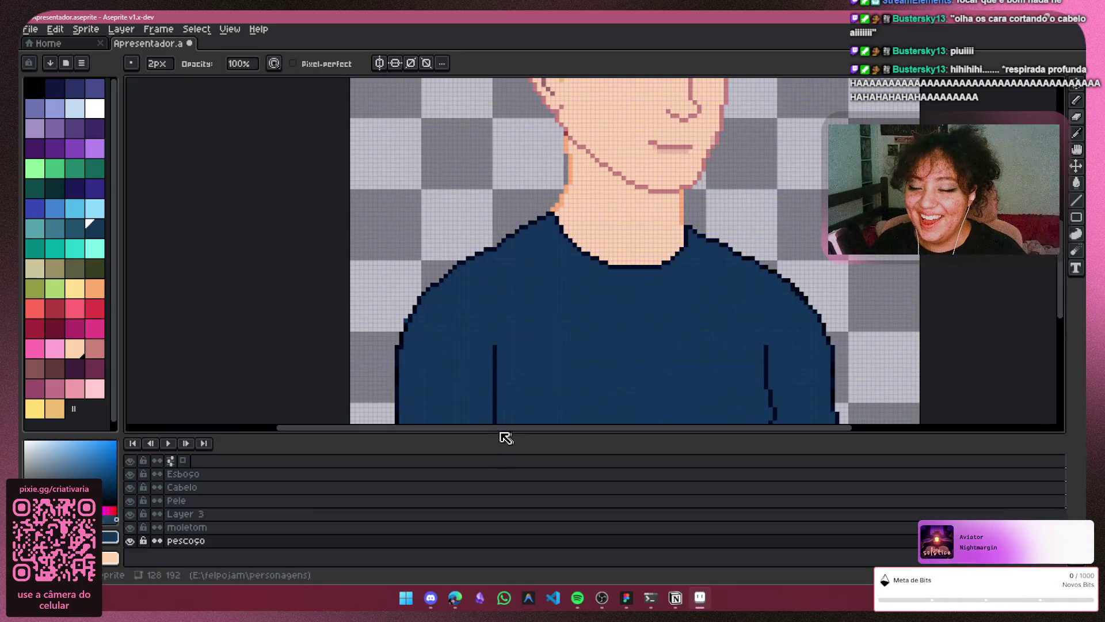
pyautogui.moveTo(513, 428); pyautogui.dragTo(576, 444)
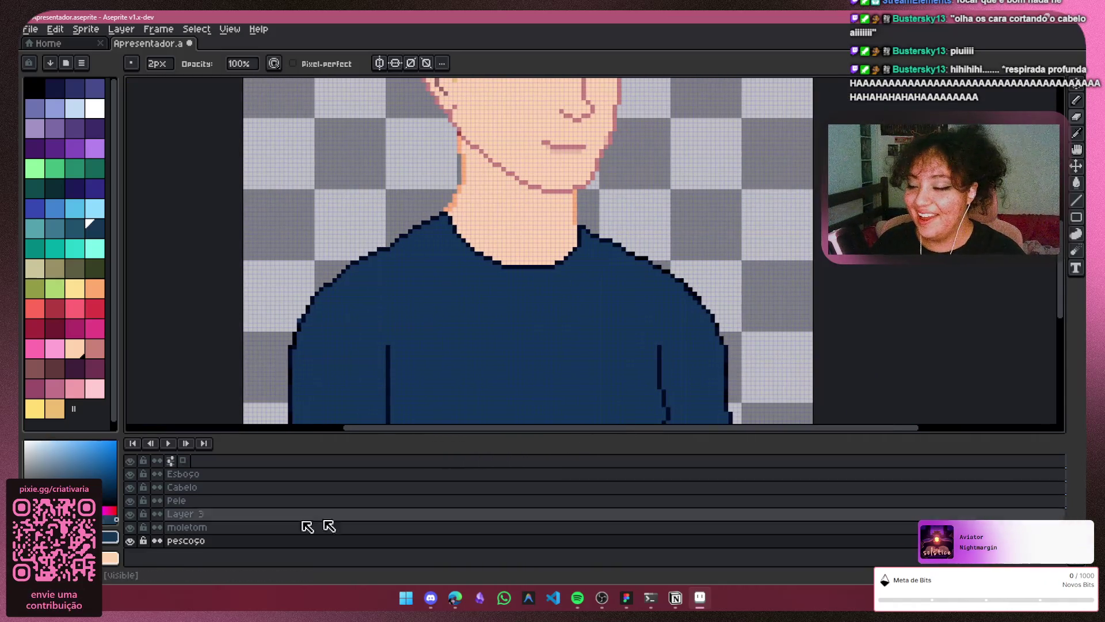
pyautogui.click(226, 514)
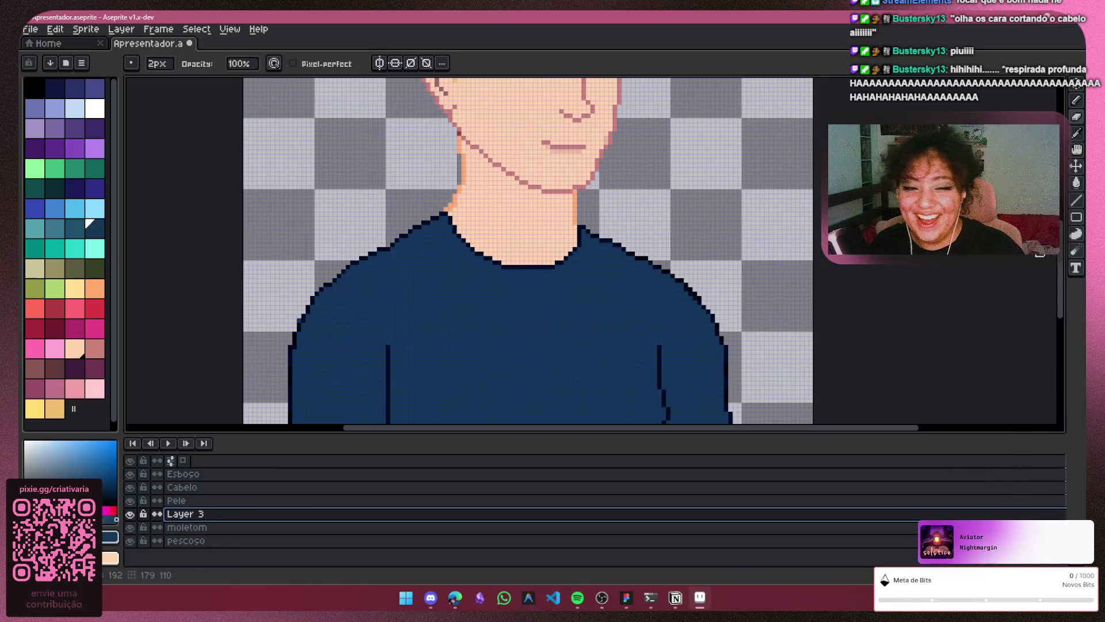
pyautogui.moveTo(1062, 253); pyautogui.dragTo(1070, 314)
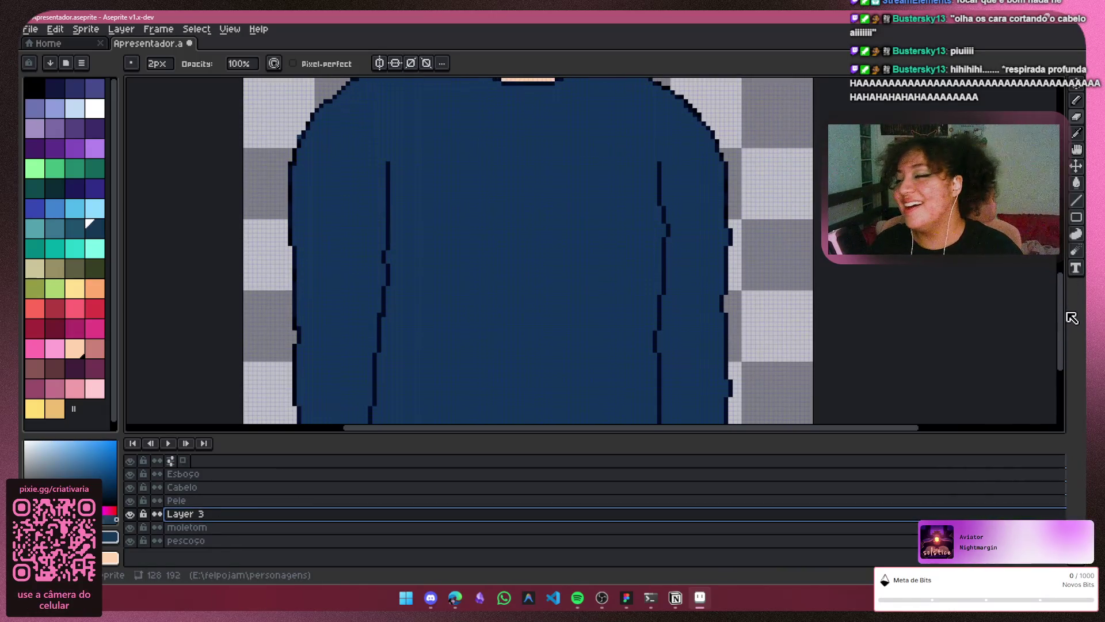
pyautogui.scroll(-1, 881, 248)
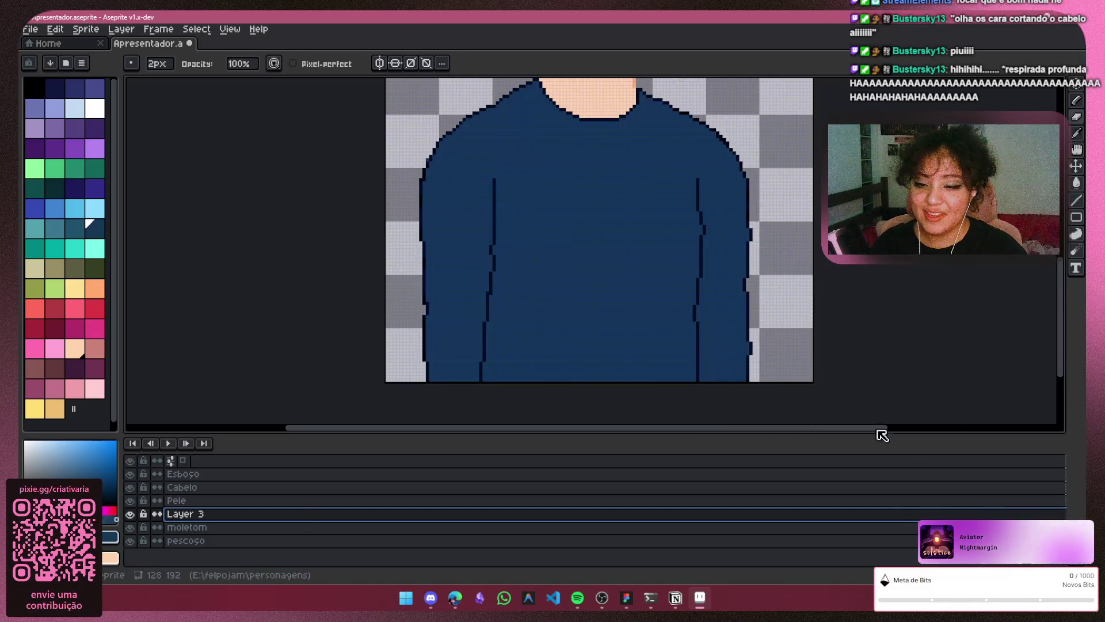
pyautogui.moveTo(859, 429); pyautogui.dragTo(889, 436)
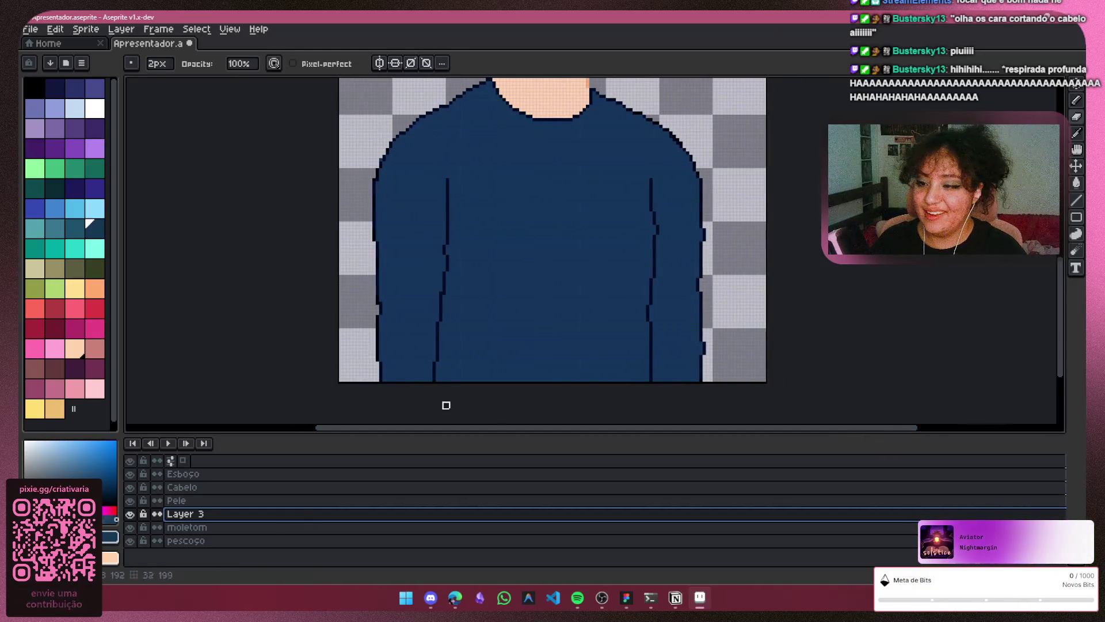
pyautogui.click(78, 191)
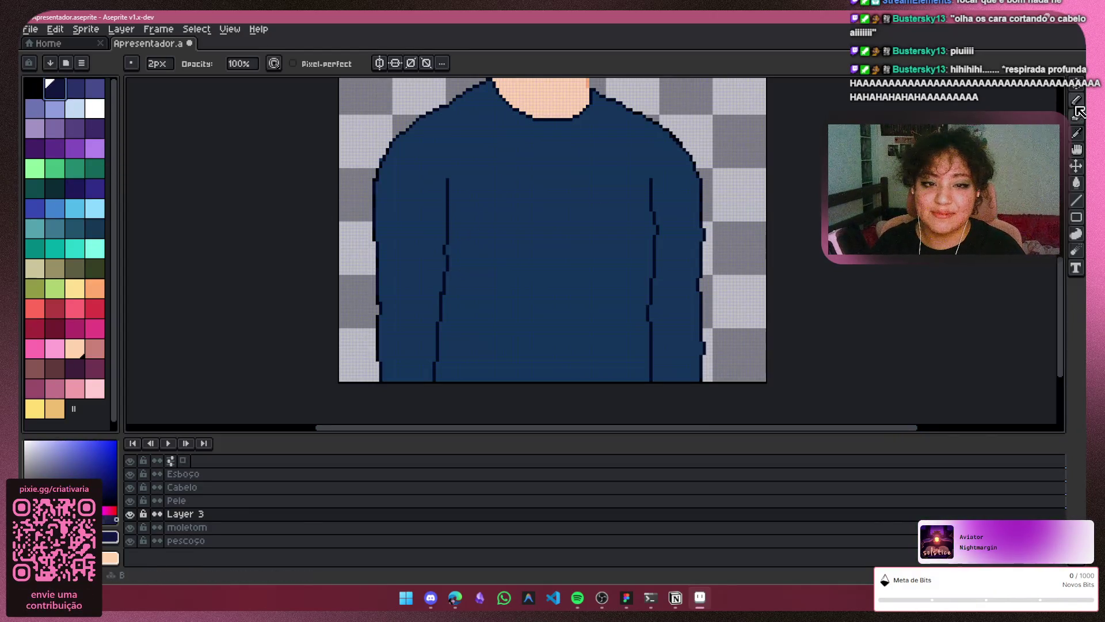
# Test and undo a navy stroke, shrink the brush to 2 px, and reselect the Pencil.
pyautogui.press('b')
pyautogui.moveTo(557, 165); pyautogui.dragTo(527, 223)
pyautogui.hotkey('ctrl', 'z')
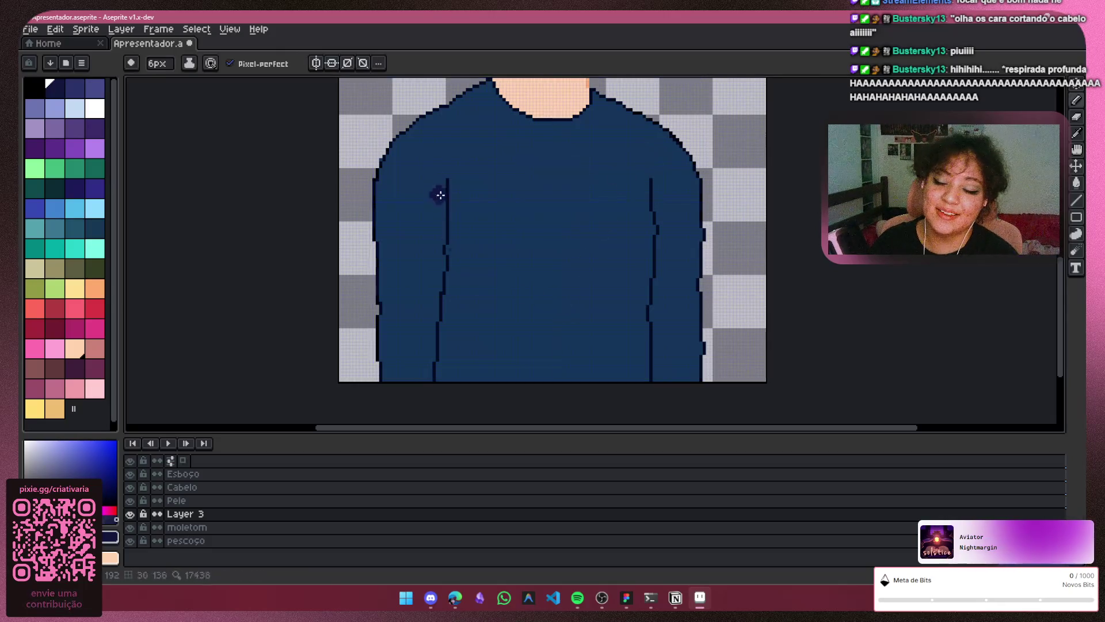
pyautogui.press('-')
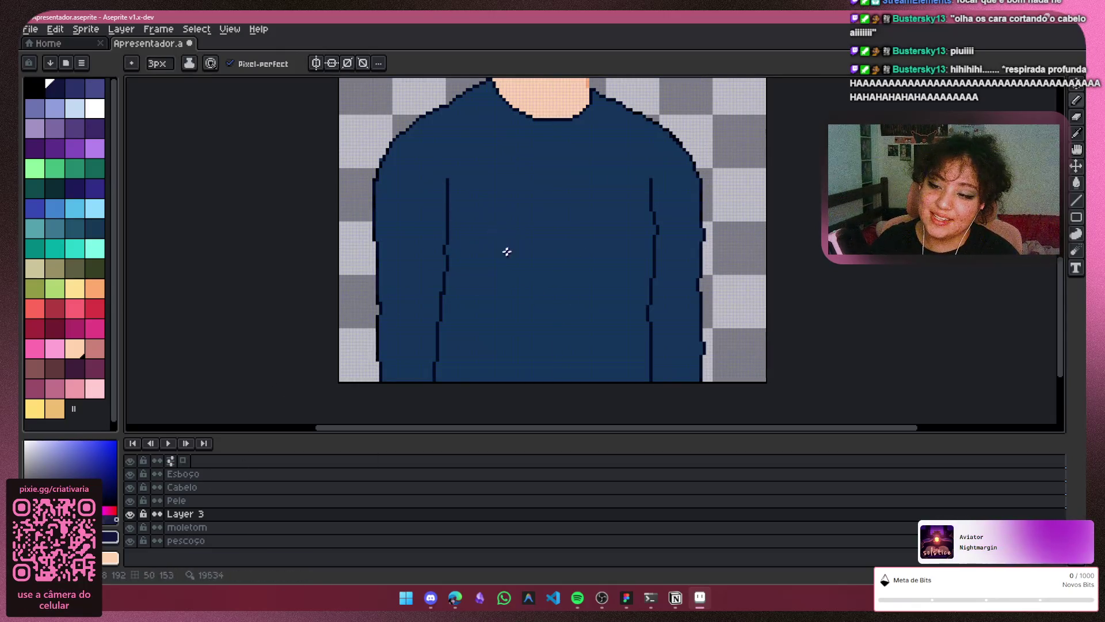
pyautogui.press('-')
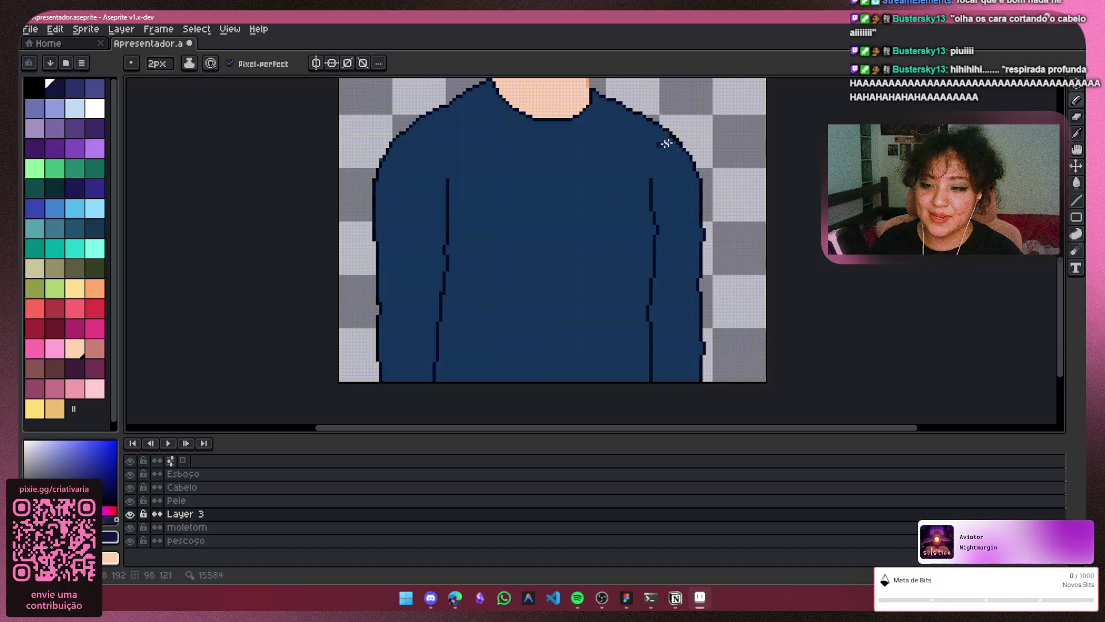
pyautogui.click(1060, 101)
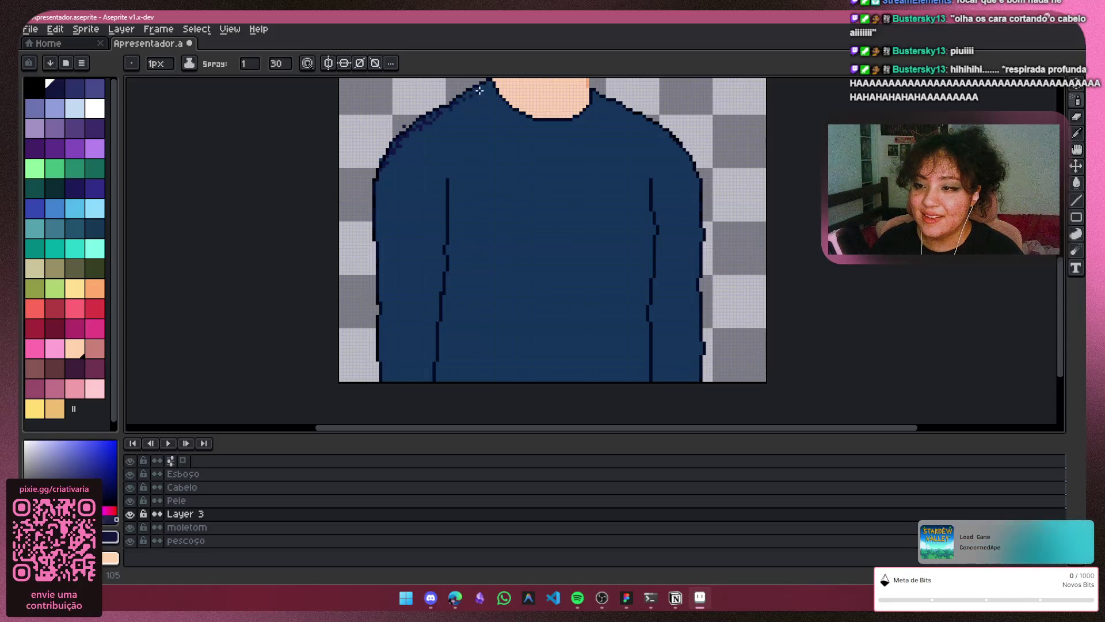
pyautogui.click(1078, 104)
pyautogui.click(1042, 101)
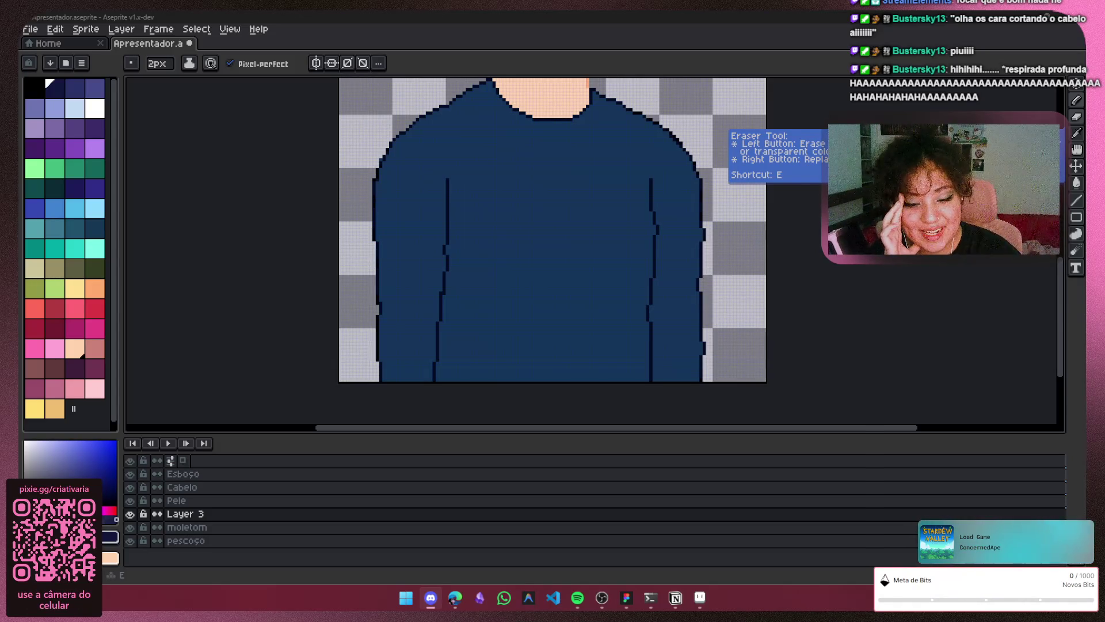
# Lower Discord's volume in the Windows sound output mixer, then return to Aseprite.
pyautogui.press('super+ctrl+v')
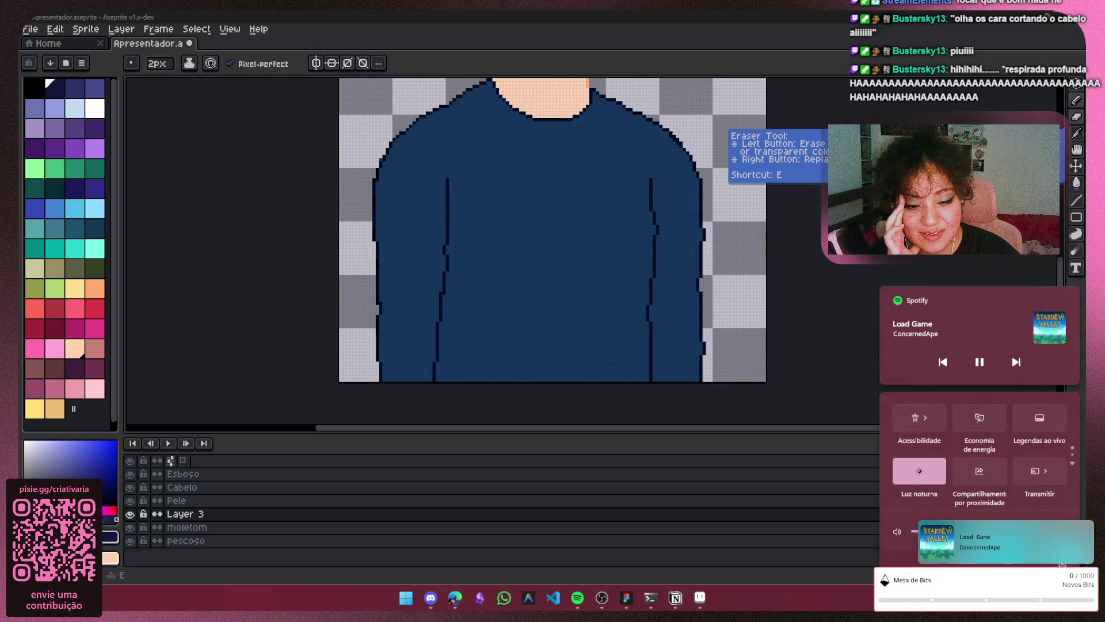
pyautogui.scroll(-5, 977, 472)
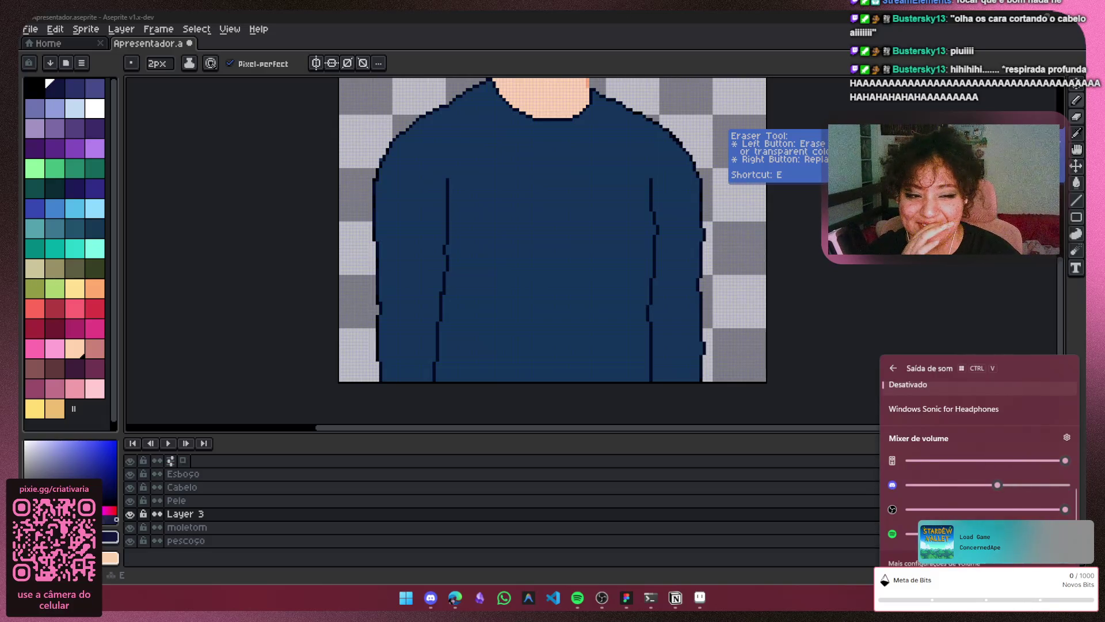
pyautogui.moveTo(983, 487); pyautogui.dragTo(967, 485)
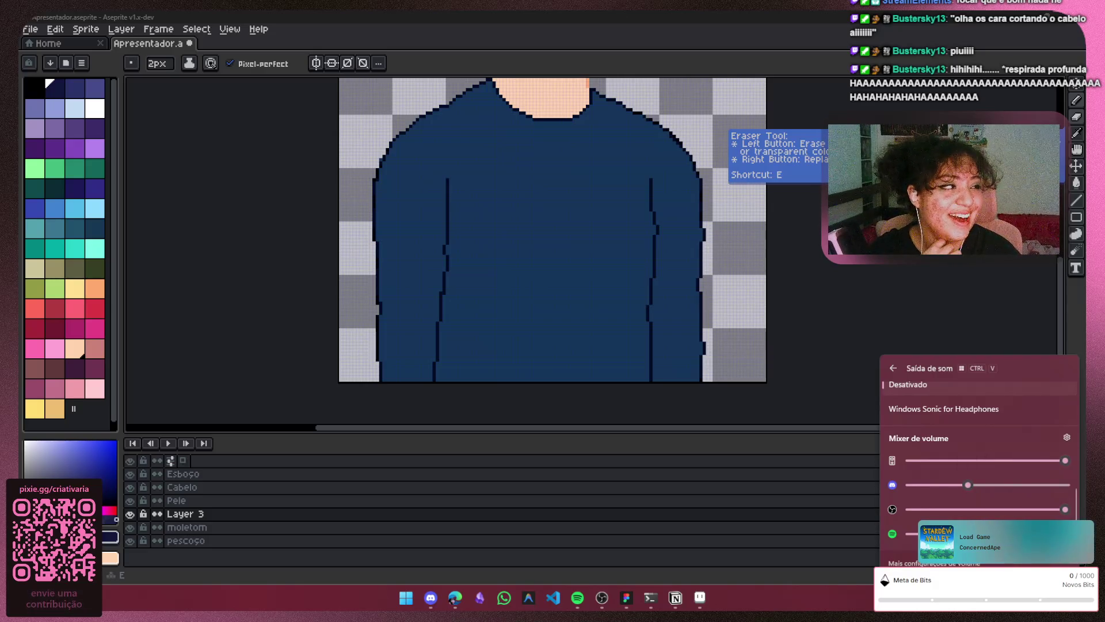
pyautogui.click(431, 598)
pyautogui.hotkey('alt', 'Tab')
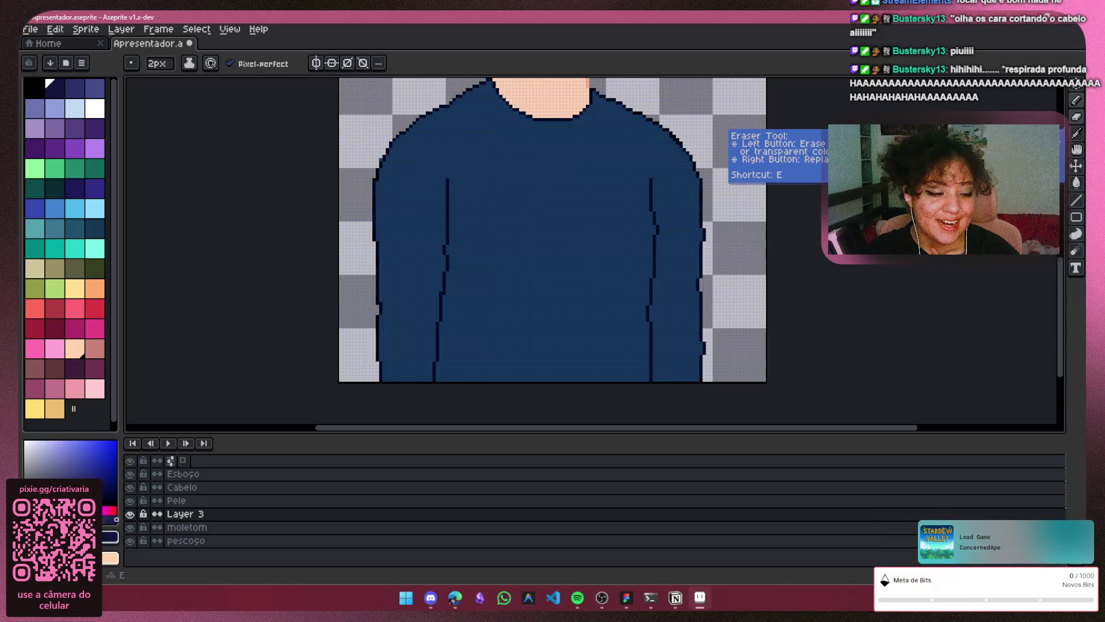
pyautogui.hotkey('alt', 'Tab')
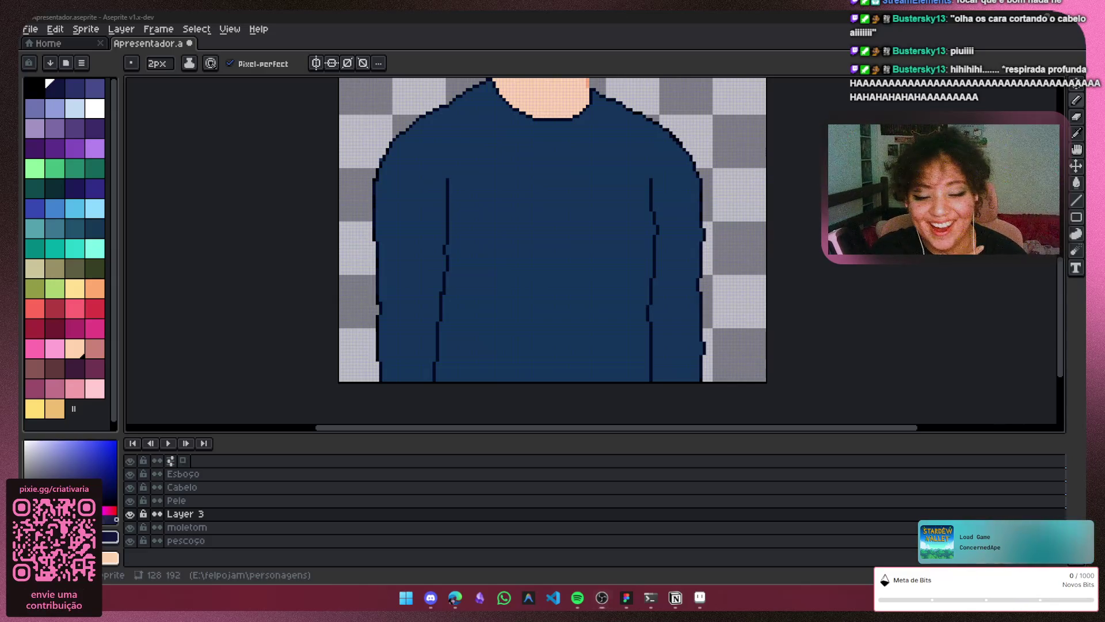
# Reopen Windows Quick Settings sound output and set Discord's volume to 31.
pyautogui.press('super+n')
pyautogui.press('super+a')
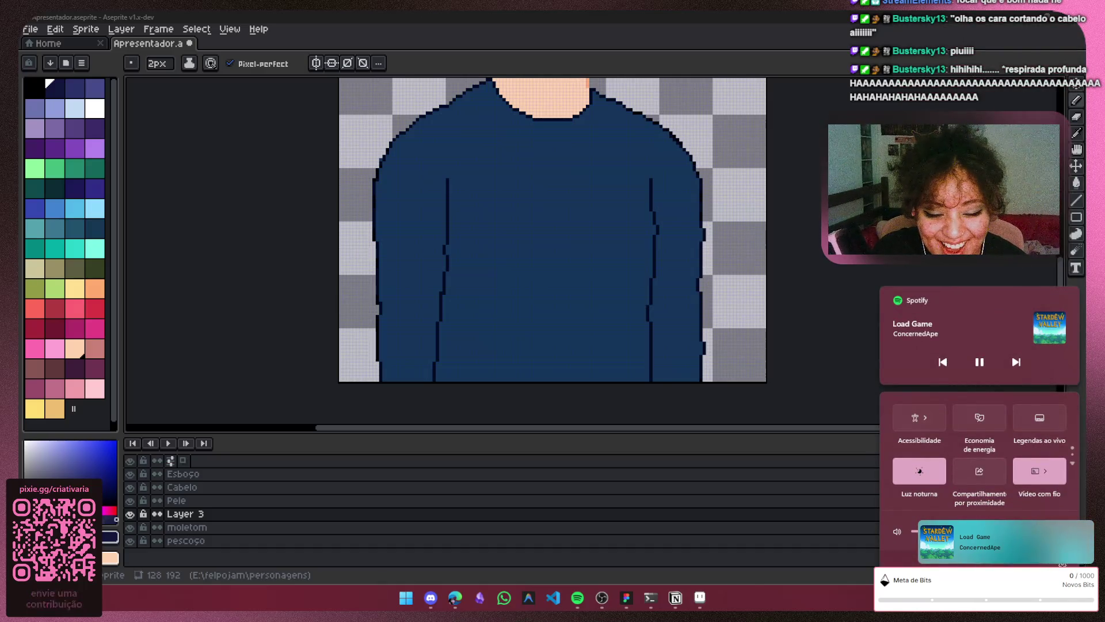
pyautogui.click(1063, 531)
pyautogui.scroll(-5, 1041, 433)
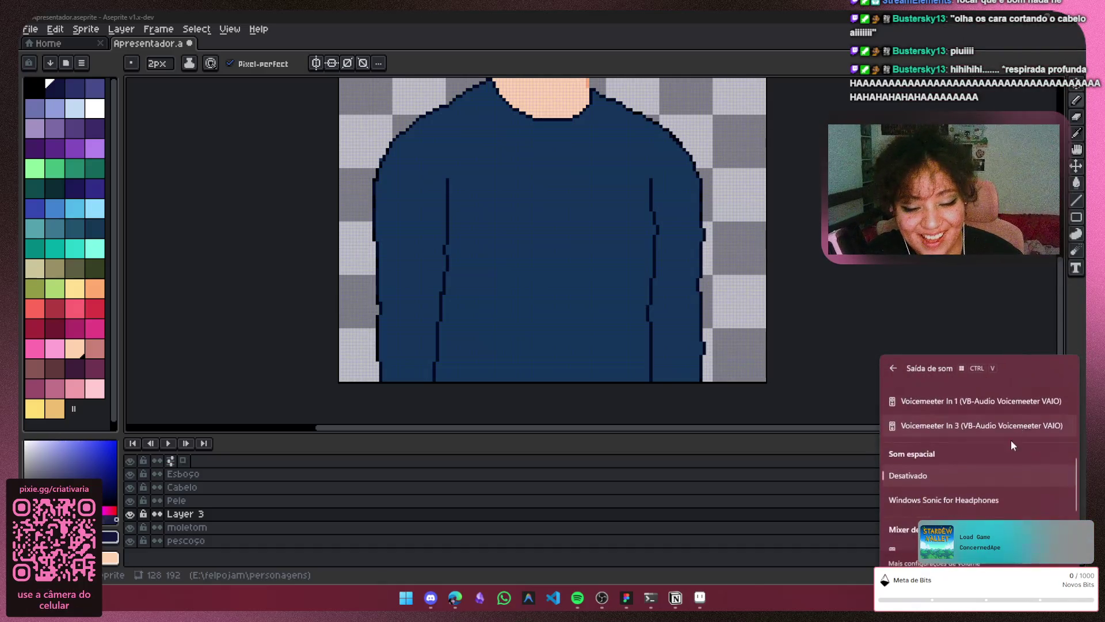
pyautogui.scroll(-3, 1014, 439)
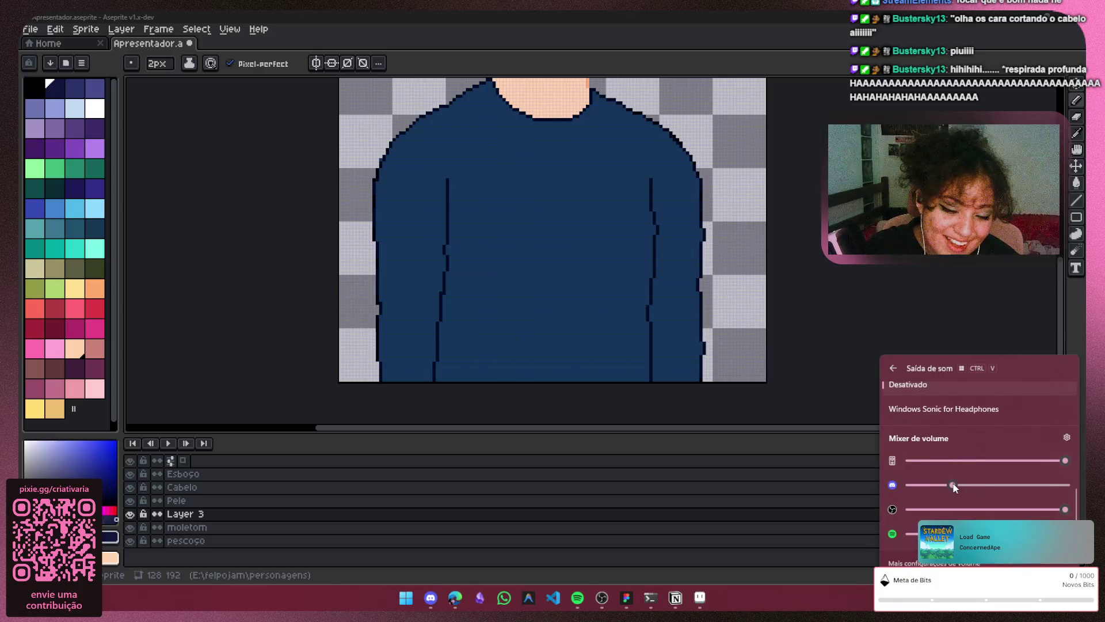
pyautogui.moveTo(954, 481); pyautogui.dragTo(959, 480)
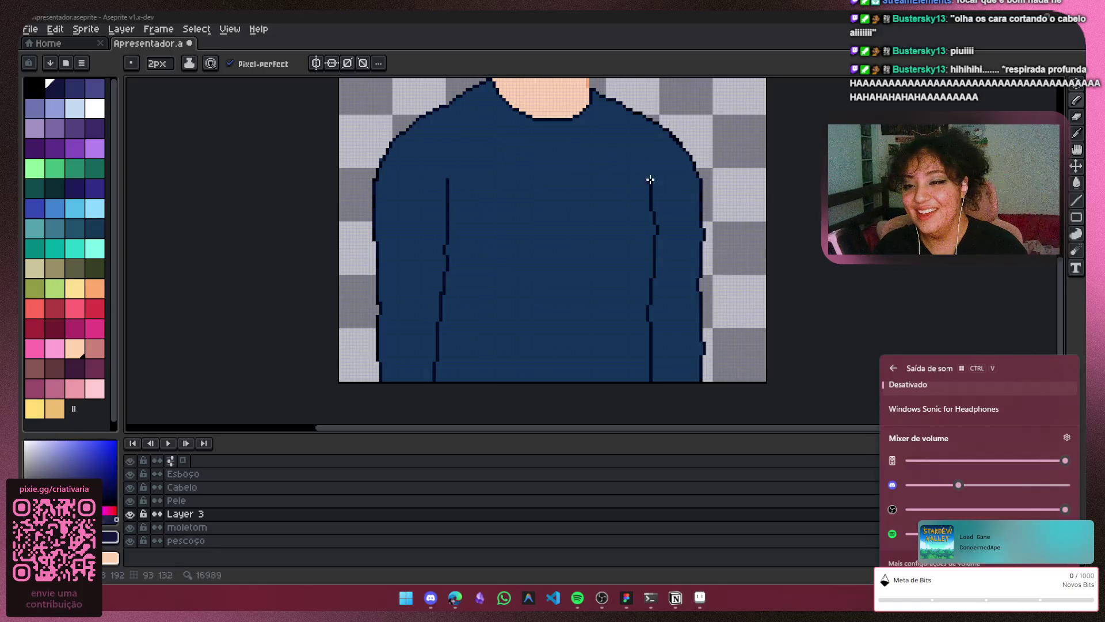
# Try dark navy, purple-blue and dark teal shading strokes on the sweater, undoing each.
pyautogui.moveTo(649, 180); pyautogui.dragTo(652, 216)
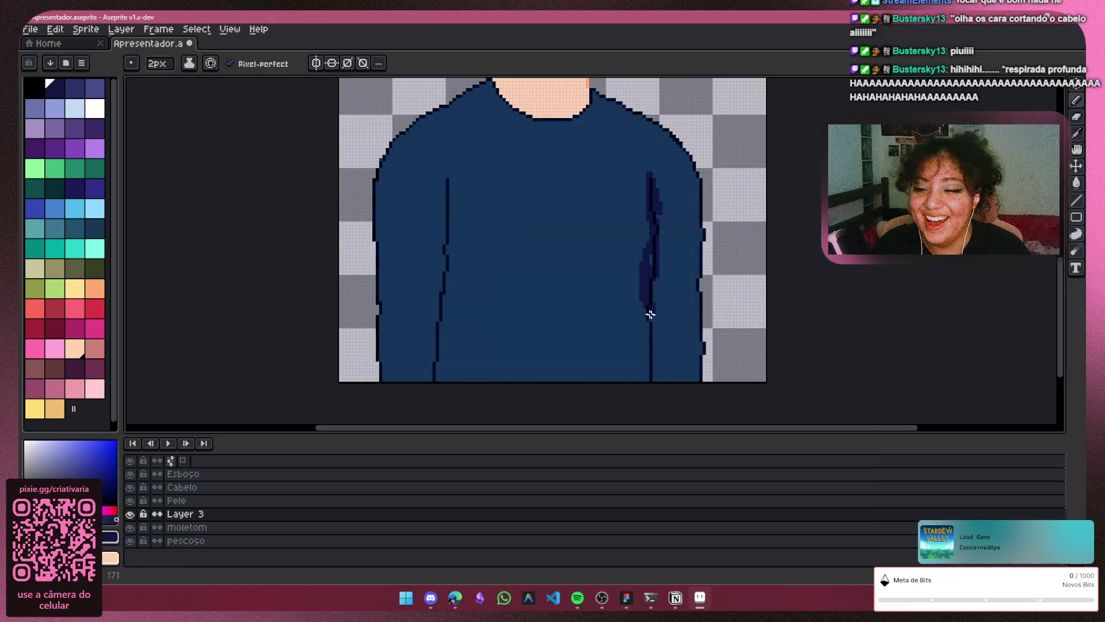
pyautogui.hotkey('ctrl', 'z')
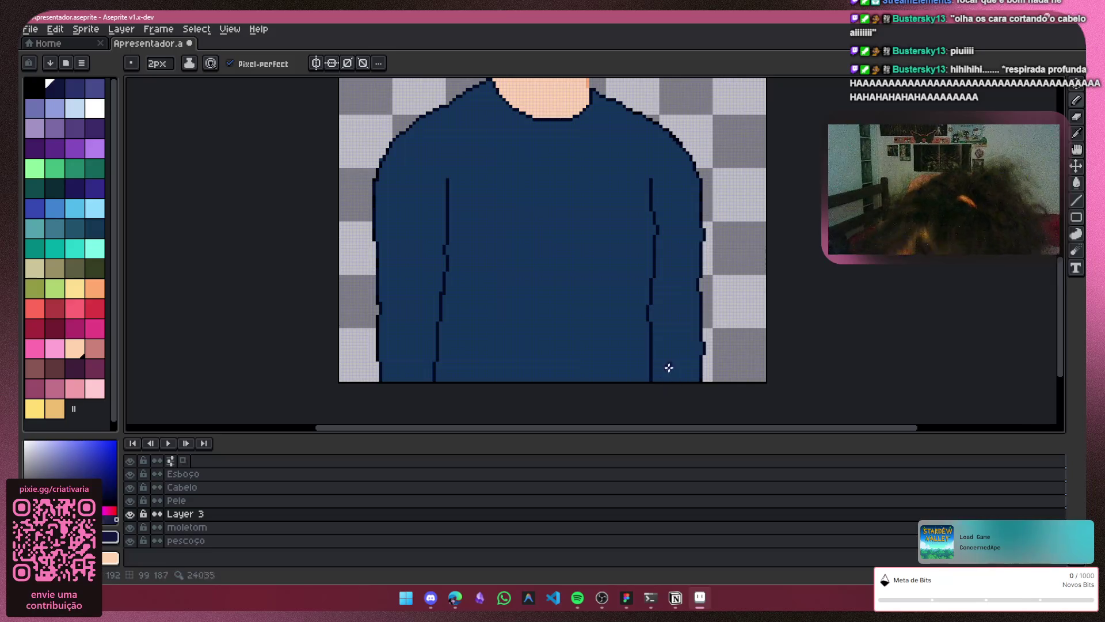
pyautogui.click(74, 88)
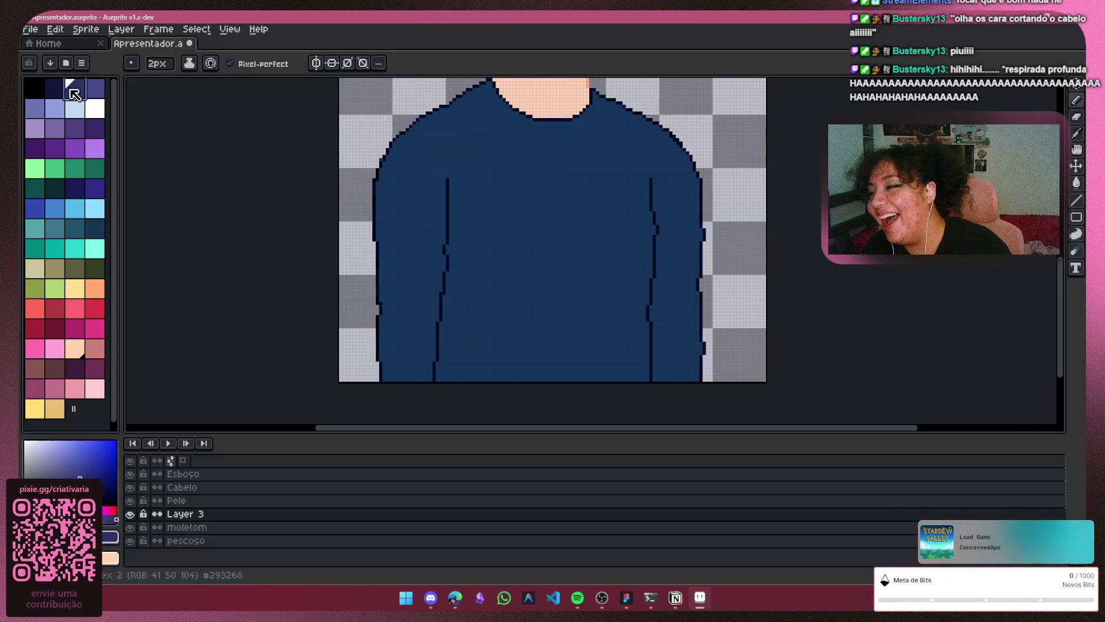
pyautogui.moveTo(413, 195); pyautogui.dragTo(410, 265)
pyautogui.hotkey('ctrl', 'z')
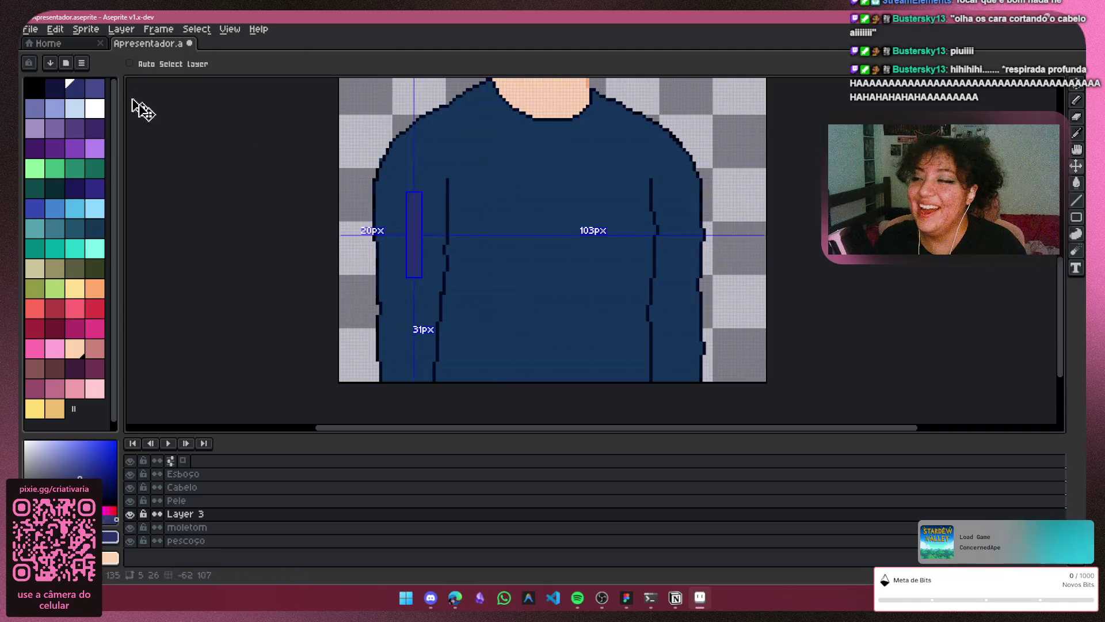
pyautogui.click(55, 91)
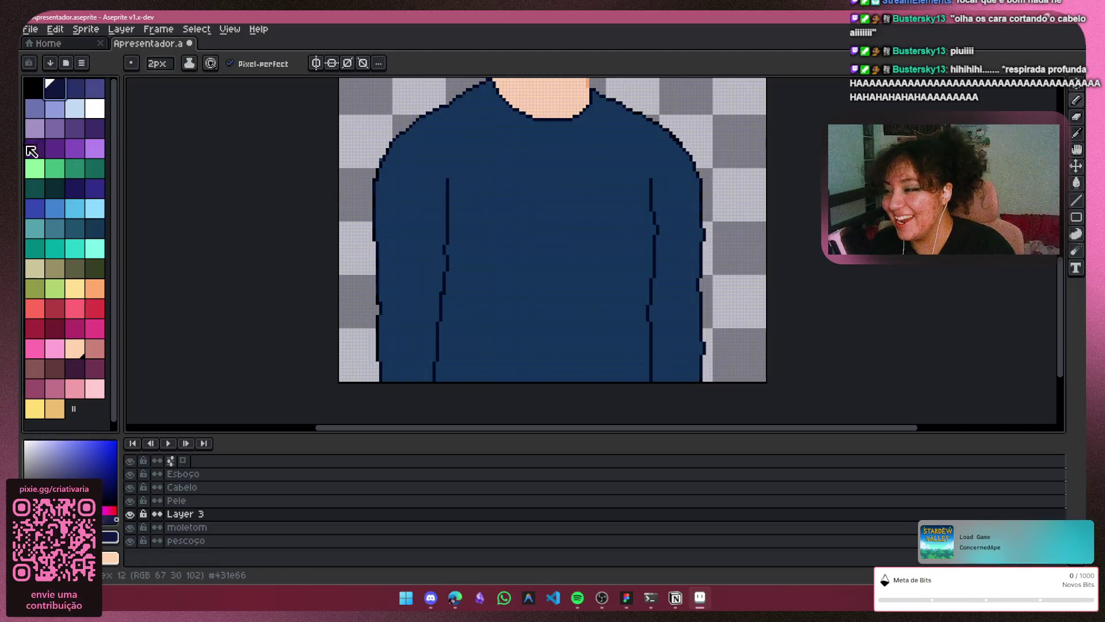
pyautogui.moveTo(54, 168); pyautogui.dragTo(55, 188)
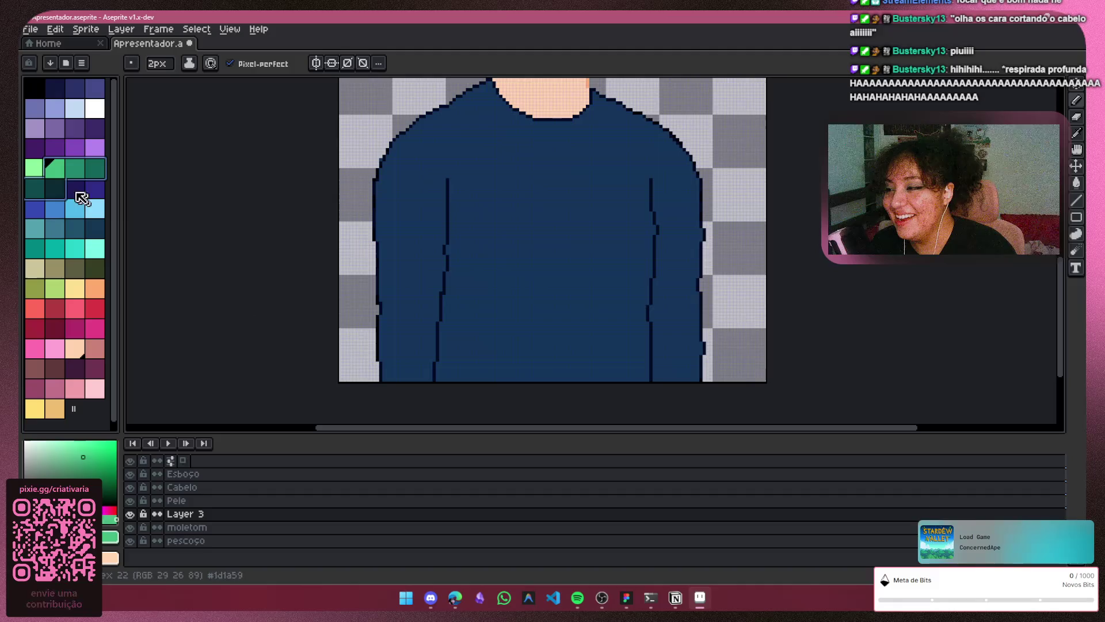
pyautogui.click(58, 187)
pyautogui.moveTo(383, 210); pyautogui.dragTo(382, 265)
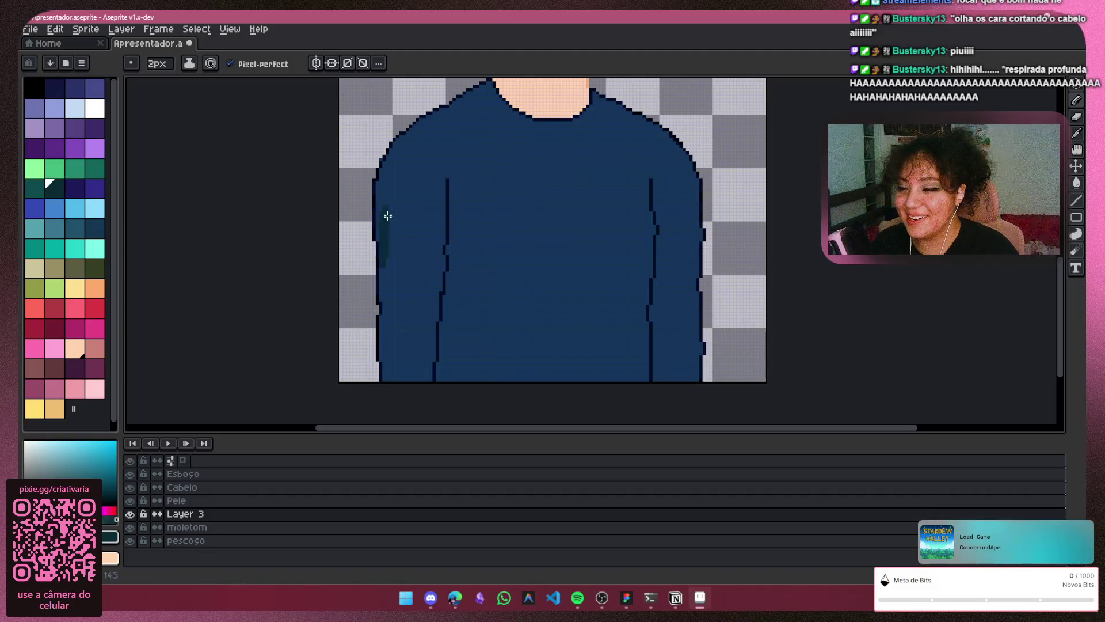
pyautogui.hotkey('ctrl', 'z')
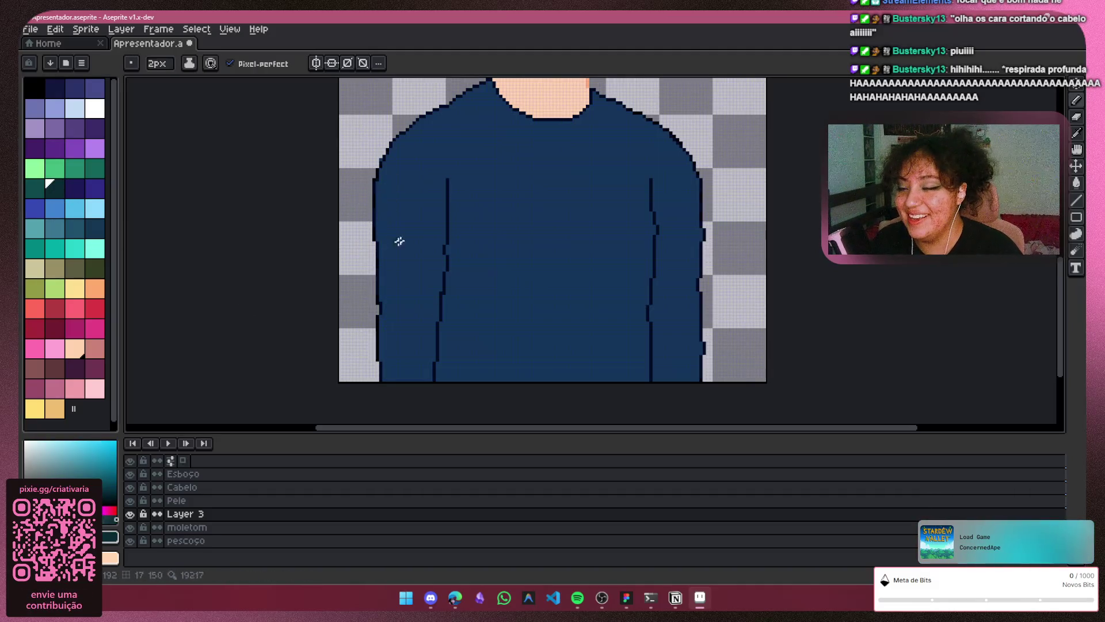
# Shade the sweater's left edge in dark teal, then move that shading off the edge.
pyautogui.moveTo(381, 209); pyautogui.dragTo(384, 251)
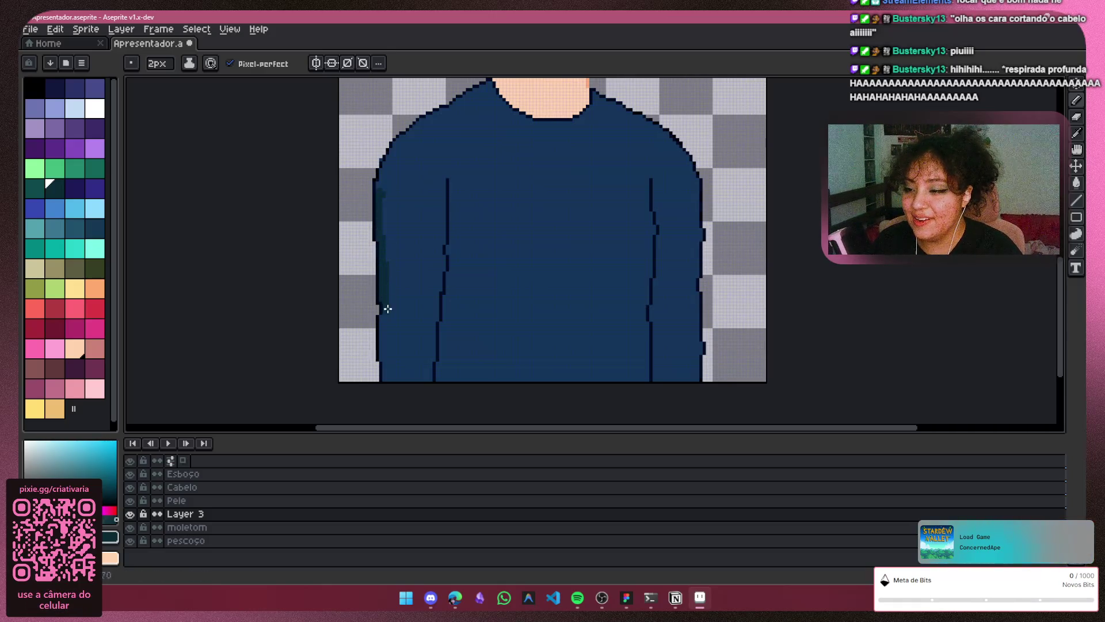
pyautogui.moveTo(388, 330); pyautogui.dragTo(381, 336)
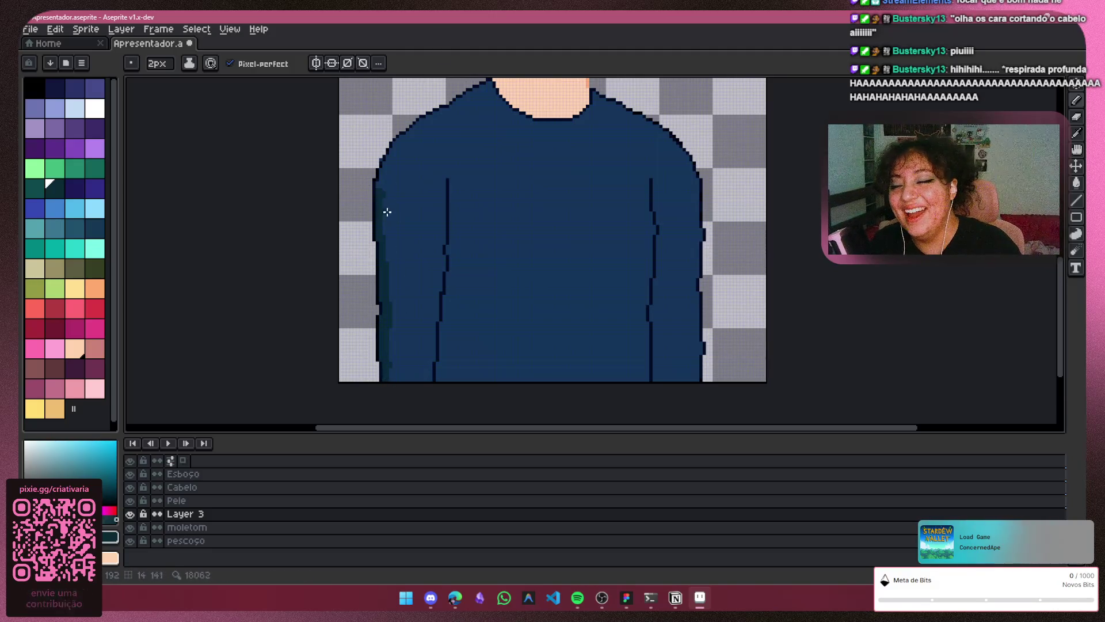
pyautogui.click(371, 195)
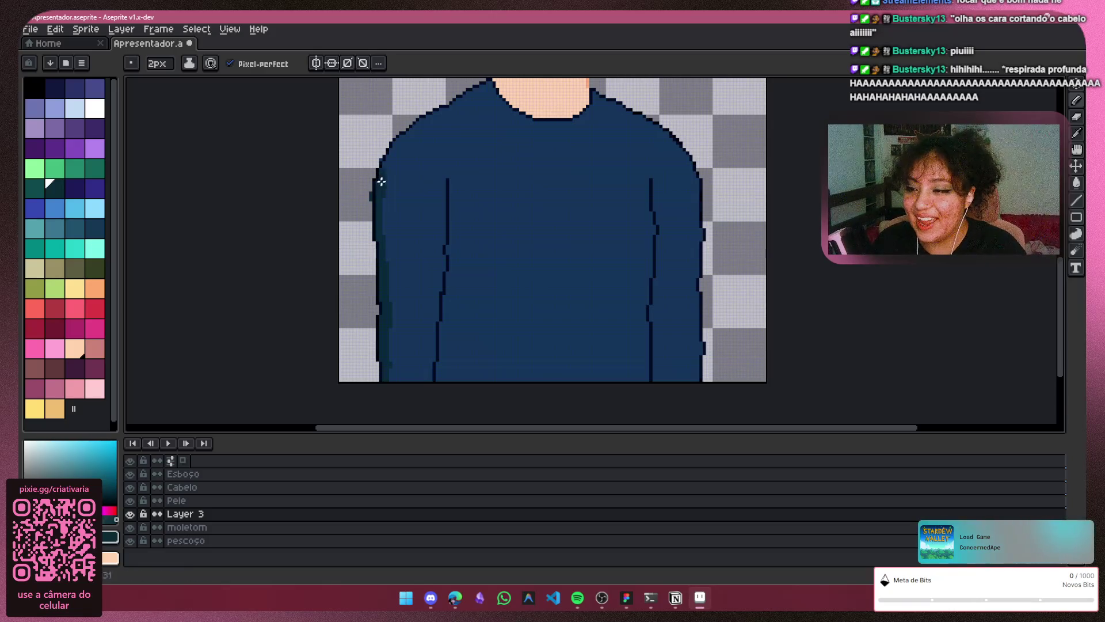
pyautogui.press('v')
pyautogui.moveTo(386, 153)
pyautogui.mouseDown()
pyautogui.moveTo(493, 363)
pyautogui.moveTo(474, 306)
pyautogui.mouseUp()
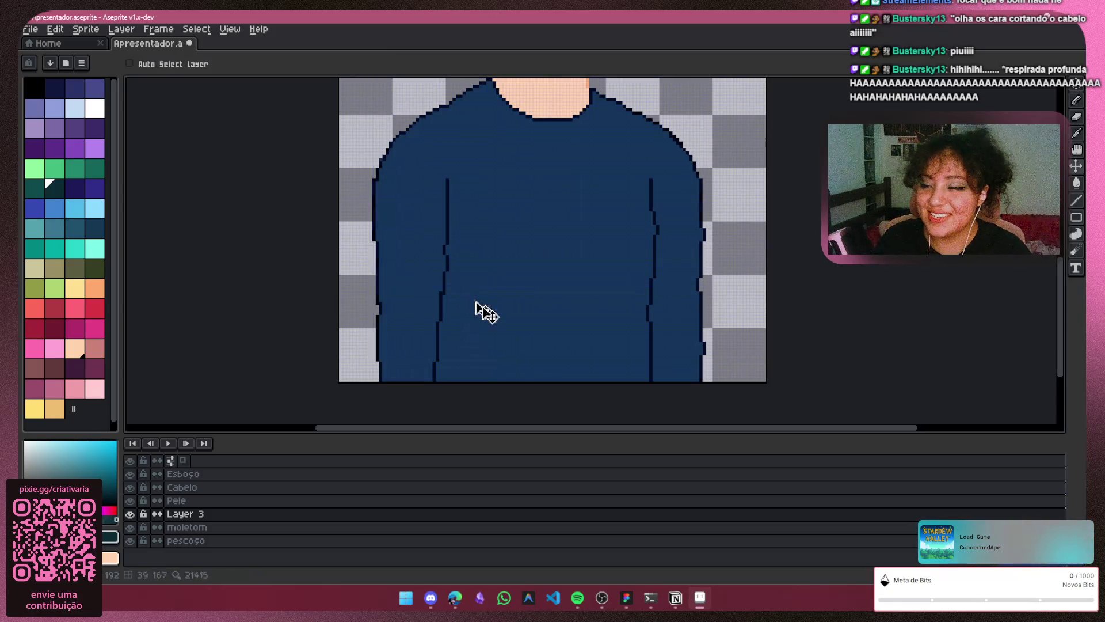
pyautogui.click(209, 525)
# Delete Layer 3 along with its duplicate copy.
pyautogui.doubleClick(224, 517)
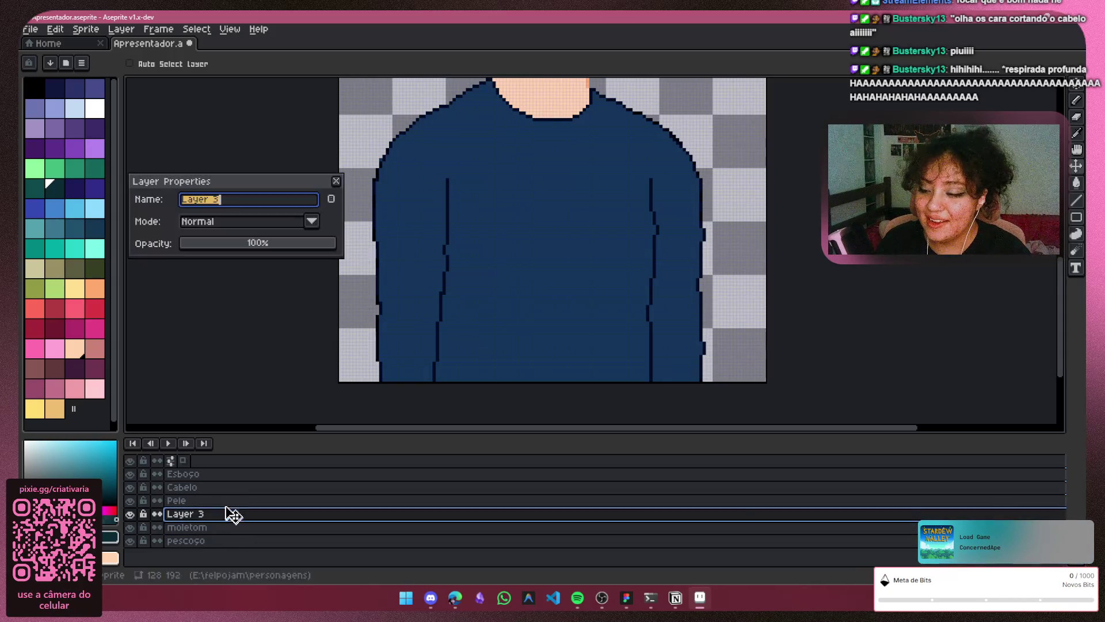
pyautogui.press('BackSpace')
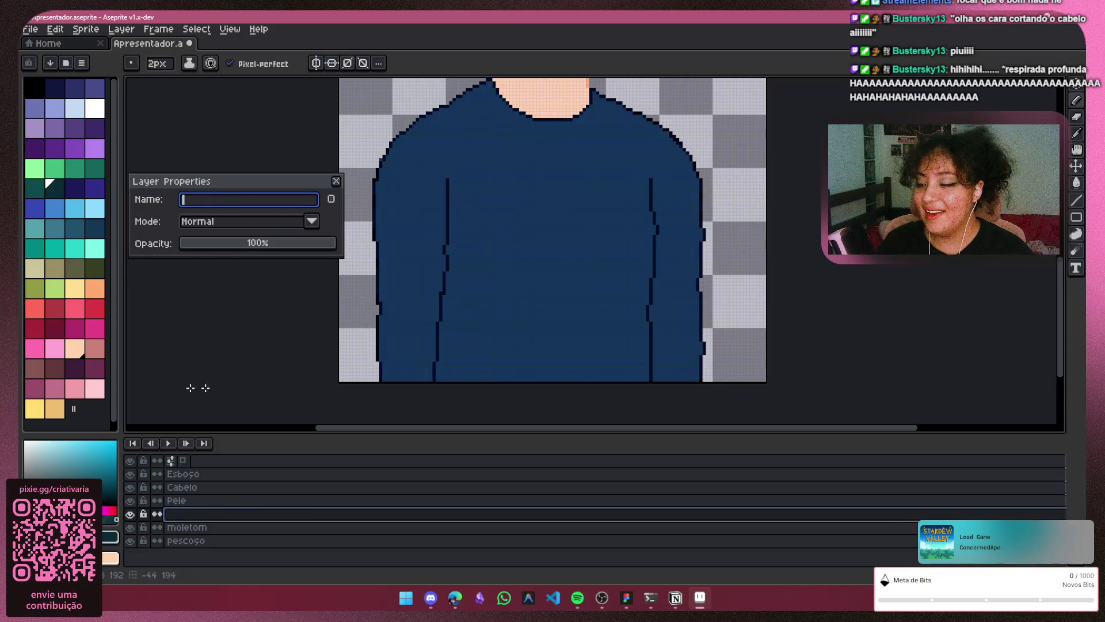
pyautogui.click(337, 178)
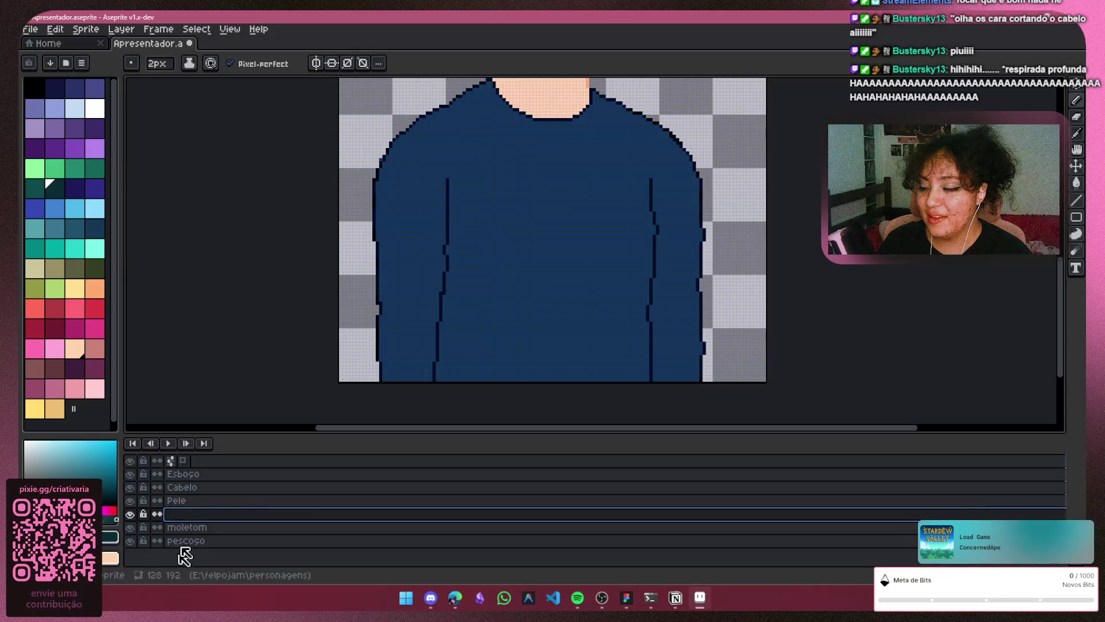
pyautogui.rightClick(205, 516)
pyautogui.click(242, 536)
pyautogui.rightClick(225, 514)
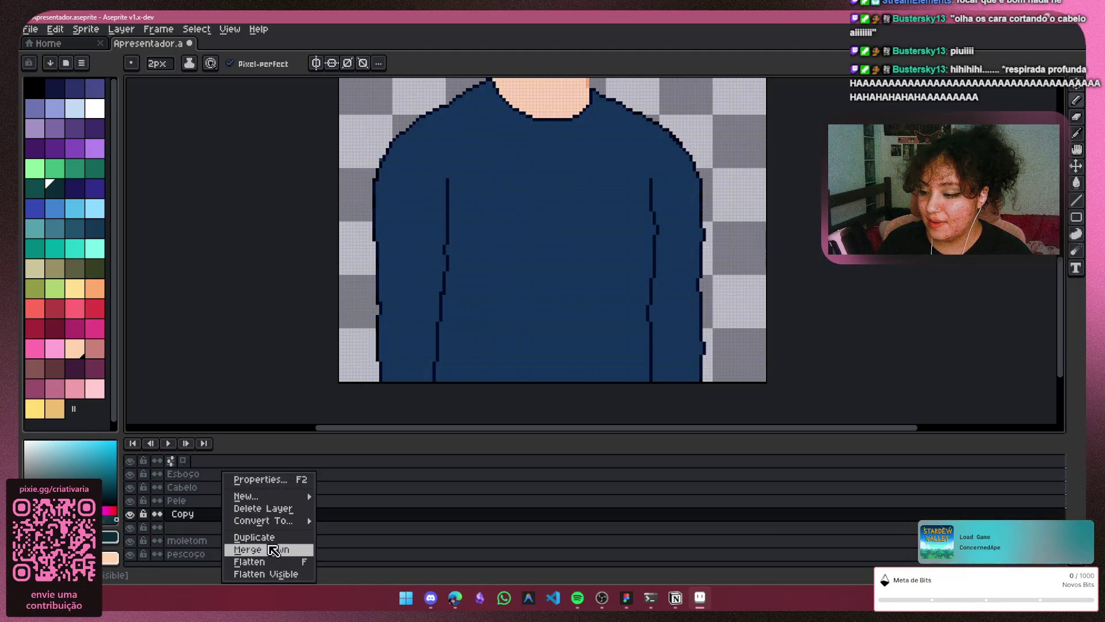
pyautogui.click(271, 508)
pyautogui.rightClick(244, 518)
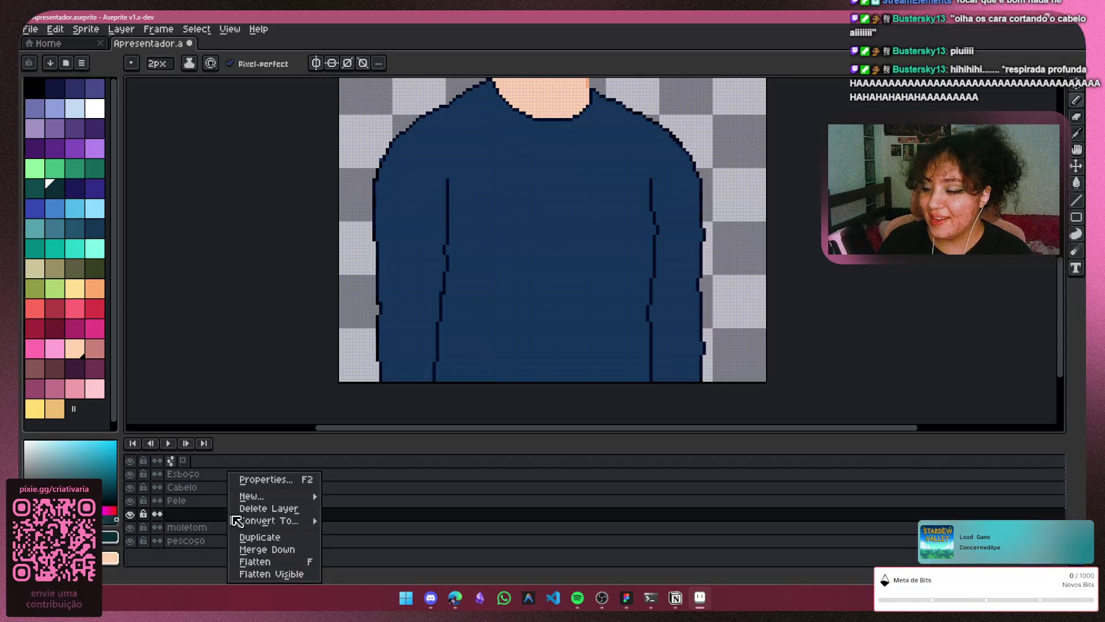
pyautogui.click(271, 508)
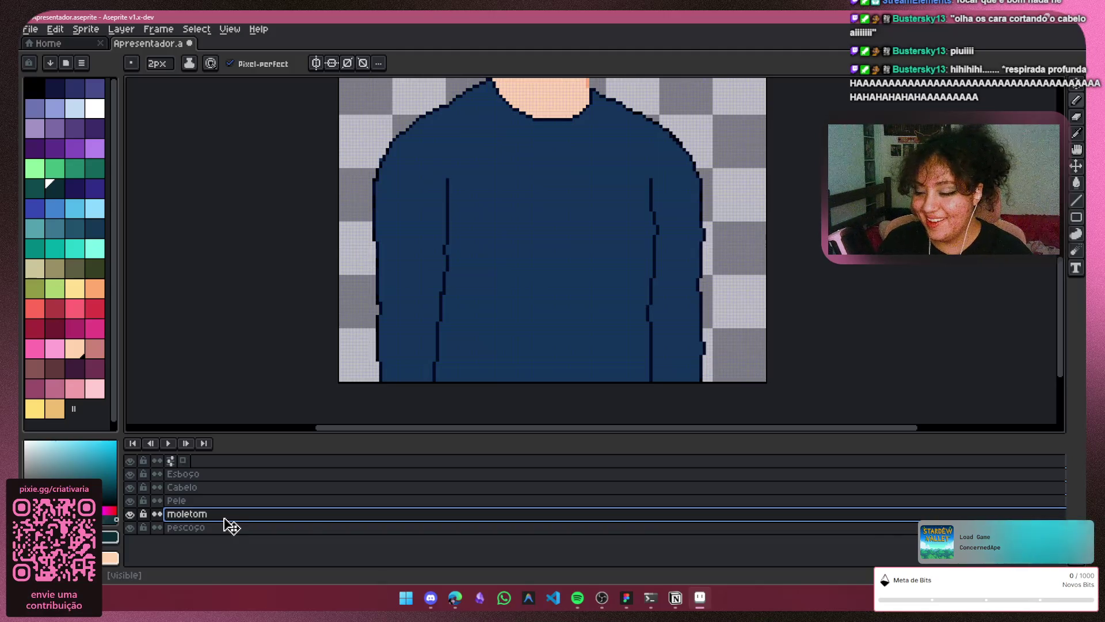
# Duplicate the moletom layer to create 'moletom Copy'.
pyautogui.rightClick(244, 515)
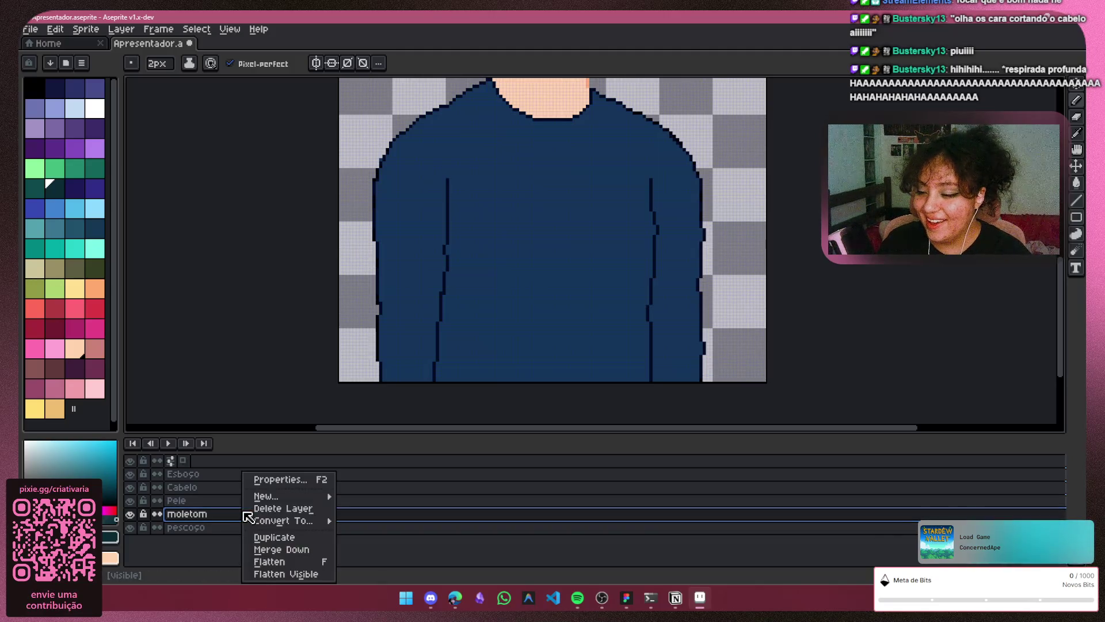
pyautogui.click(269, 536)
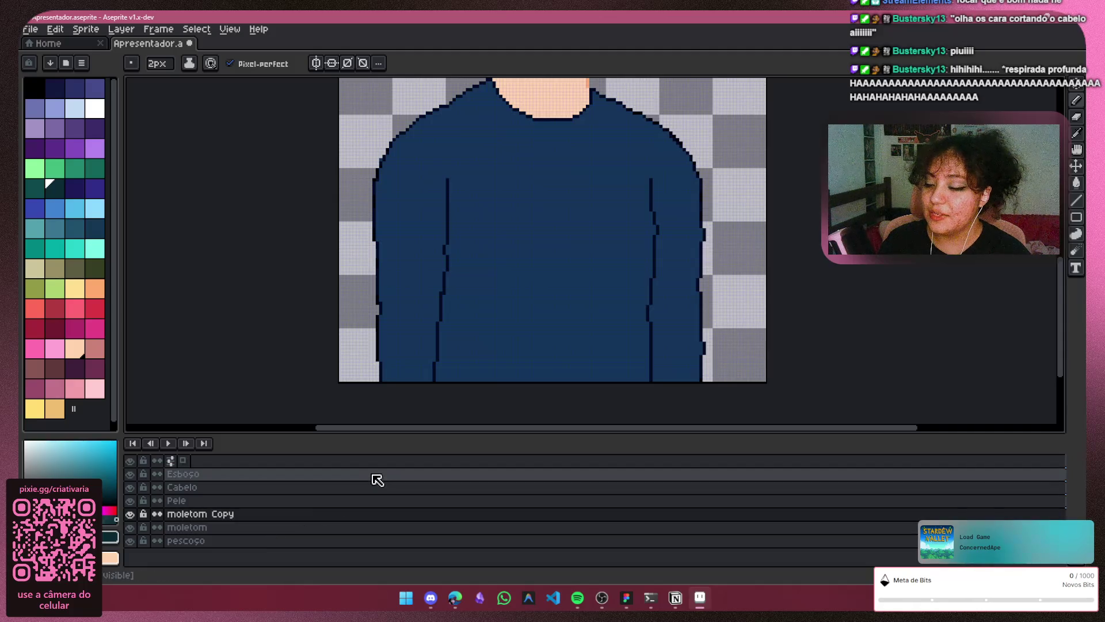
pyautogui.click(198, 61)
# With Lock Alpha ink and a 4 px brush, repaint the shoulder and left outline lighter blue.
pyautogui.click(241, 119)
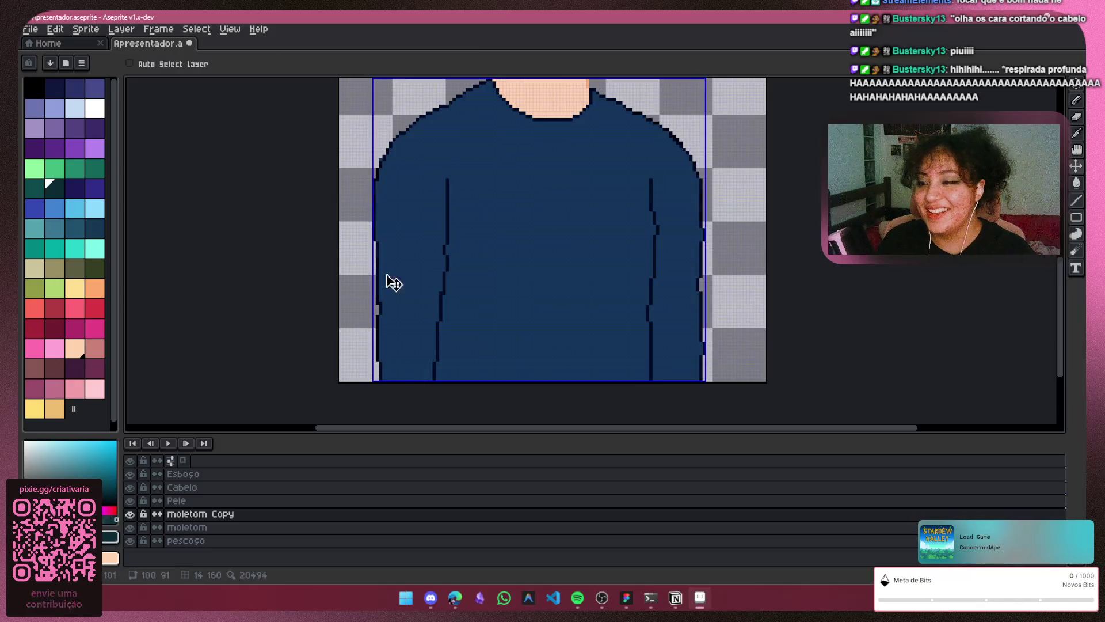
pyautogui.press('+')
pyautogui.press('+')
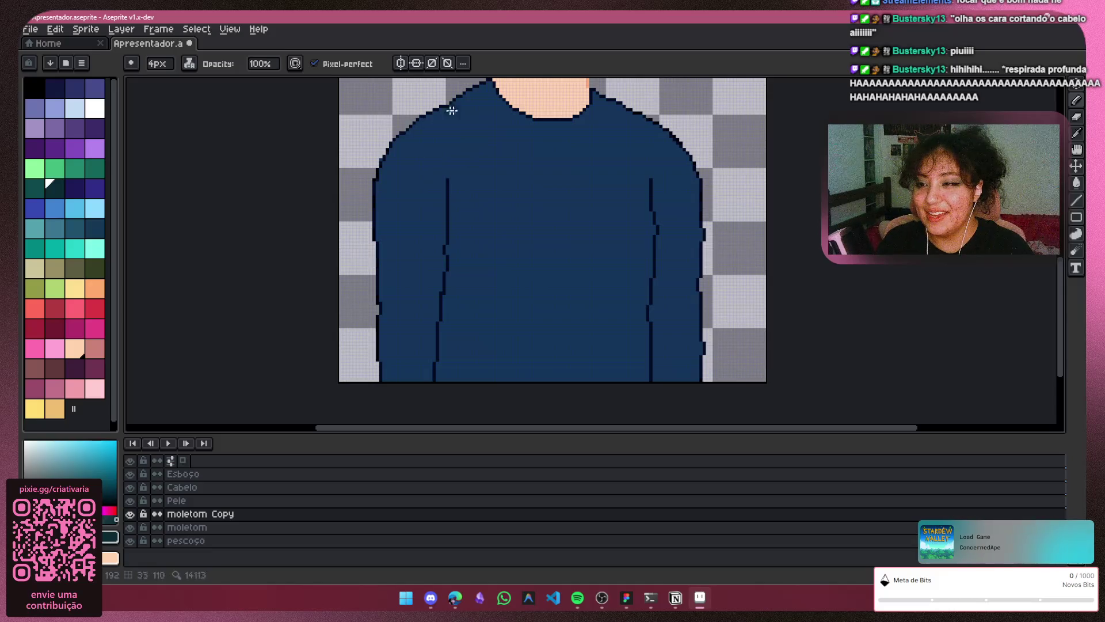
pyautogui.scroll(1, 478, 87)
pyautogui.moveTo(423, 131); pyautogui.dragTo(456, 118)
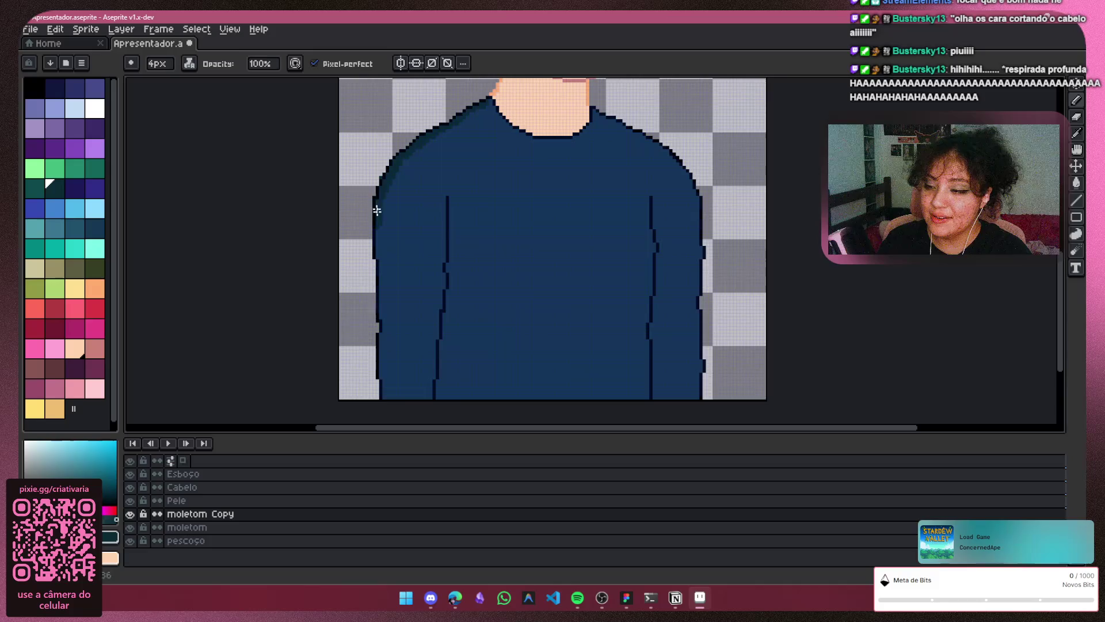
pyautogui.moveTo(375, 251); pyautogui.dragTo(382, 395)
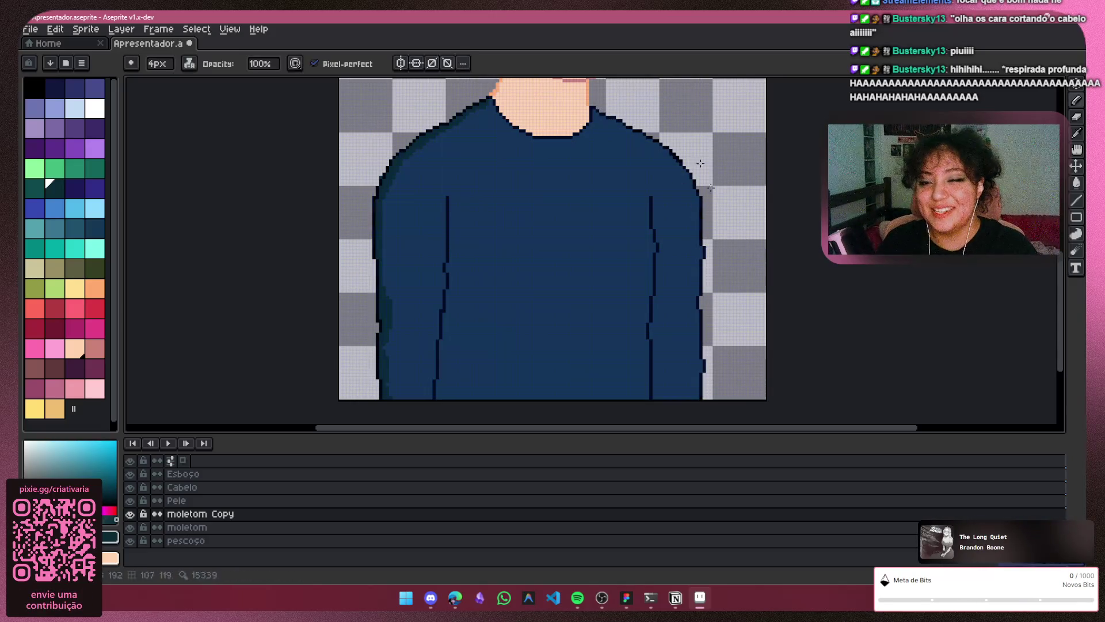
pyautogui.keyDown('shift'); pyautogui.click(697, 199); pyautogui.keyUp('shift')
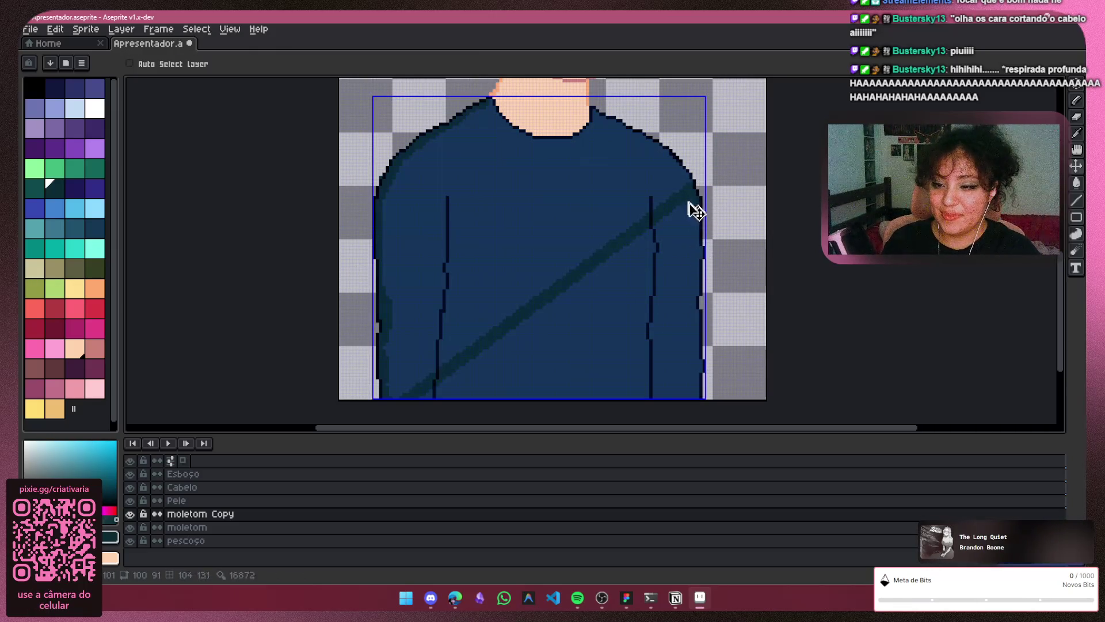
pyautogui.hotkey('ctrl', 'z')
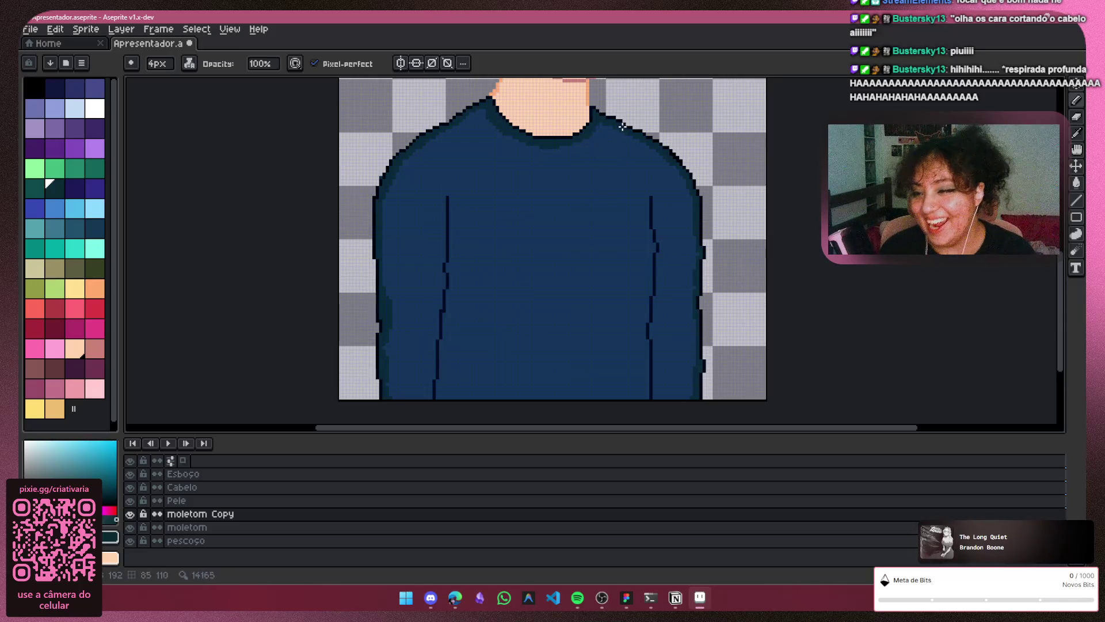
pyautogui.press('e')
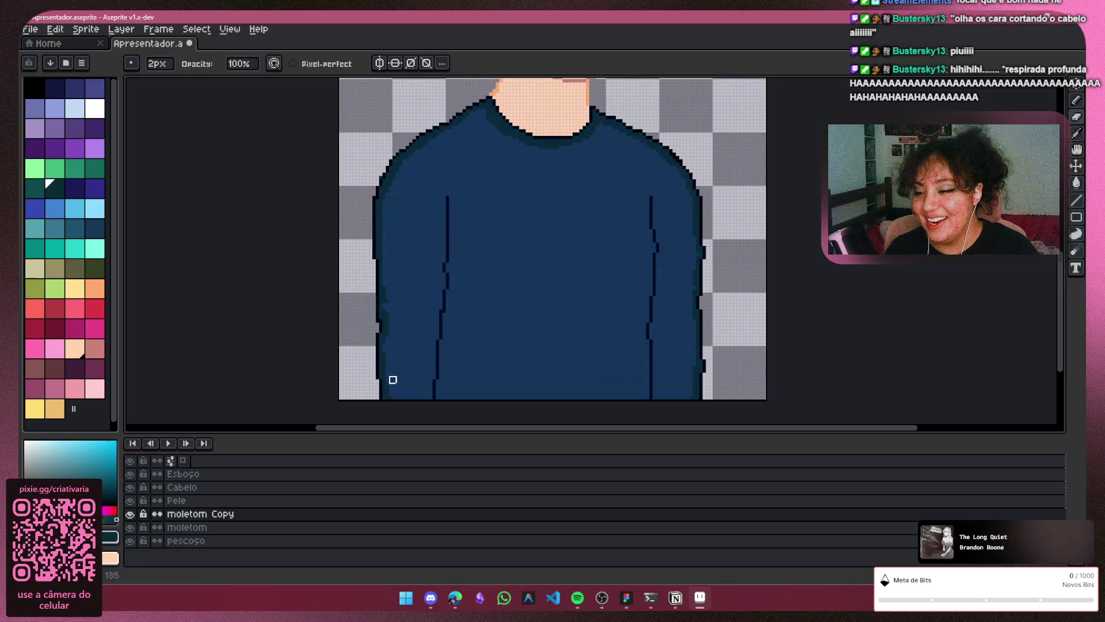
# Add dark shading beside the sweater's left and right fold lines.
pyautogui.click(1077, 101)
pyautogui.moveTo(642, 196); pyautogui.dragTo(649, 337)
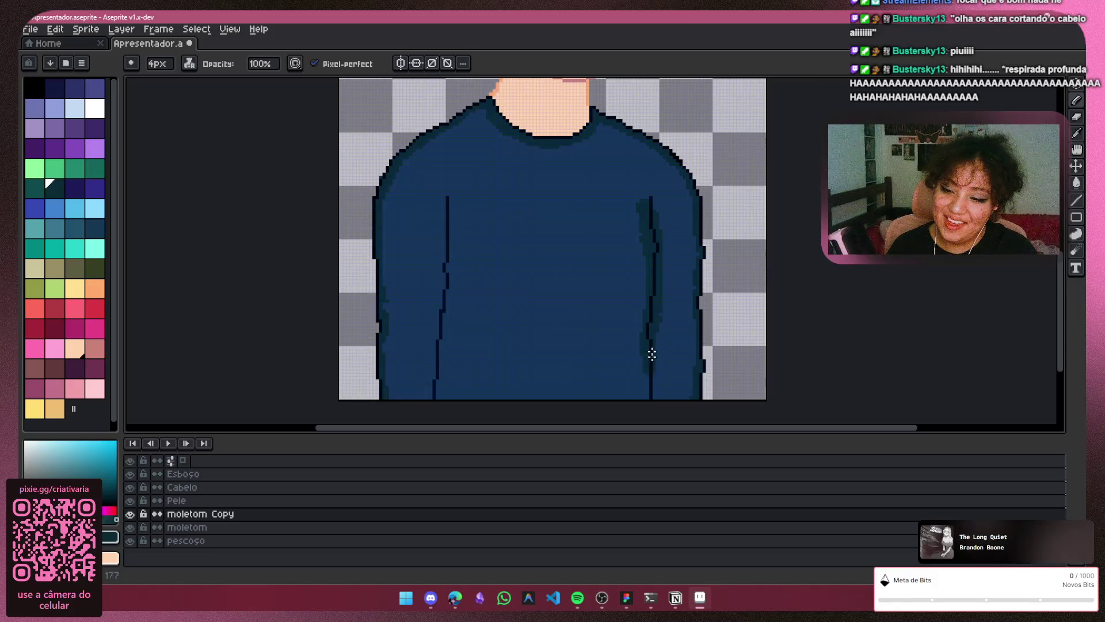
pyautogui.moveTo(453, 193); pyautogui.dragTo(446, 253)
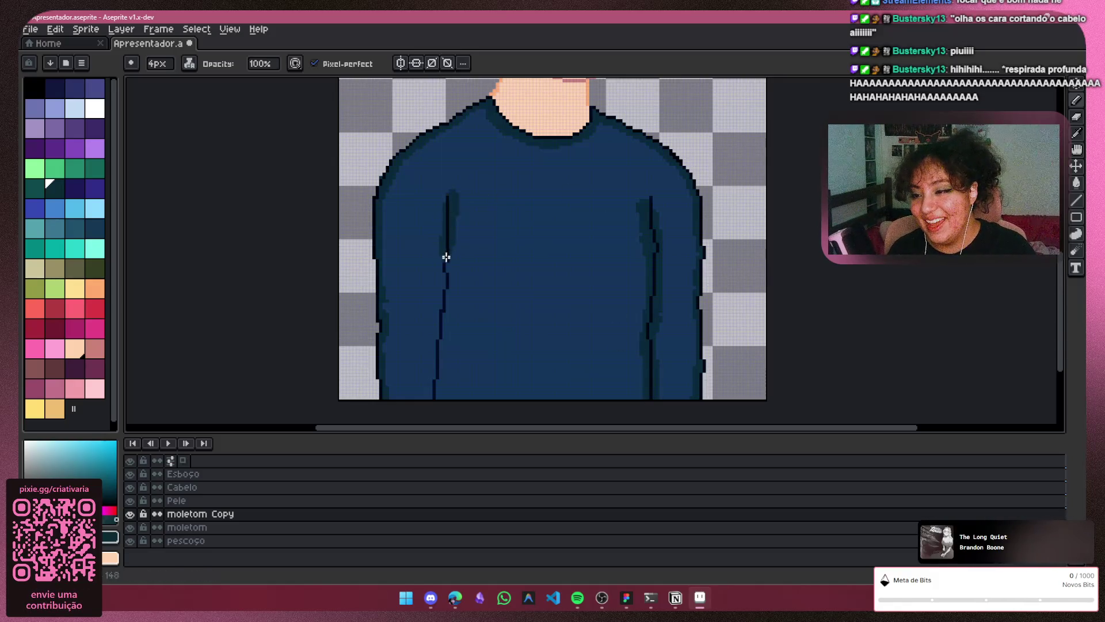
pyautogui.moveTo(432, 399); pyautogui.dragTo(424, 373)
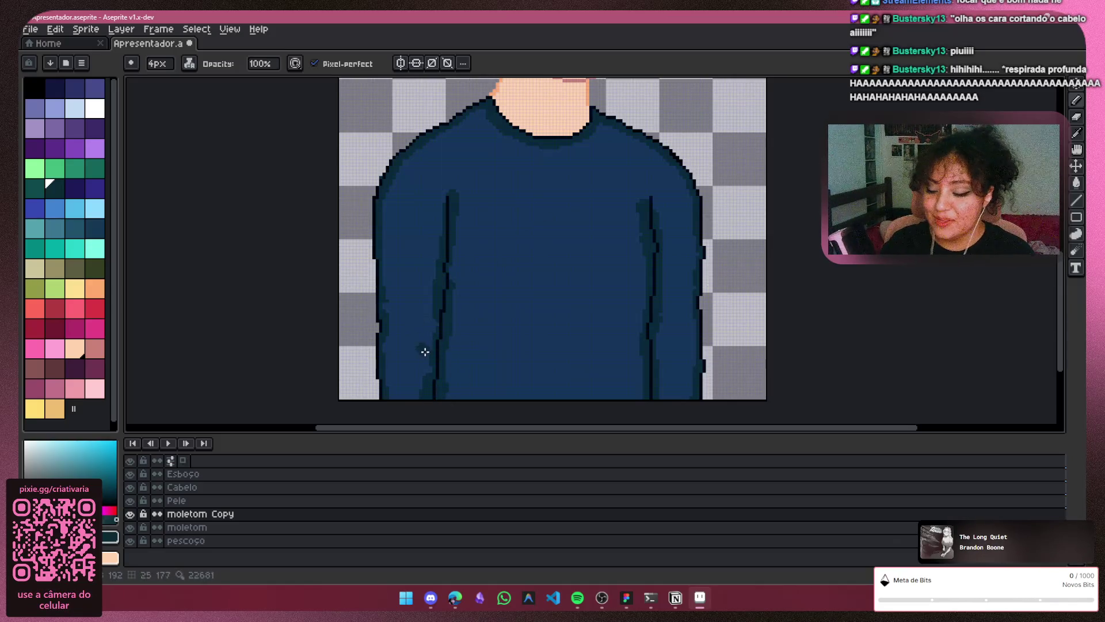
pyautogui.hotkey('ctrl', 'z')
pyautogui.hotkey('ctrl', 'z')
pyautogui.moveTo(449, 212)
pyautogui.mouseDown()
pyautogui.moveTo(434, 199)
pyautogui.moveTo(445, 245)
pyautogui.mouseUp()
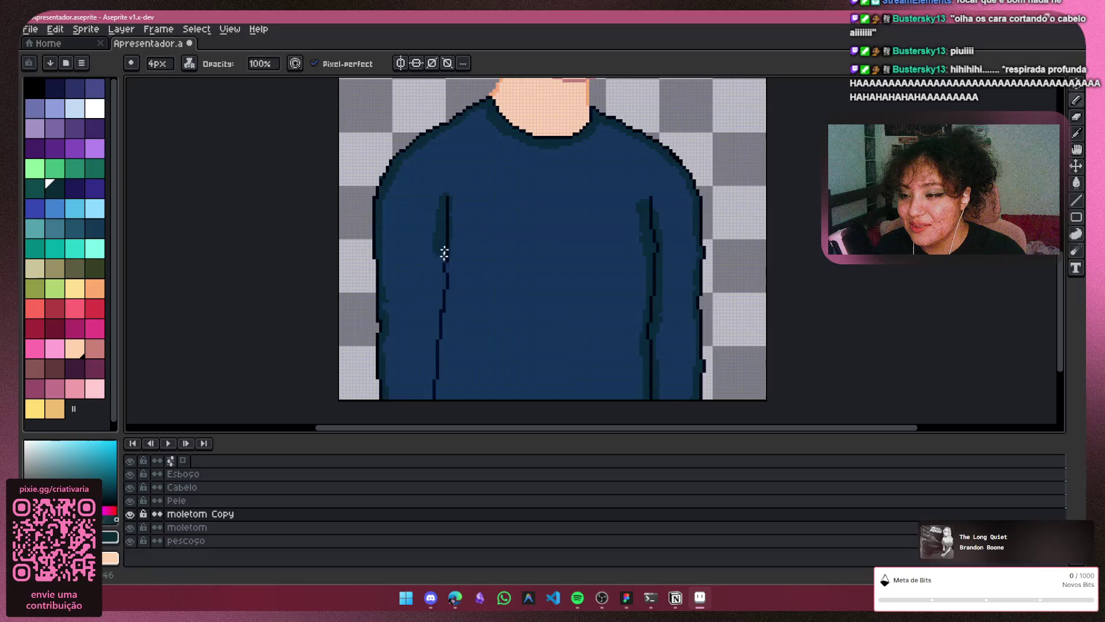
pyautogui.hotkey('ctrl', 'z')
pyautogui.moveTo(447, 202); pyautogui.dragTo(447, 312)
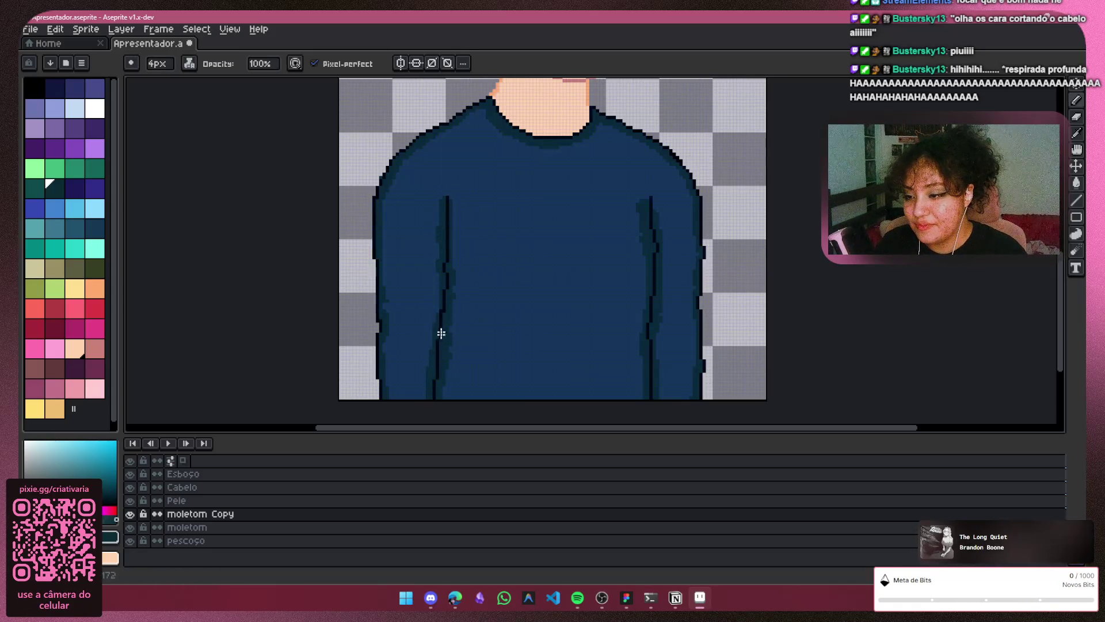
pyautogui.moveTo(441, 271); pyautogui.dragTo(435, 243)
pyautogui.moveTo(451, 360); pyautogui.dragTo(447, 363)
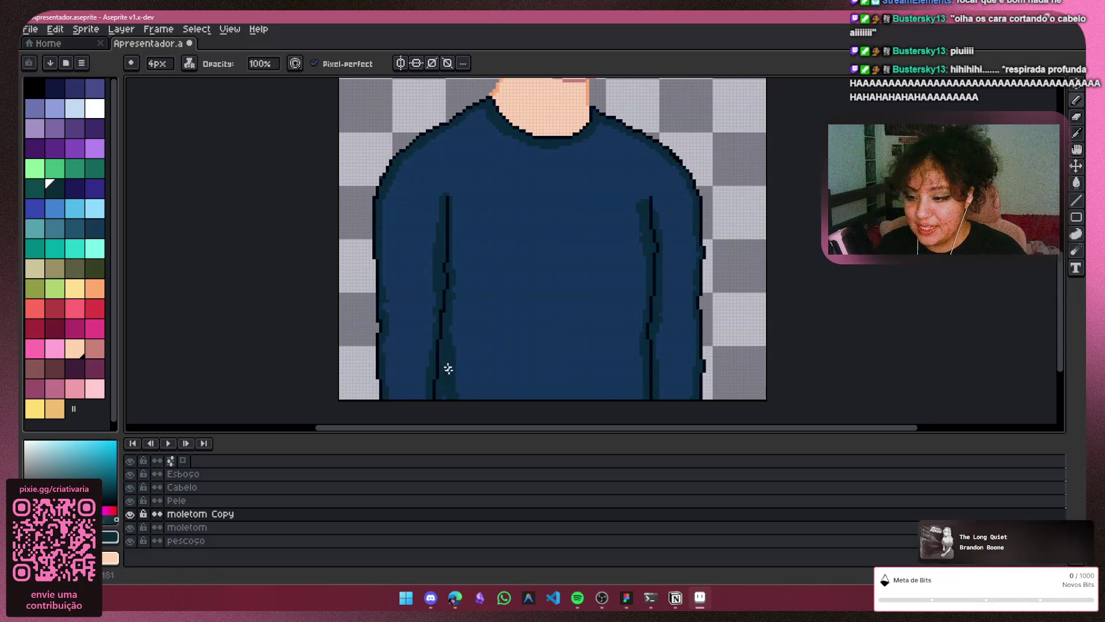
pyautogui.moveTo(646, 387); pyautogui.dragTo(644, 393)
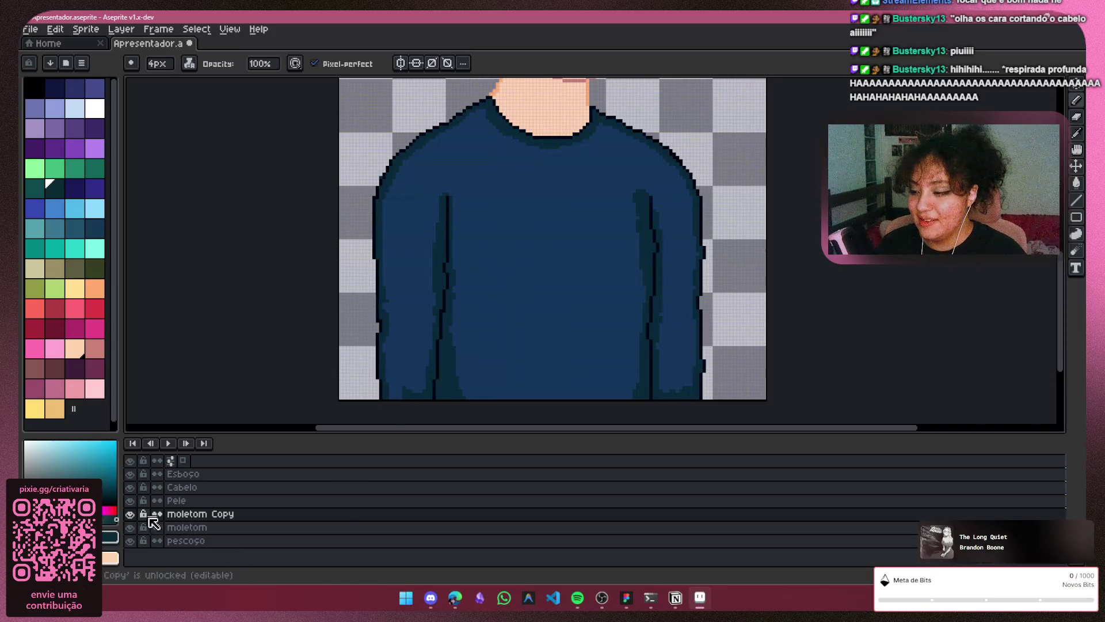
# Compare the shading by toggling moletom Copy and moletom, discarding a left-sleeve stroke.
pyautogui.click(130, 514)
pyautogui.click(130, 514)
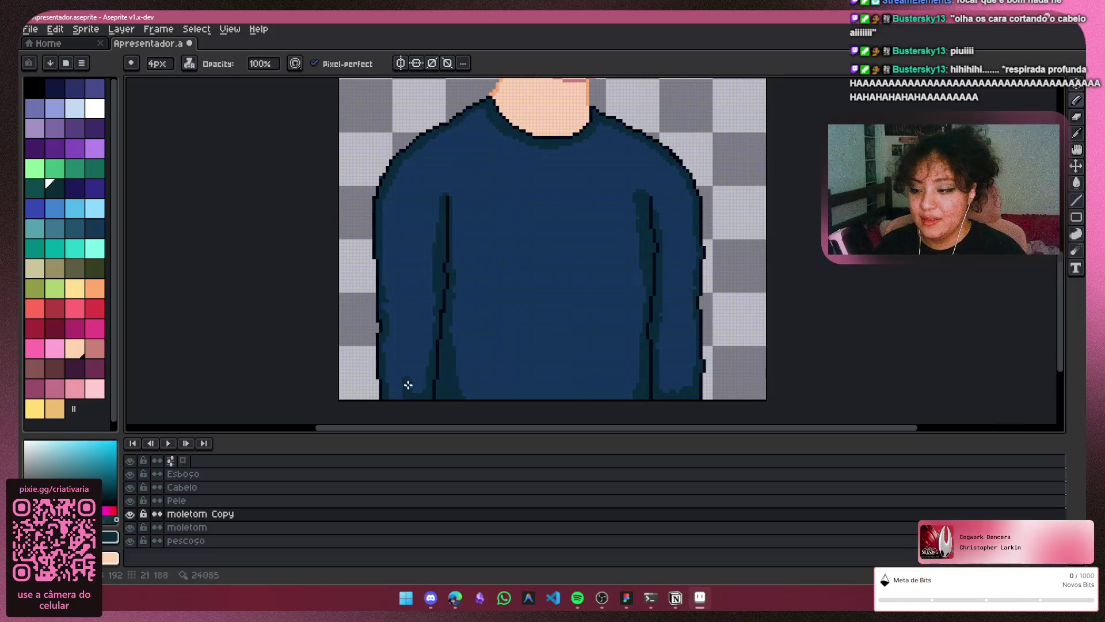
pyautogui.moveTo(395, 338)
pyautogui.mouseDown()
pyautogui.moveTo(437, 222)
pyautogui.moveTo(424, 352)
pyautogui.mouseUp()
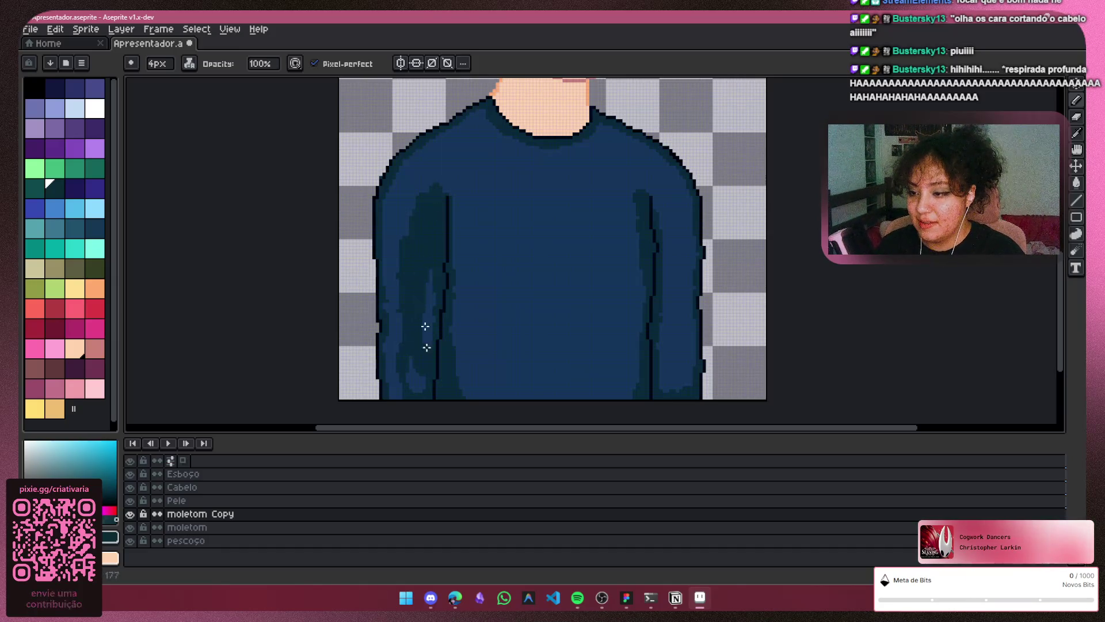
pyautogui.hotkey('ctrl', 'z')
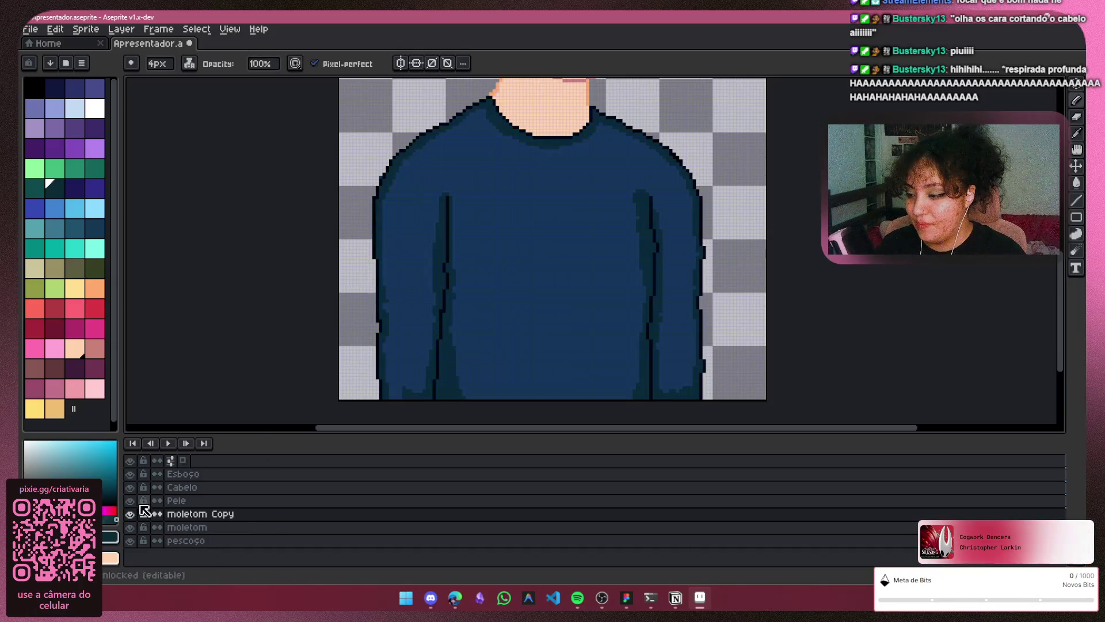
pyautogui.click(130, 514)
pyautogui.click(130, 517)
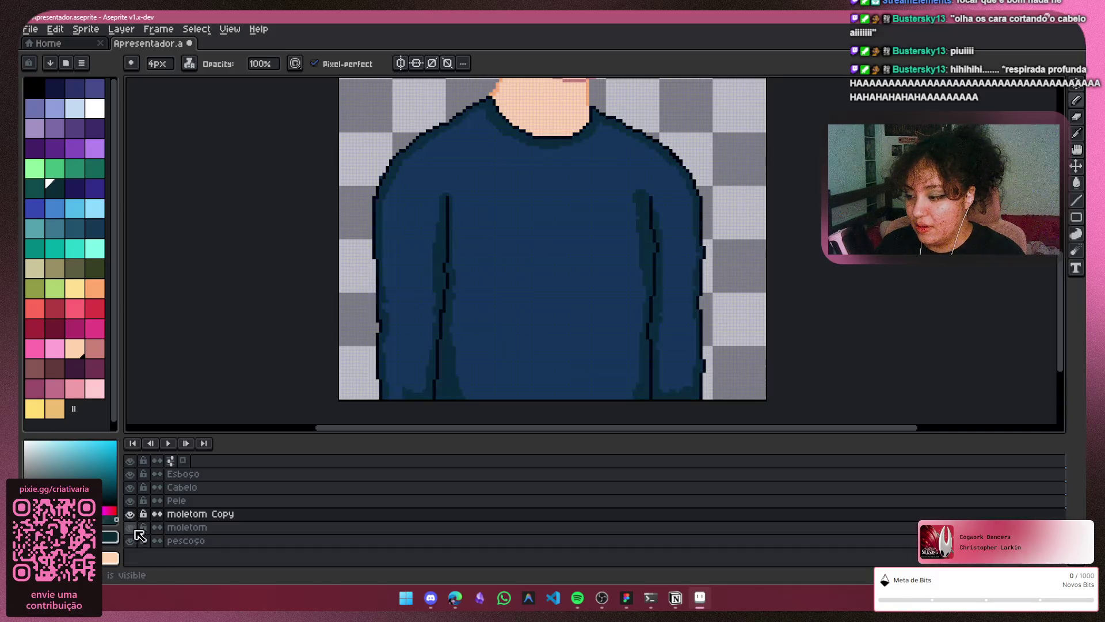
pyautogui.click(130, 527)
pyautogui.click(130, 527)
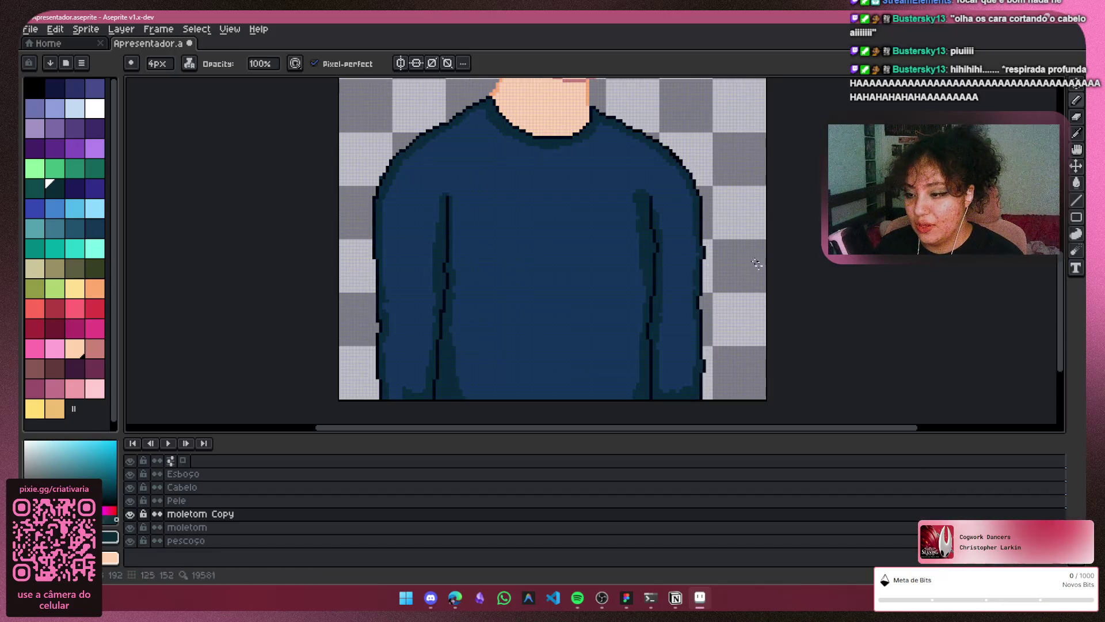
# Switch to the eraser and zoom out to show the whole portrait.
pyautogui.press('v')
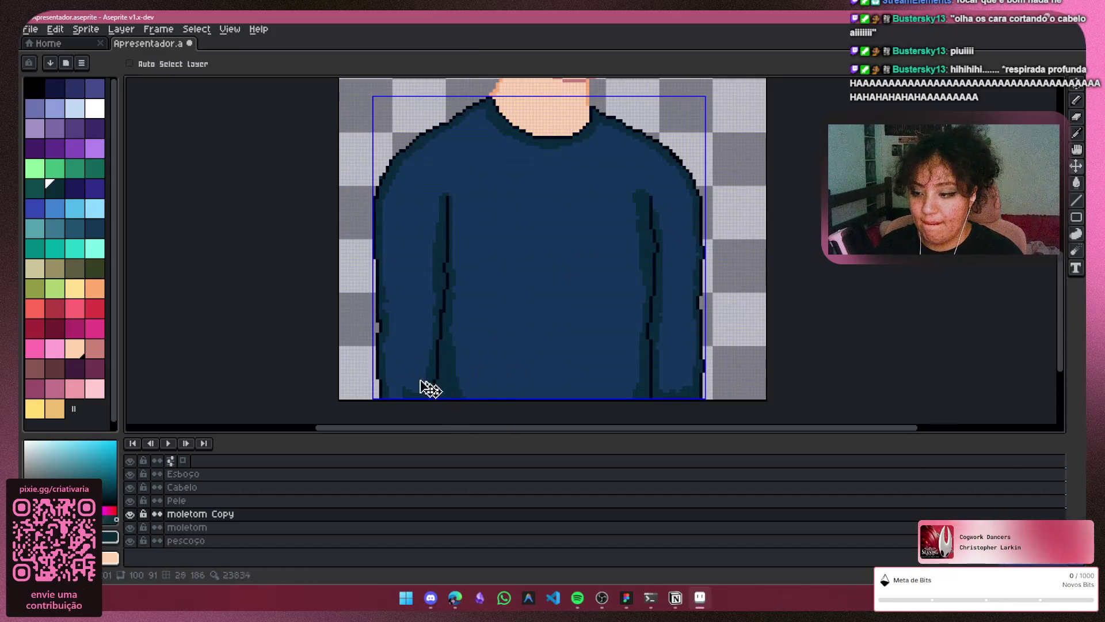
pyautogui.press('b')
pyautogui.click(1080, 118)
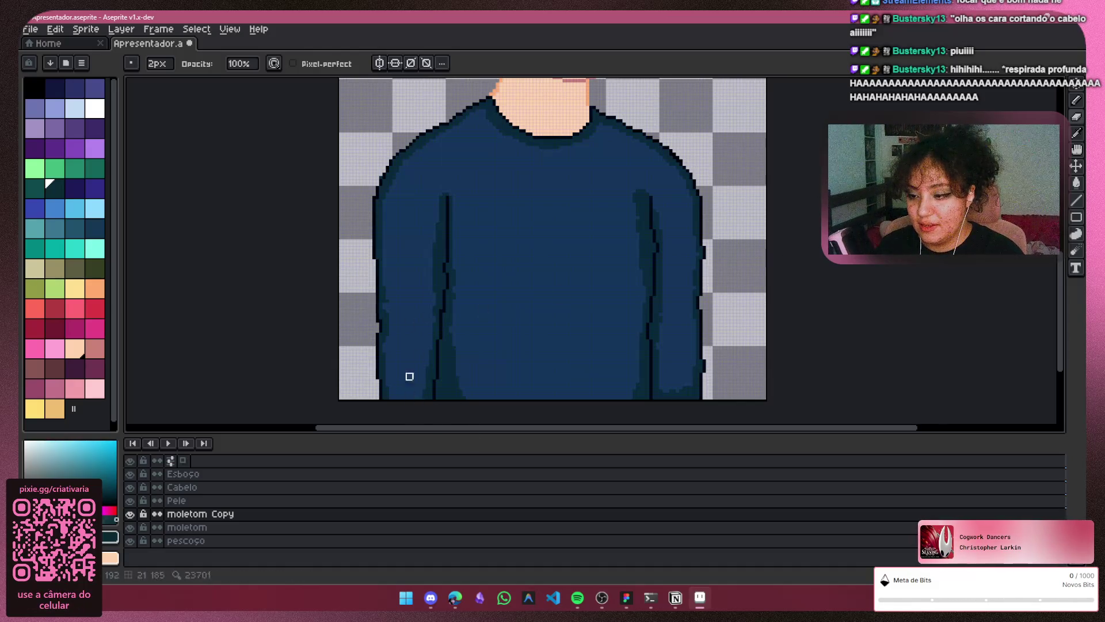
pyautogui.scroll(-4, 740, 216)
pyautogui.moveTo(798, 427)
pyautogui.mouseDown()
pyautogui.moveTo(783, 436)
pyautogui.moveTo(878, 436)
pyautogui.mouseUp()
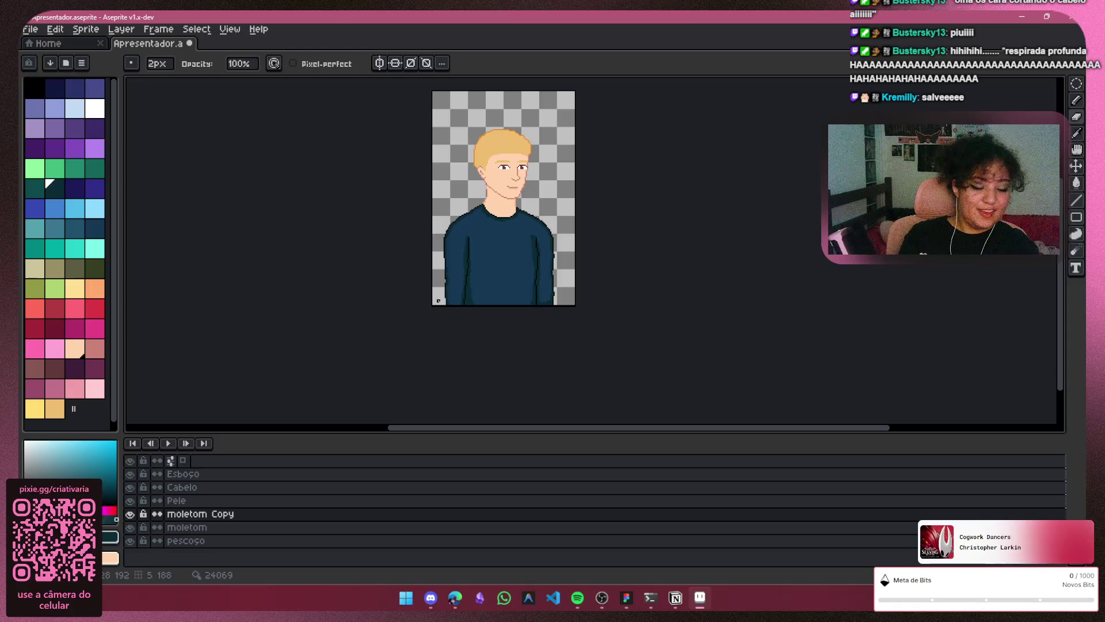
pyautogui.scroll(2, 511, 240)
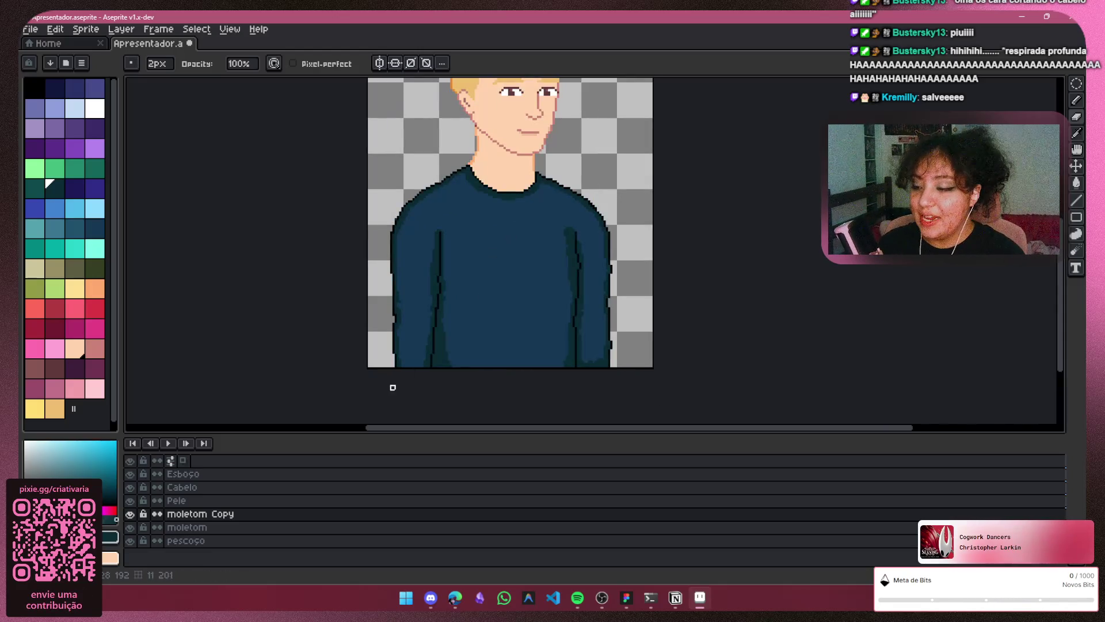
pyautogui.click(1077, 88)
pyautogui.click(1077, 99)
pyautogui.press('v')
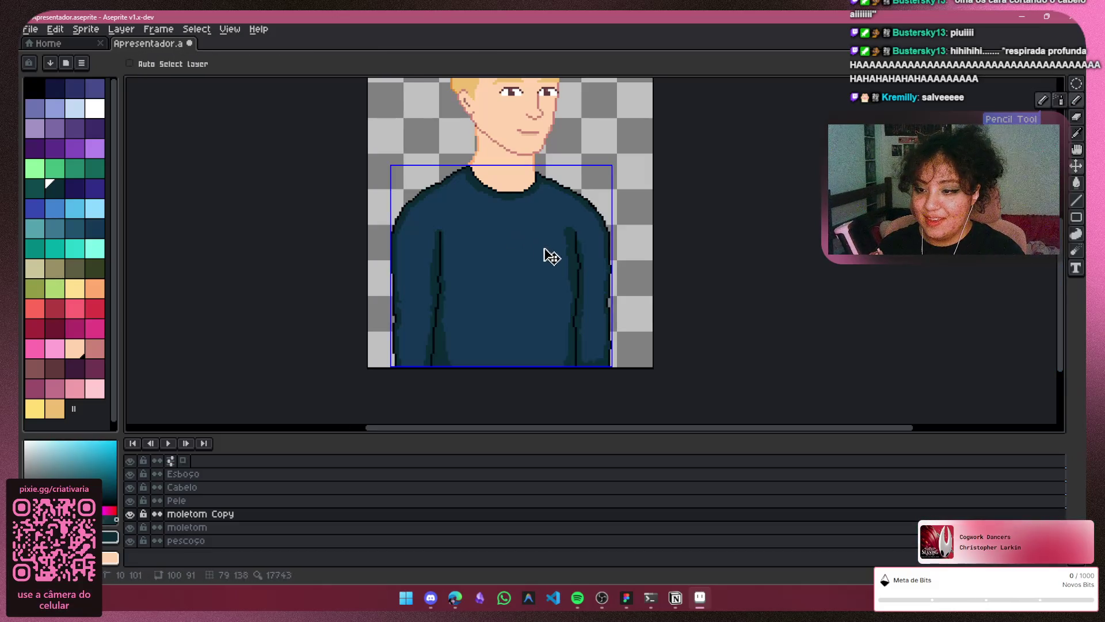
pyautogui.press('b')
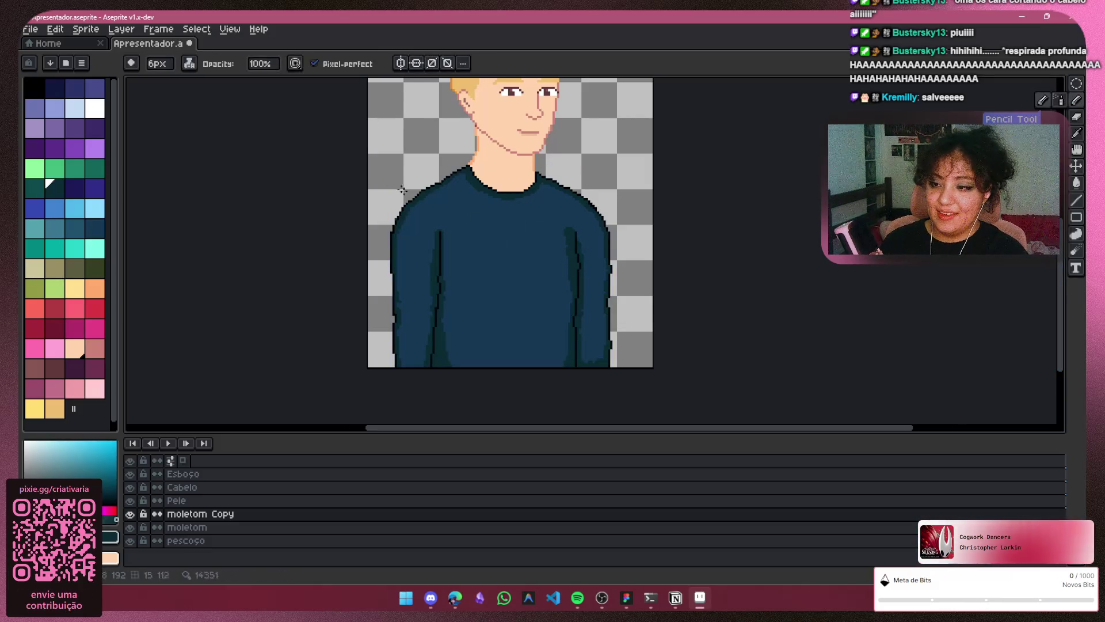
pyautogui.press('-')
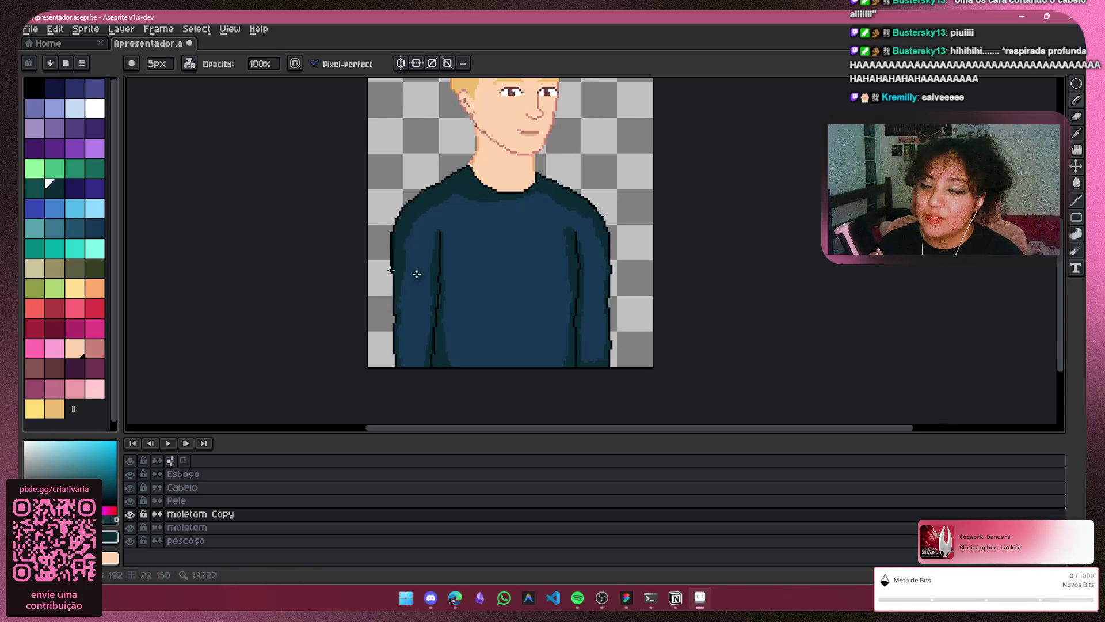
pyautogui.scroll(-2, 696, 234)
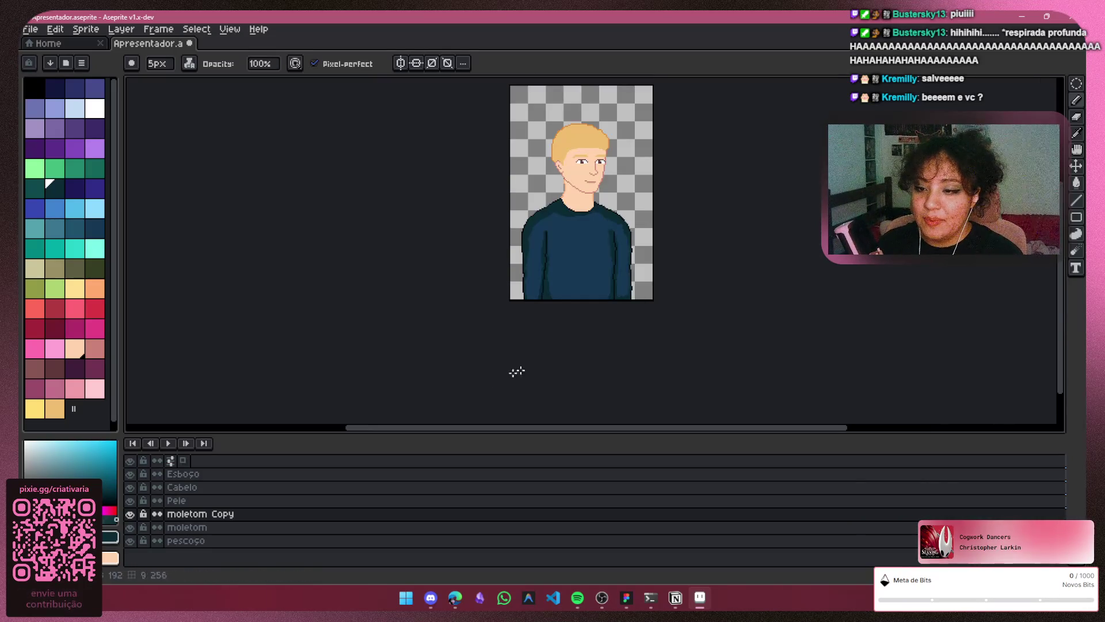
pyautogui.moveTo(765, 223); pyautogui.dragTo(765, 263)
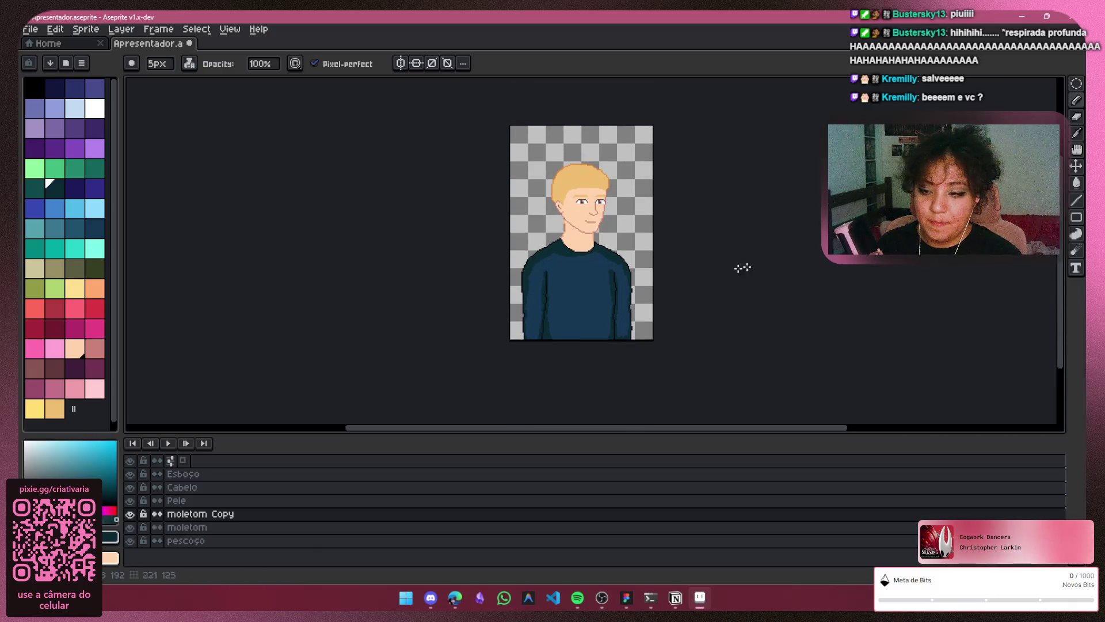
pyautogui.scroll(2, 511, 299)
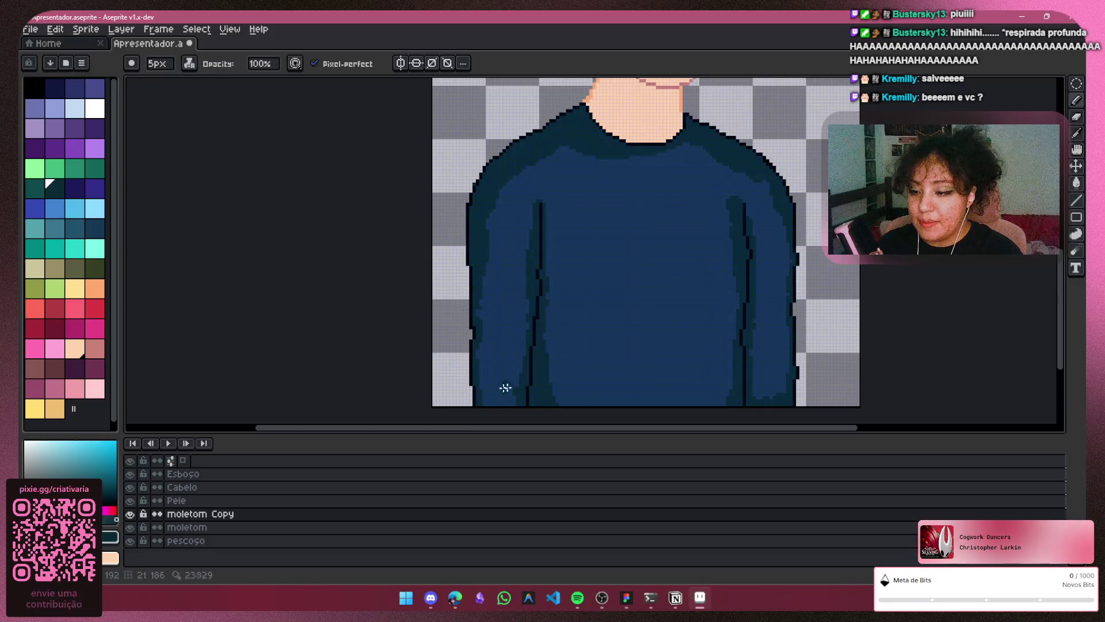
pyautogui.moveTo(494, 364)
pyautogui.mouseDown()
pyautogui.moveTo(496, 403)
pyautogui.moveTo(511, 353)
pyautogui.moveTo(505, 268)
pyautogui.mouseUp()
pyautogui.hotkey('ctrl', 'z')
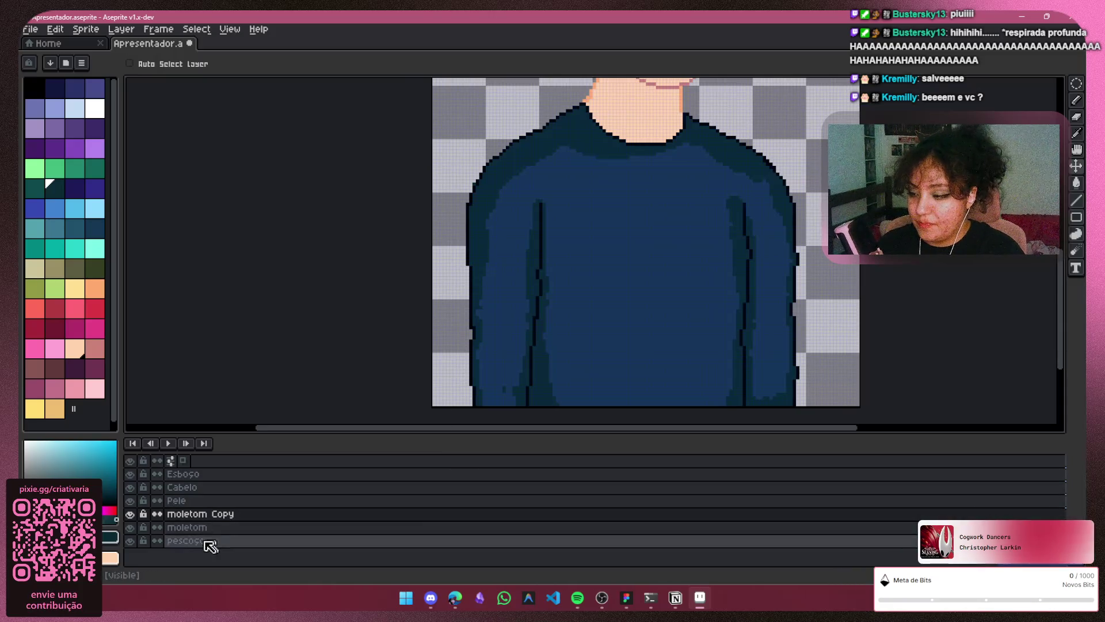
# Toggle the moletom, moletom Copy and Esboço layers to find the grey patch, then activate moletom Copy.
pyautogui.click(130, 514)
pyautogui.click(130, 513)
pyautogui.click(164, 514)
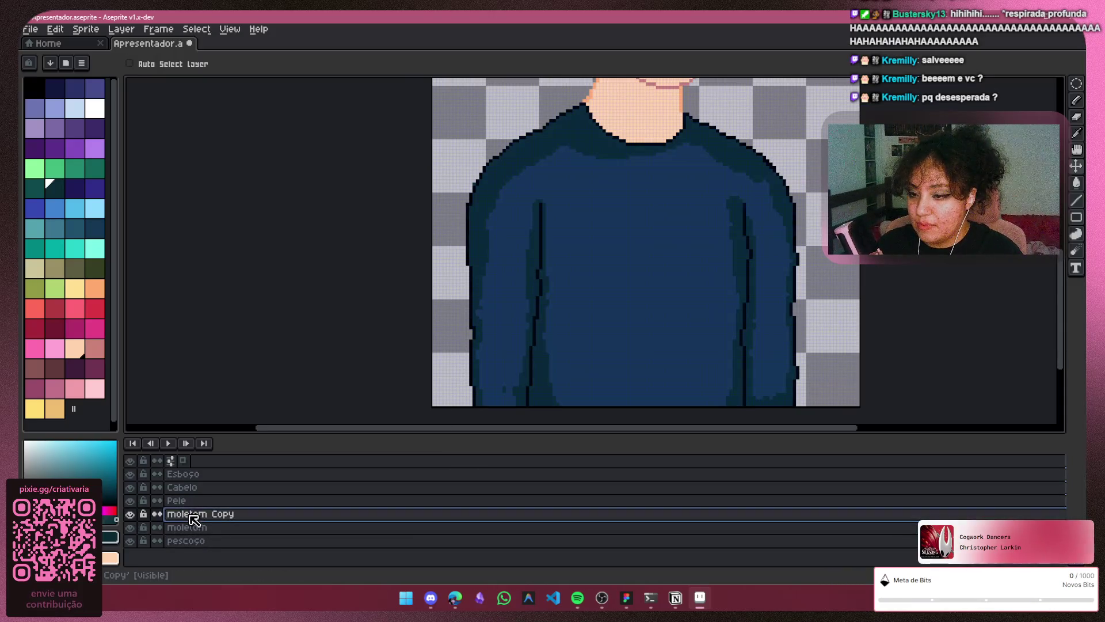
pyautogui.click(181, 527)
pyautogui.moveTo(130, 514); pyautogui.dragTo(134, 476)
pyautogui.click(131, 474)
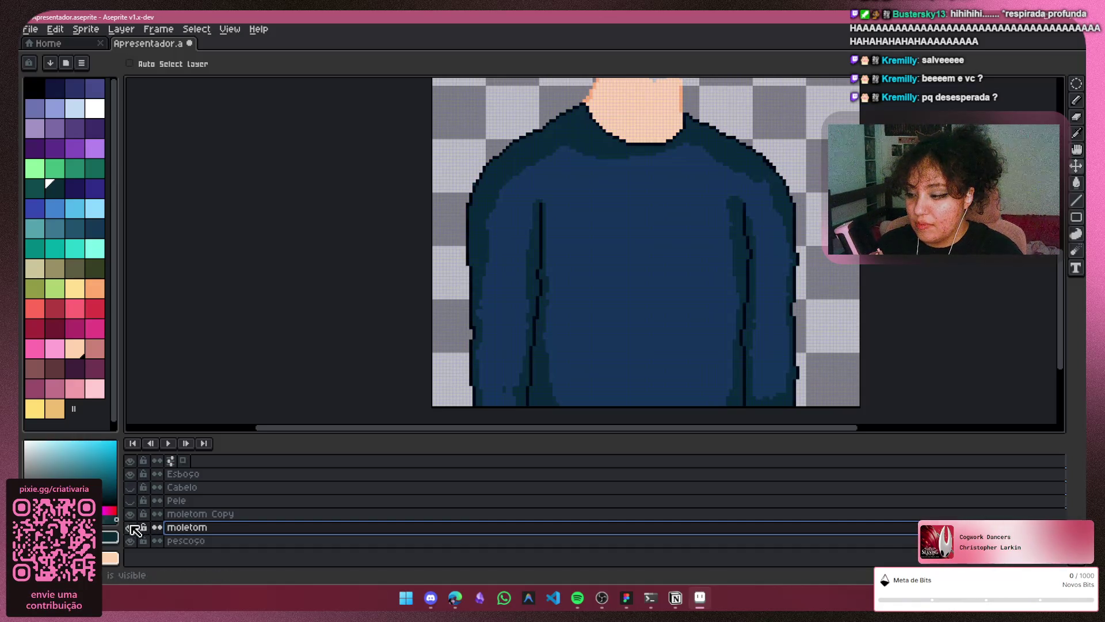
pyautogui.click(130, 514)
pyautogui.click(130, 528)
pyautogui.click(131, 528)
pyautogui.click(131, 515)
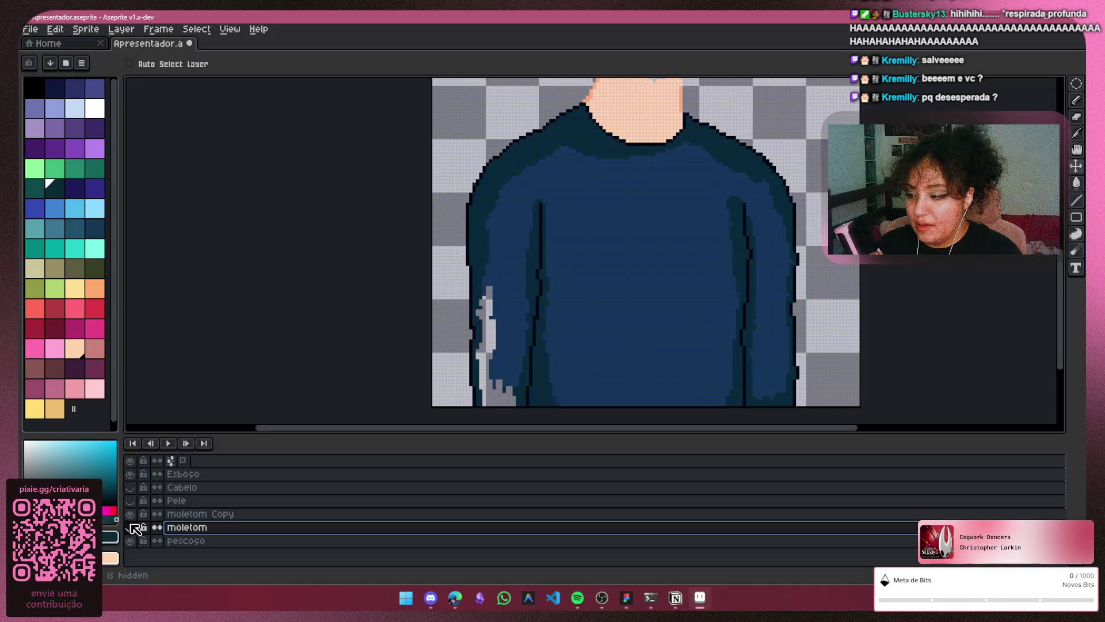
pyautogui.click(130, 515)
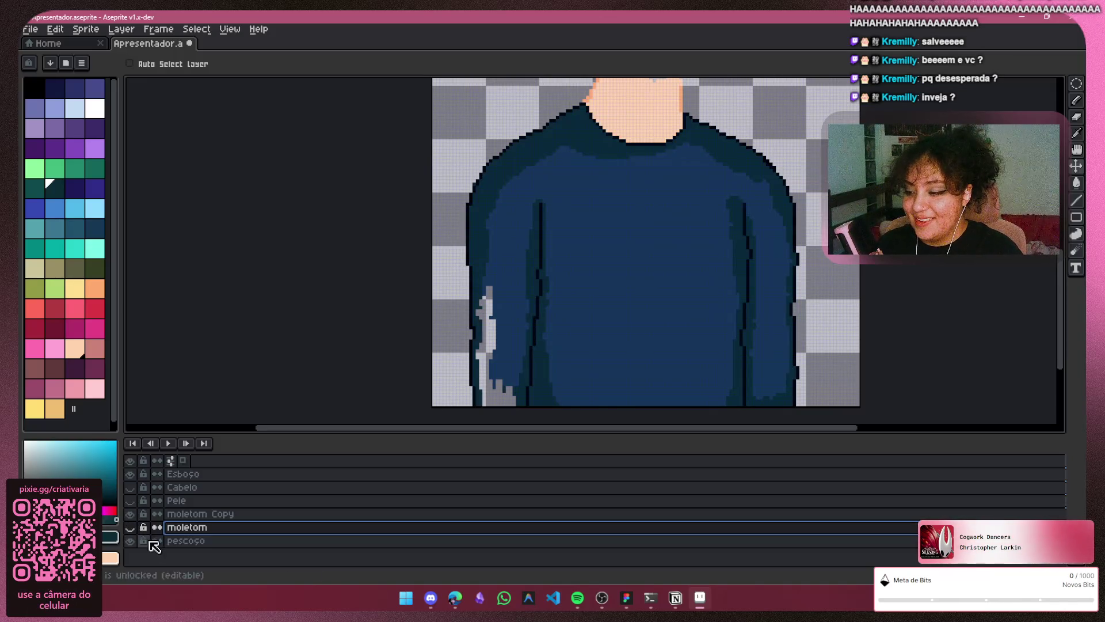
pyautogui.click(183, 514)
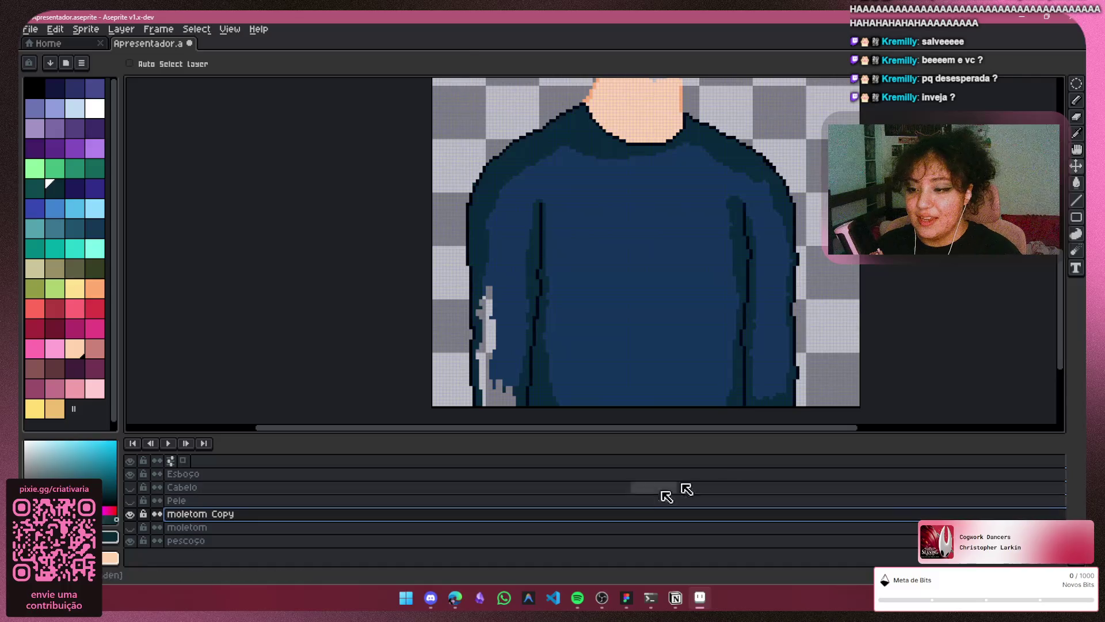
# Sample the dark sweater blue from the canvas as the Pencil colour.
pyautogui.press('b')
pyautogui.click(1075, 133)
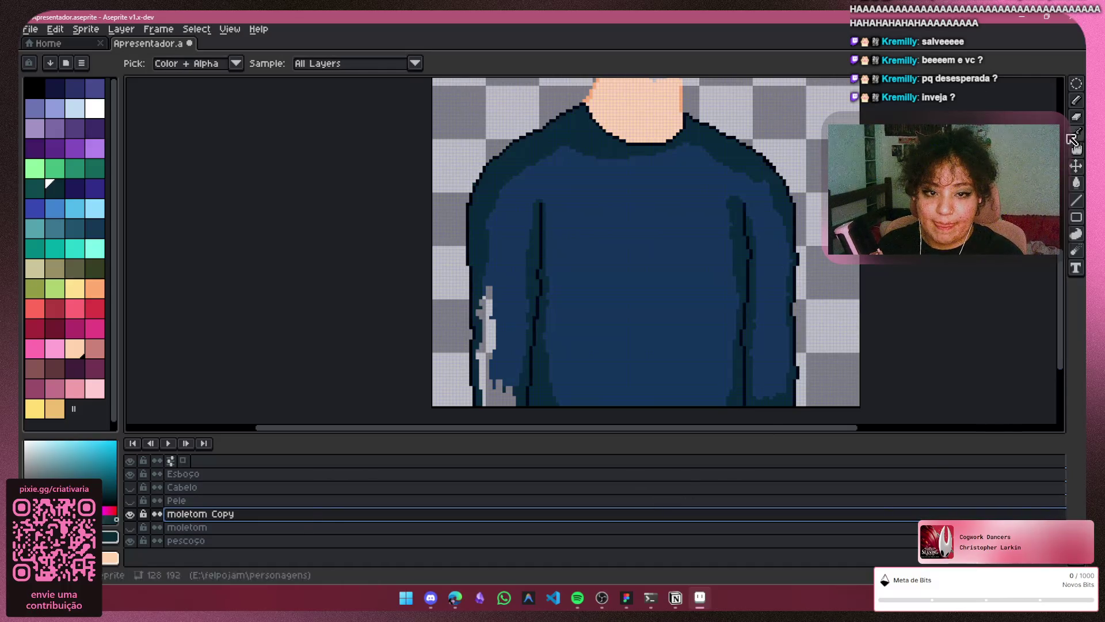
pyautogui.click(730, 275)
pyautogui.click(1074, 103)
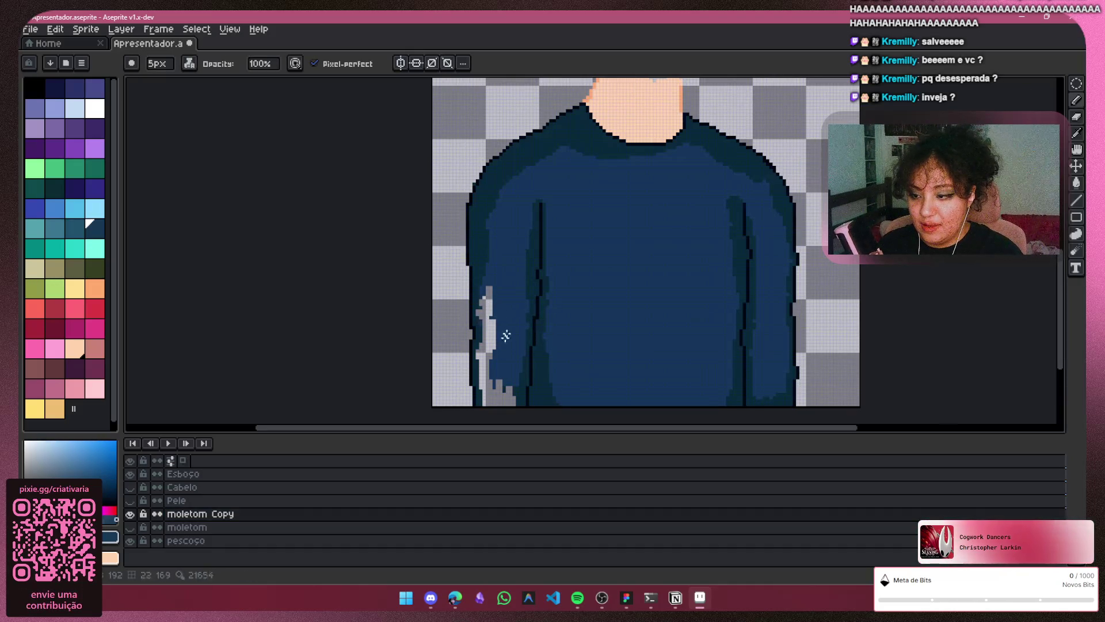
# Paint over the grey pixels on the lower-left sleeve in navy blue.
pyautogui.click(130, 514)
pyautogui.click(130, 514)
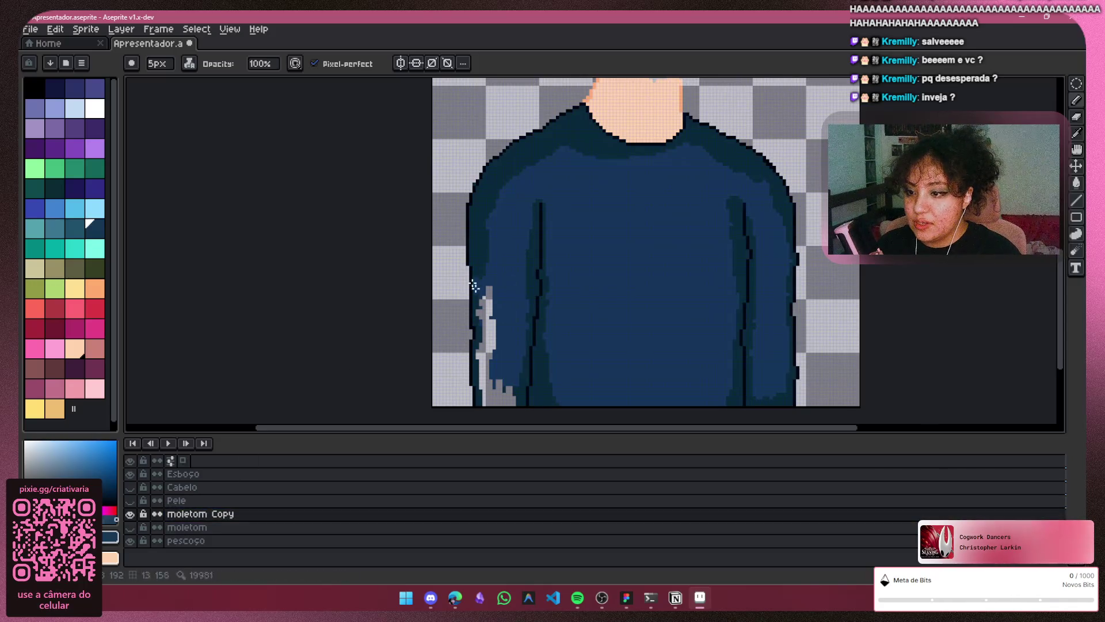
pyautogui.click(190, 63)
pyautogui.click(247, 82)
pyautogui.moveTo(487, 331)
pyautogui.mouseDown()
pyautogui.moveTo(489, 304)
pyautogui.moveTo(497, 384)
pyautogui.mouseUp()
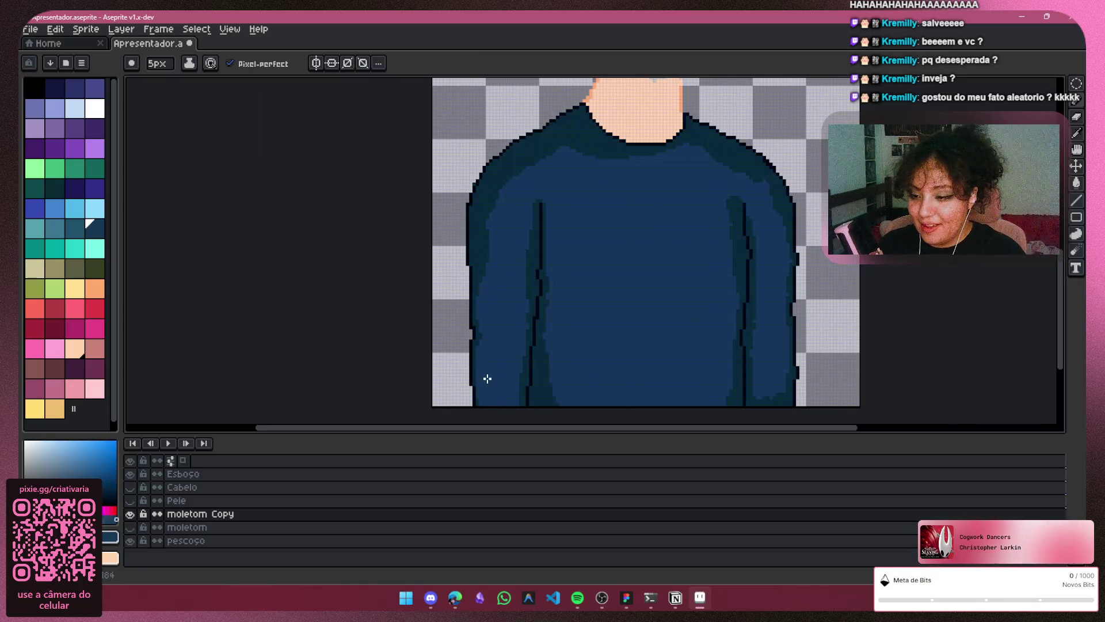
pyautogui.hotkey('ctrl', 'z')
pyautogui.moveTo(485, 299)
pyautogui.mouseDown()
pyautogui.moveTo(492, 374)
pyautogui.moveTo(487, 341)
pyautogui.moveTo(507, 397)
pyautogui.moveTo(489, 378)
pyautogui.moveTo(491, 397)
pyautogui.mouseUp()
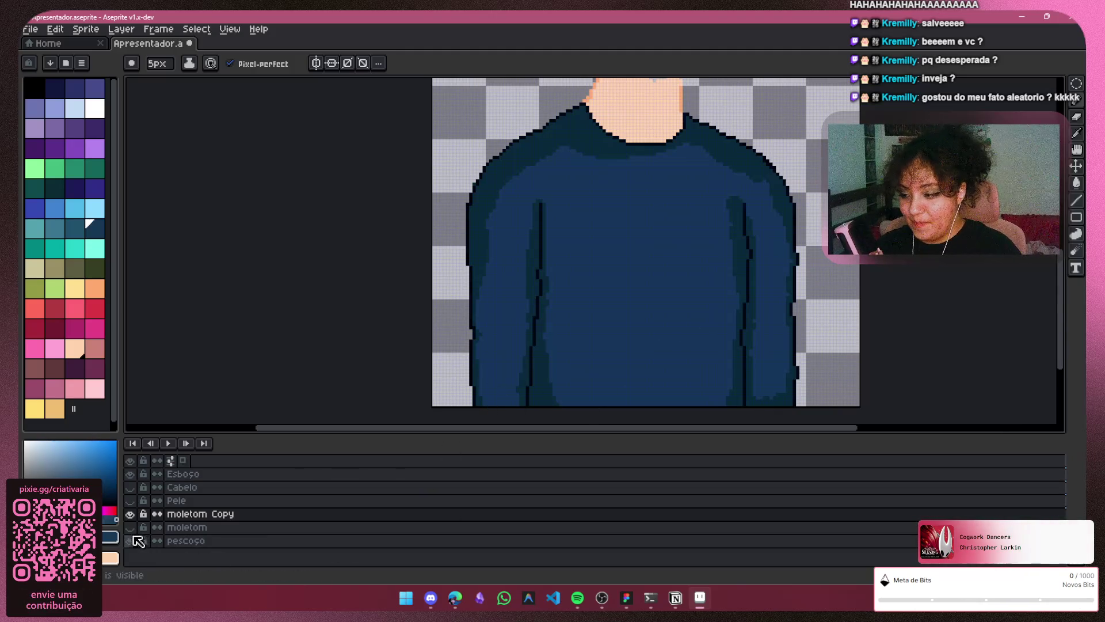
# Sample a darker blue from near the sweater's shoulder for the Pencil.
pyautogui.press('i')
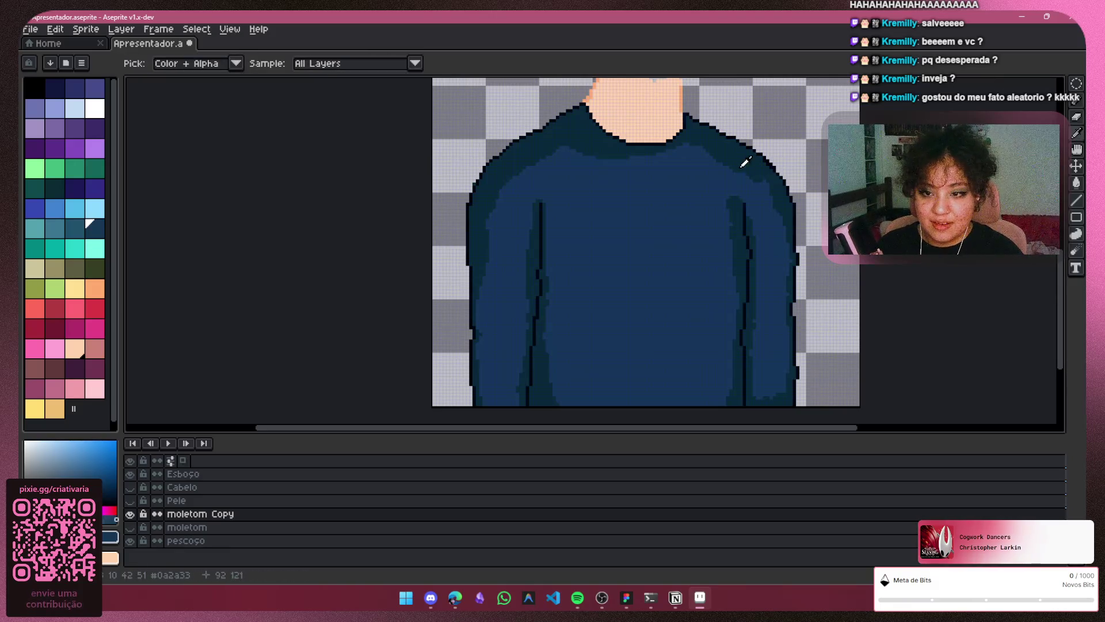
pyautogui.click(51, 185)
pyautogui.click(1074, 101)
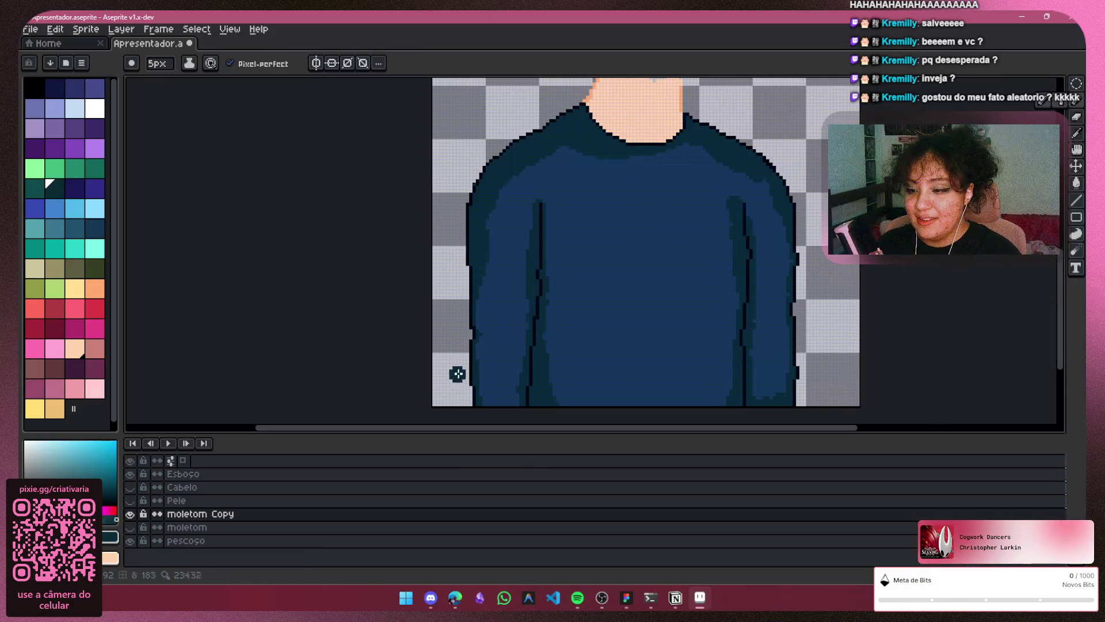
# Use a 4px Pencil with Lock Alpha ink to shade darker blue down the sweater's left edge.
pyautogui.press('-')
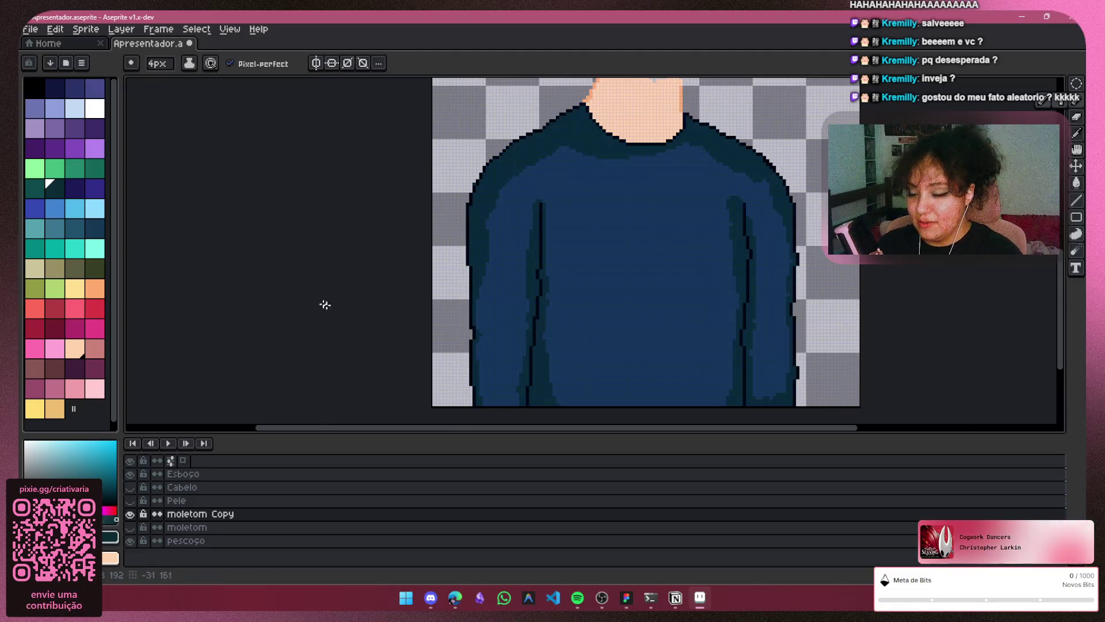
pyautogui.click(189, 63)
pyautogui.click(219, 117)
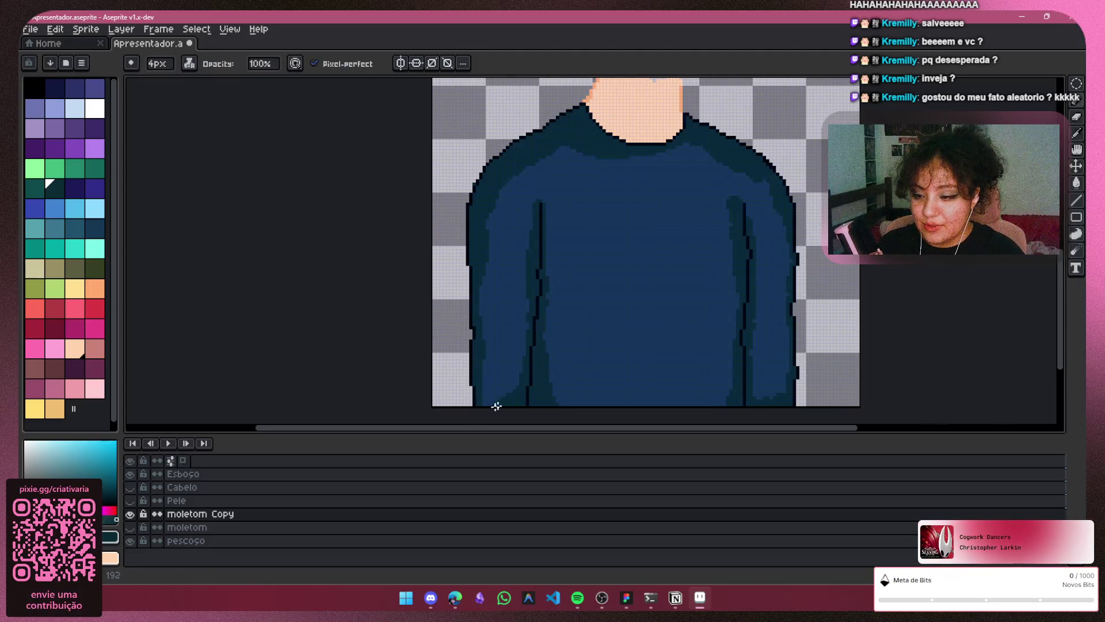
pyautogui.hscroll(2, 636, 278)
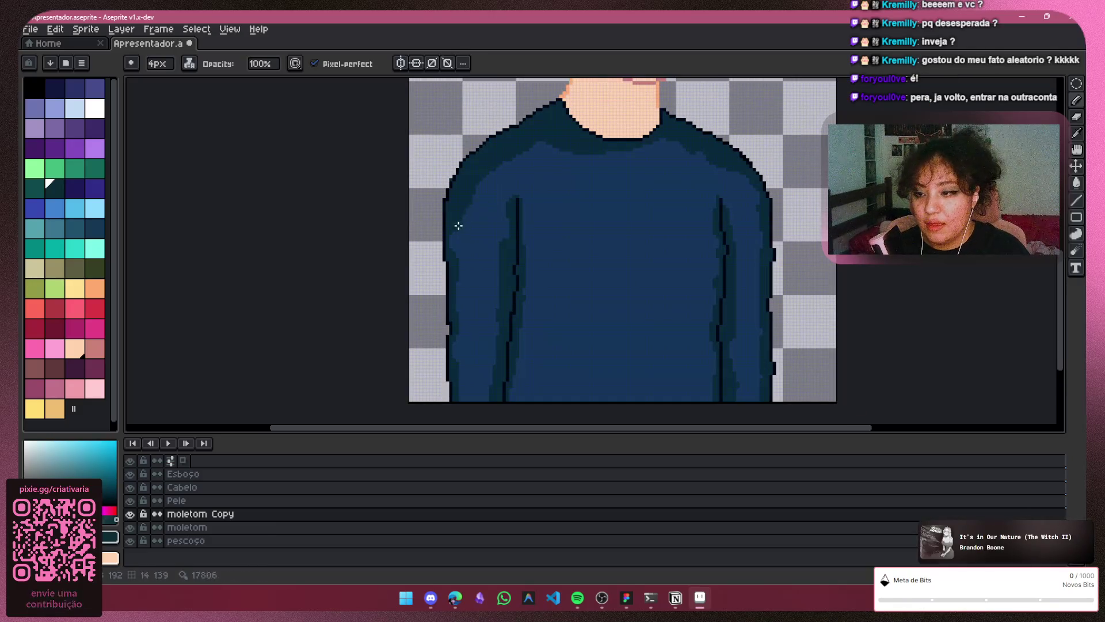
pyautogui.moveTo(452, 251); pyautogui.dragTo(462, 327)
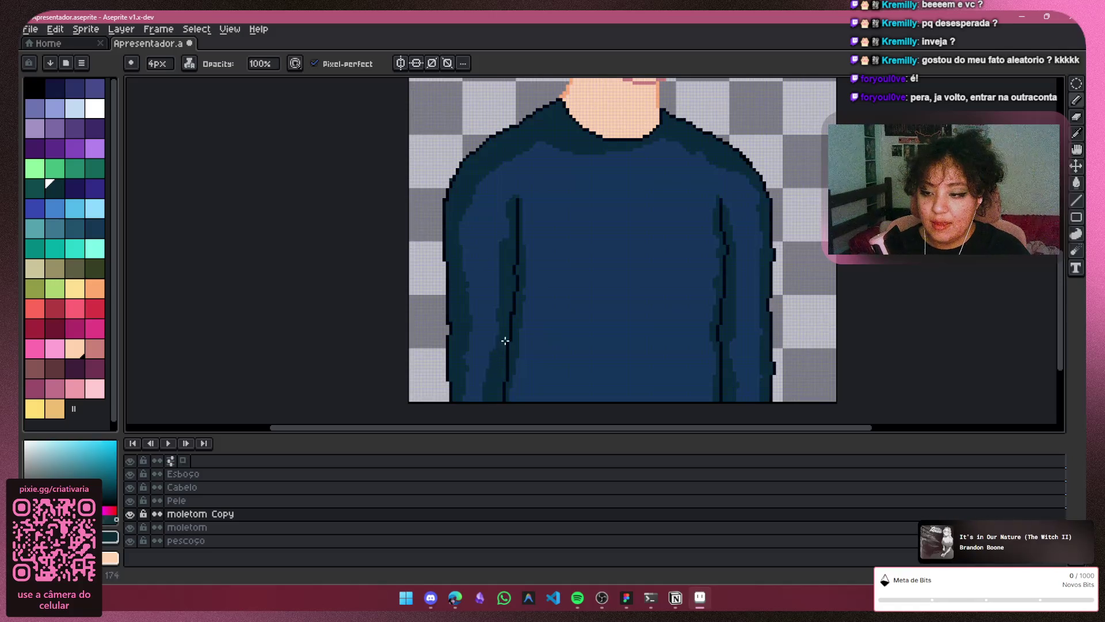
pyautogui.press('e')
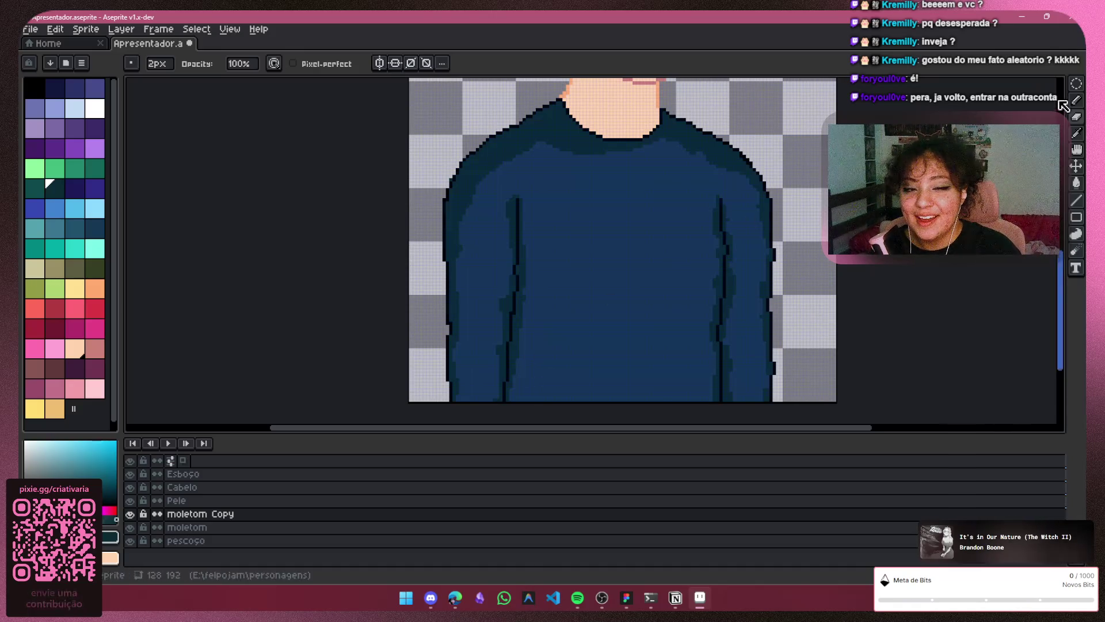
# Zoom out and pan around the canvas to view the whole character.
pyautogui.press('b')
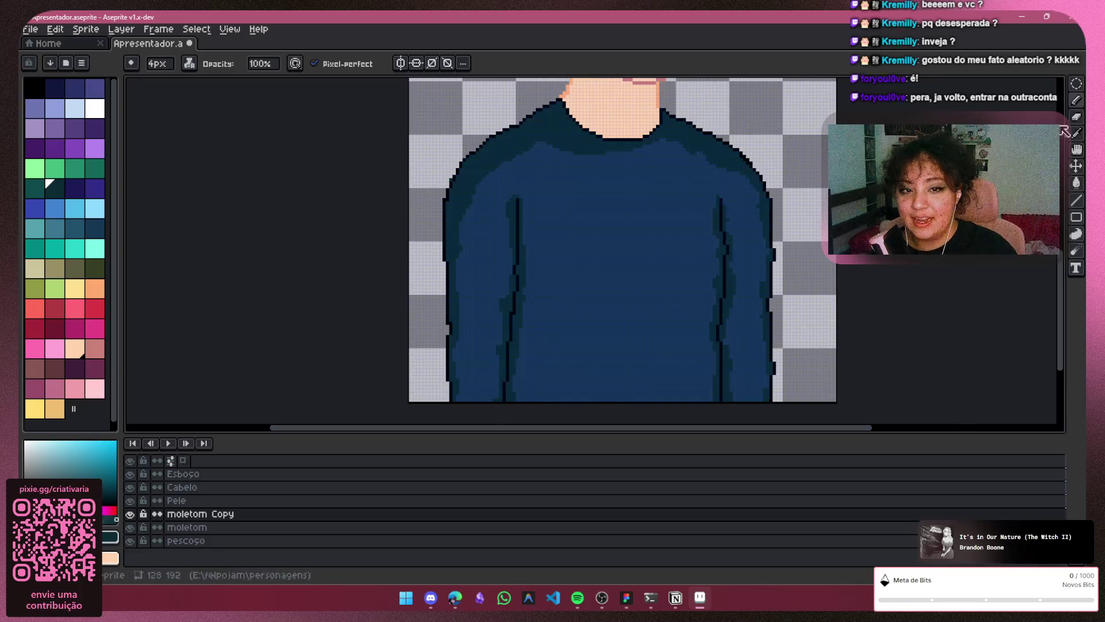
pyautogui.click(1076, 117)
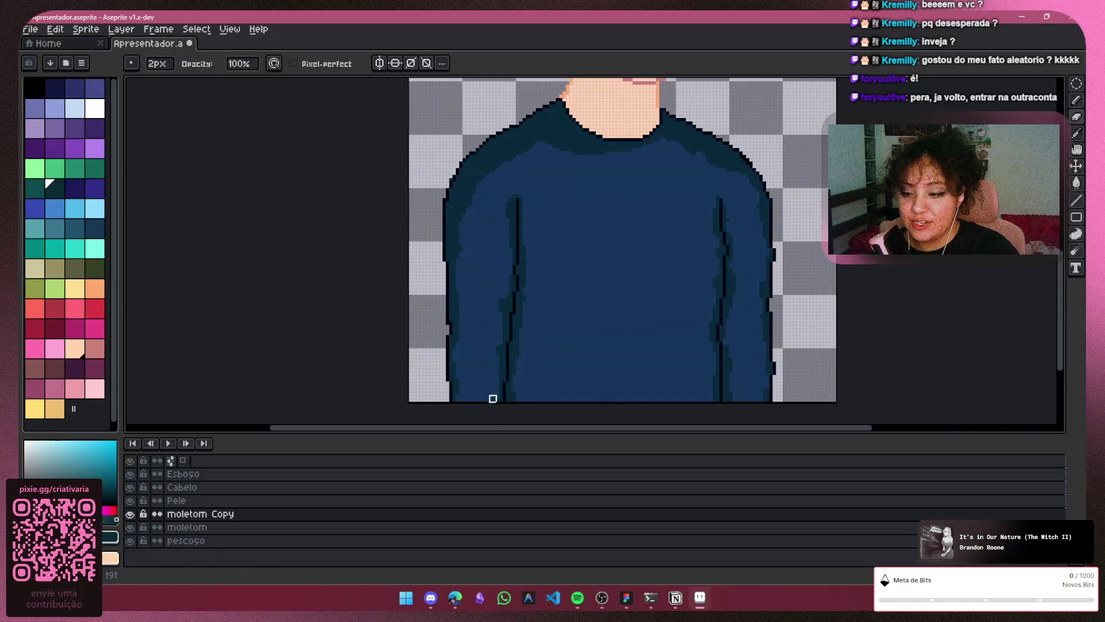
pyautogui.press('-')
pyautogui.press('-')
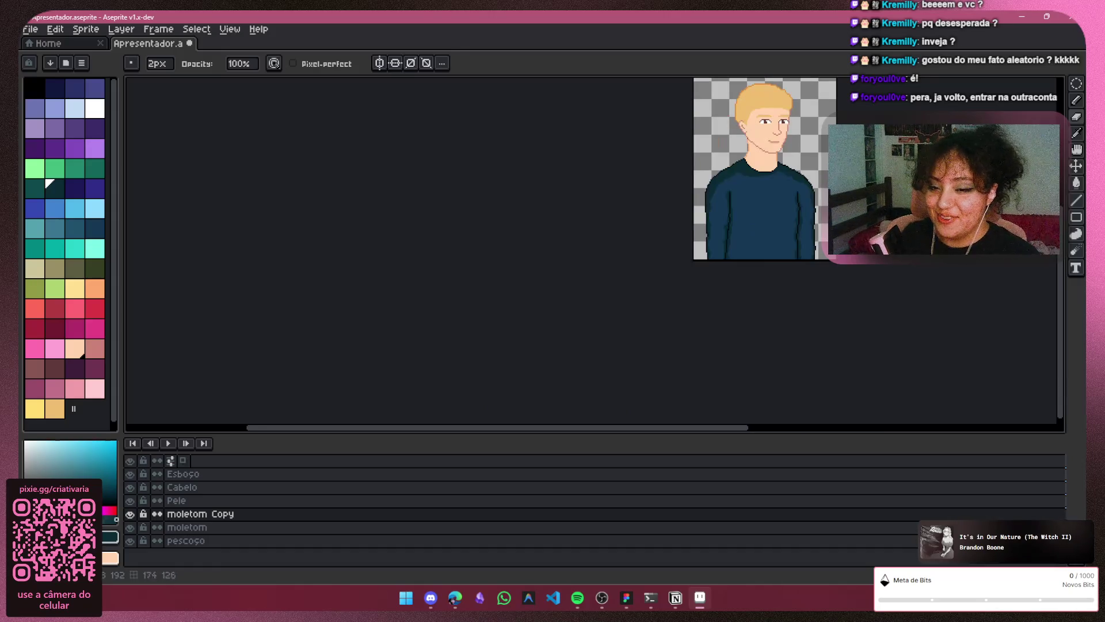
pyautogui.scroll(1, 1062, 346)
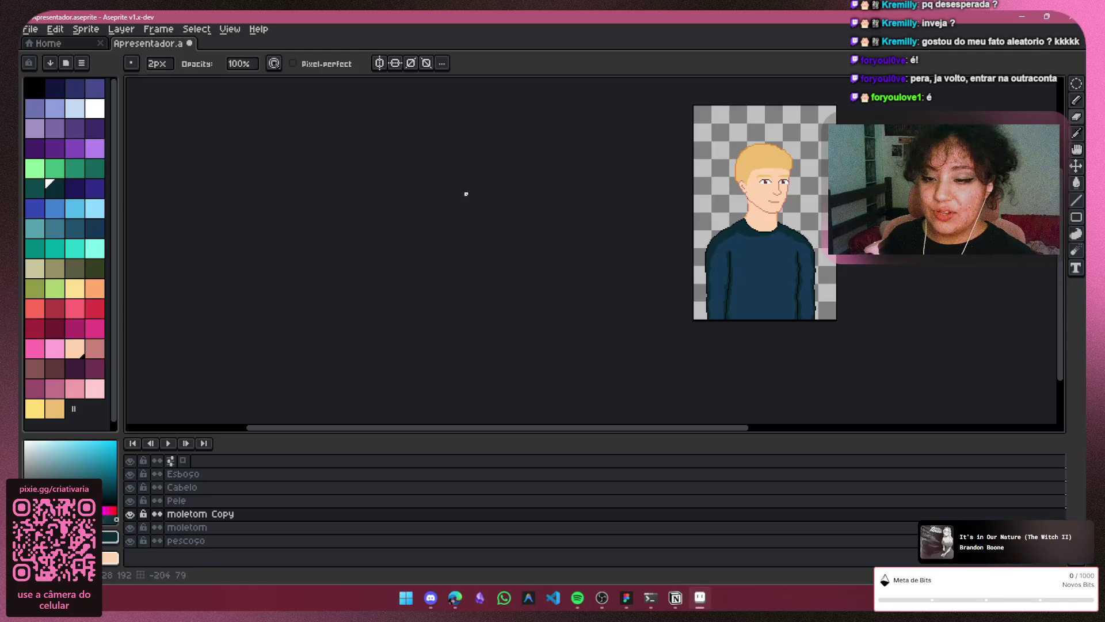
pyautogui.scroll(2, 773, 272)
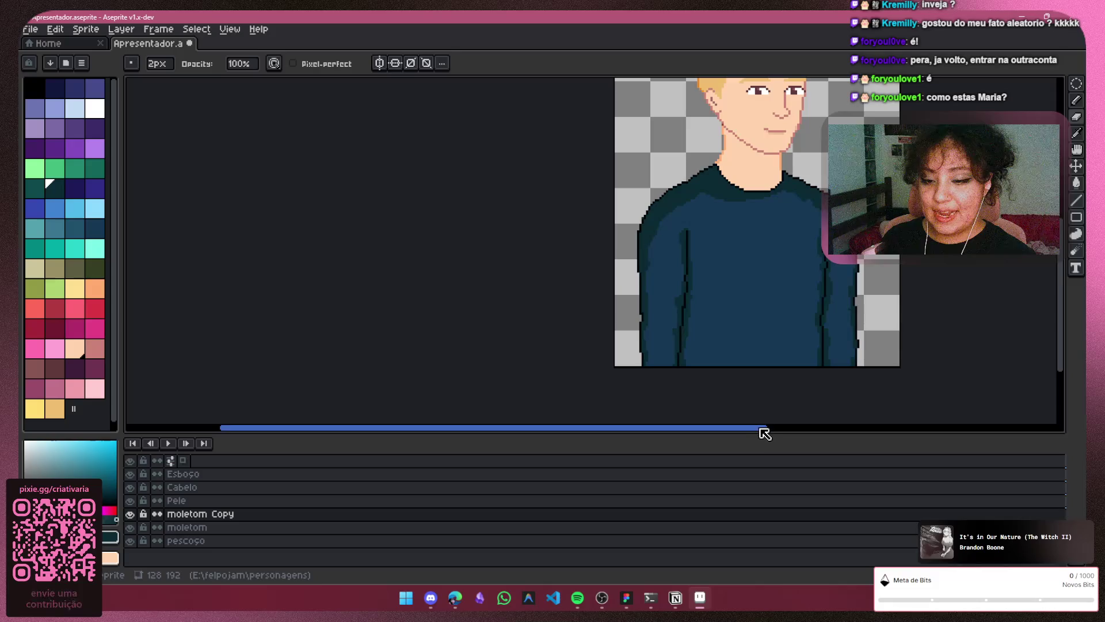
pyautogui.moveTo(762, 432); pyautogui.dragTo(807, 433)
pyautogui.scroll(2, 589, 256)
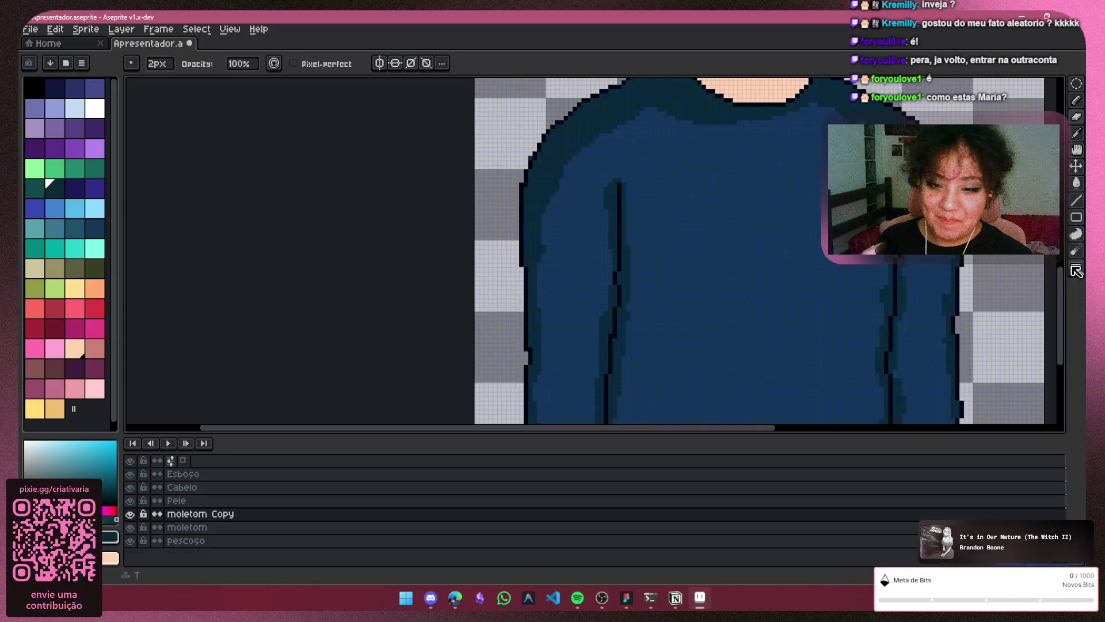
pyautogui.scroll(-4, 1008, 338)
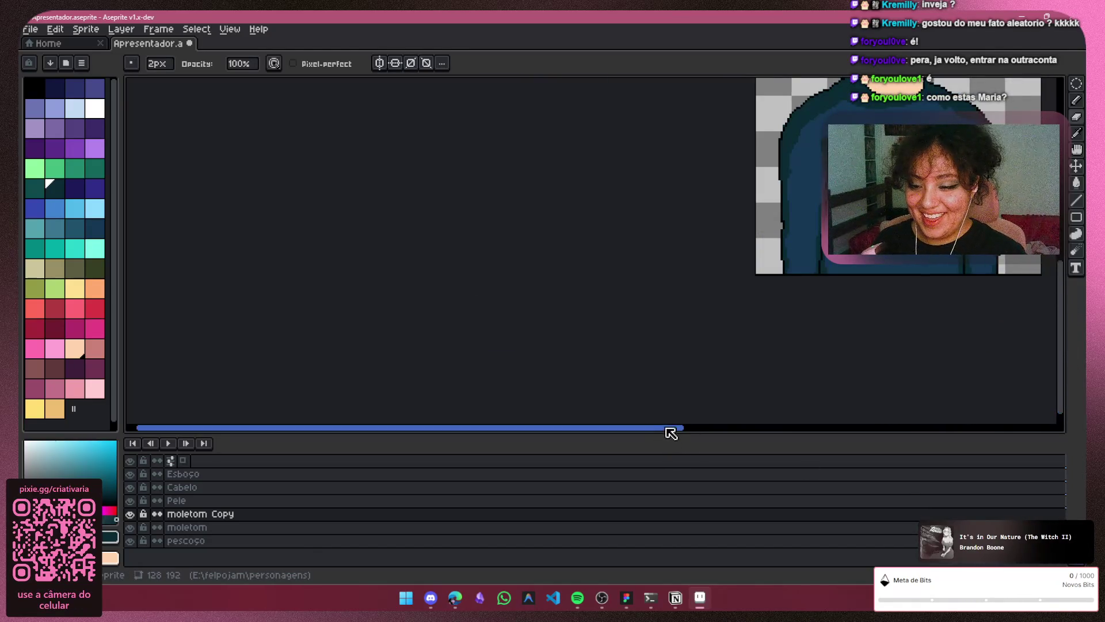
pyautogui.moveTo(671, 431); pyautogui.dragTo(803, 431)
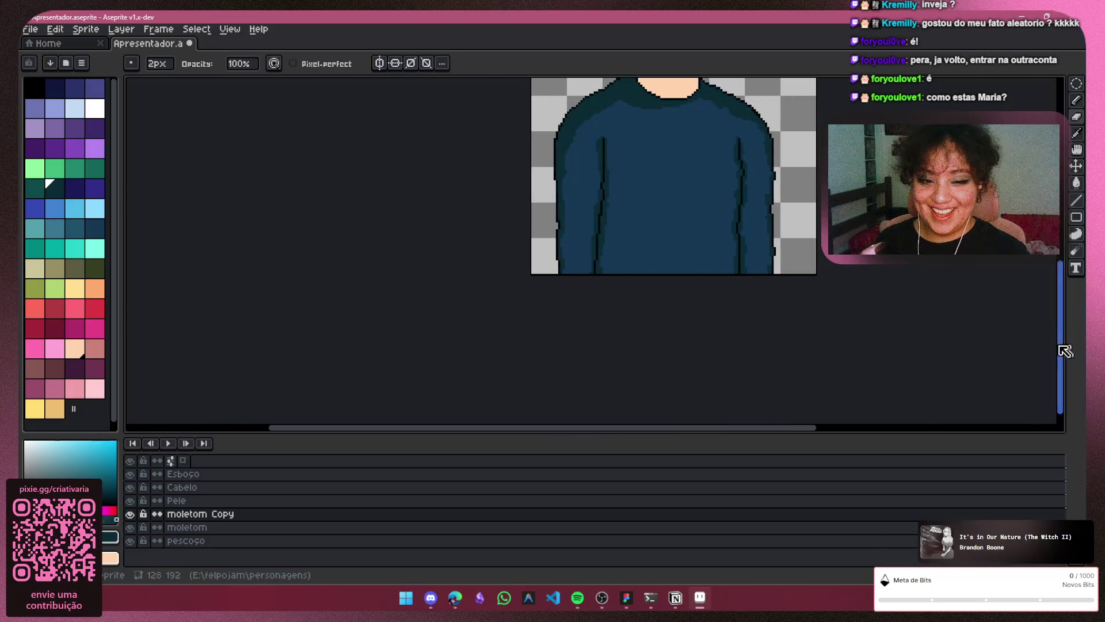
pyautogui.moveTo(1063, 362); pyautogui.dragTo(1065, 184)
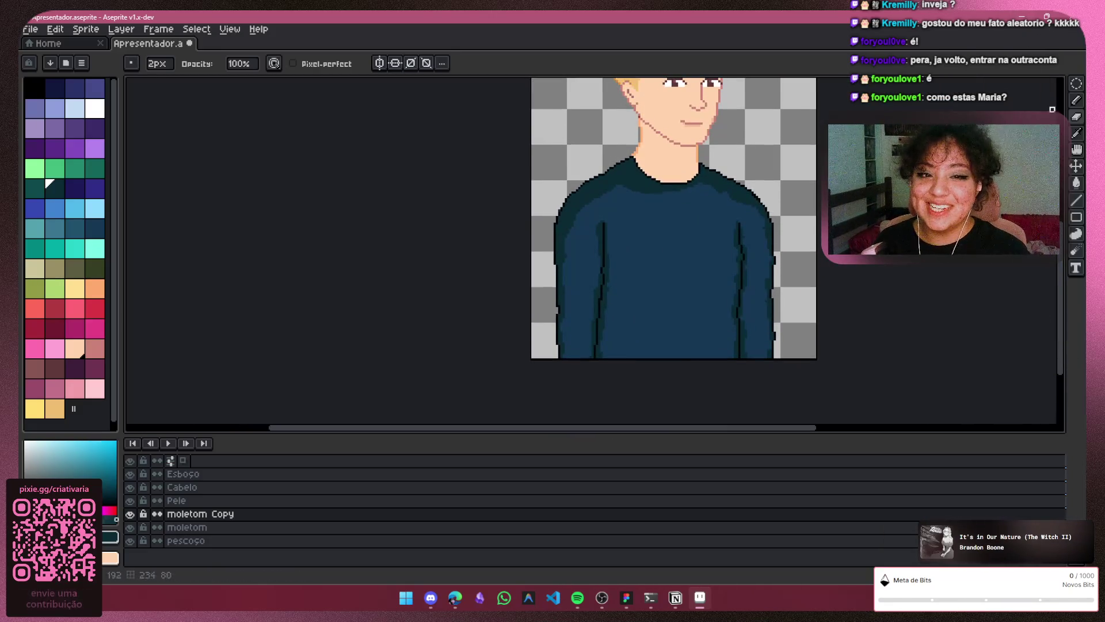
# Select the Pencil and shrink its brush down to 1px.
pyautogui.click(1077, 101)
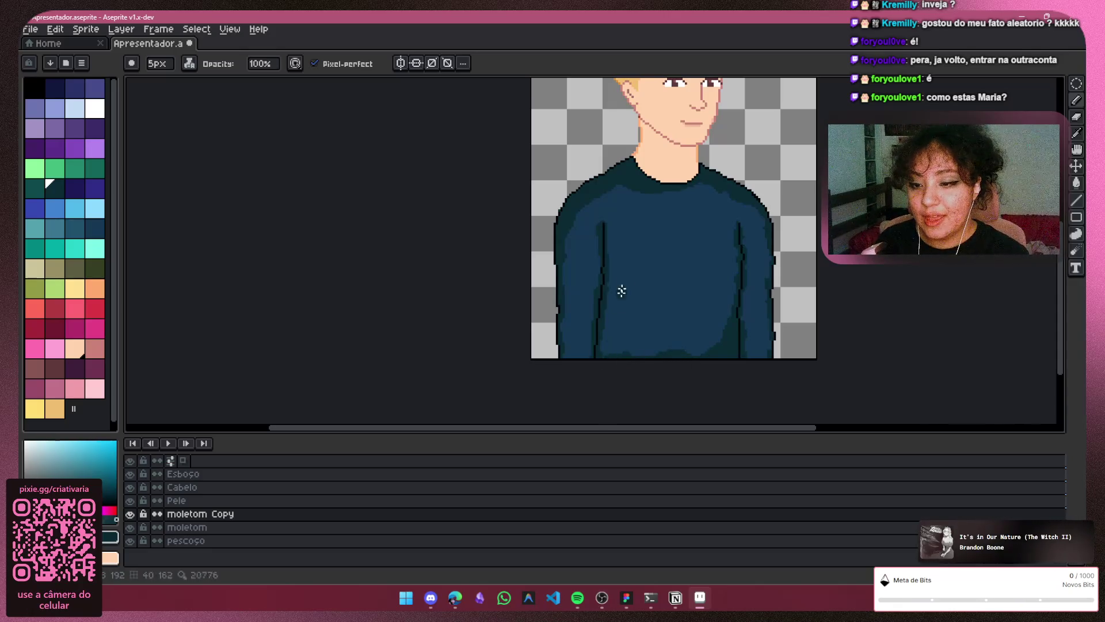
pyautogui.scroll(1, 621, 297)
pyautogui.press('-')
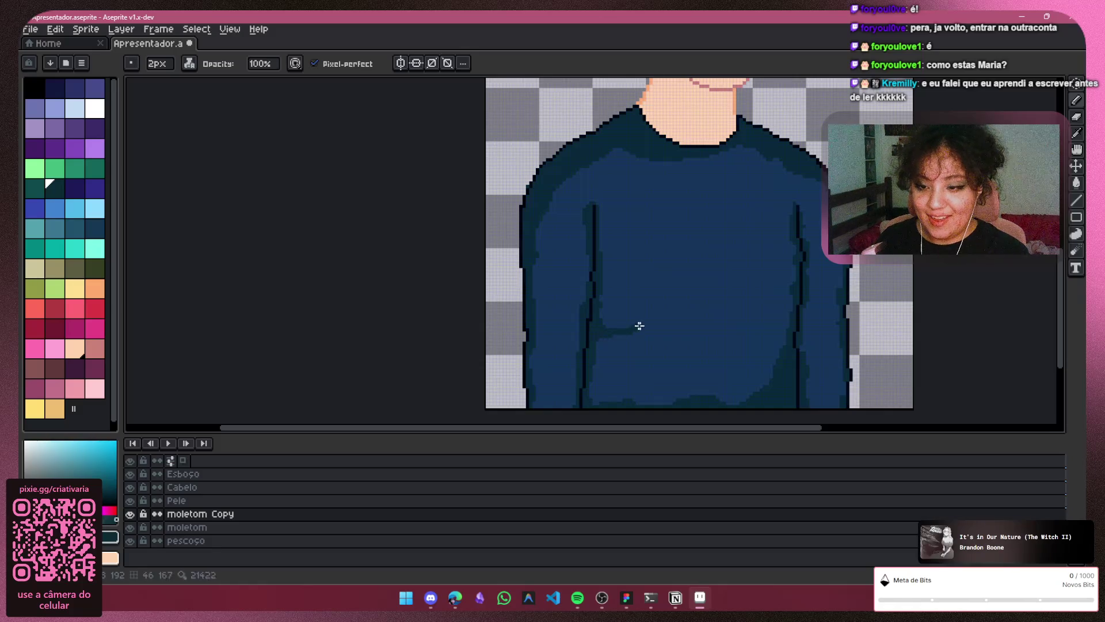
pyautogui.press('ctrl')
pyautogui.press('ctrl')
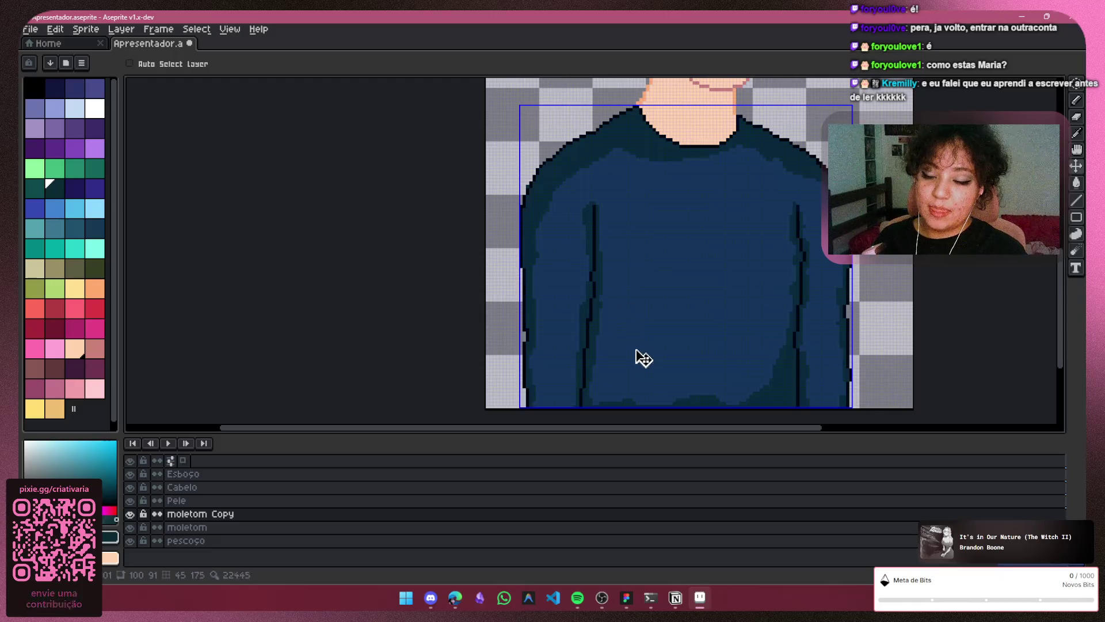
pyautogui.press('ctrl')
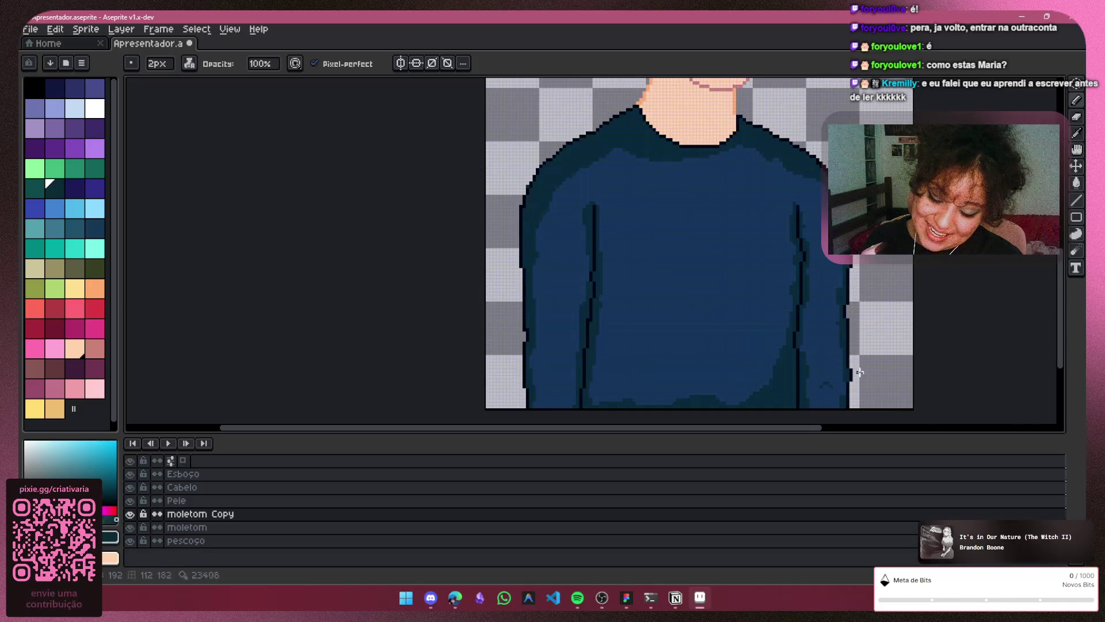
pyautogui.press('-')
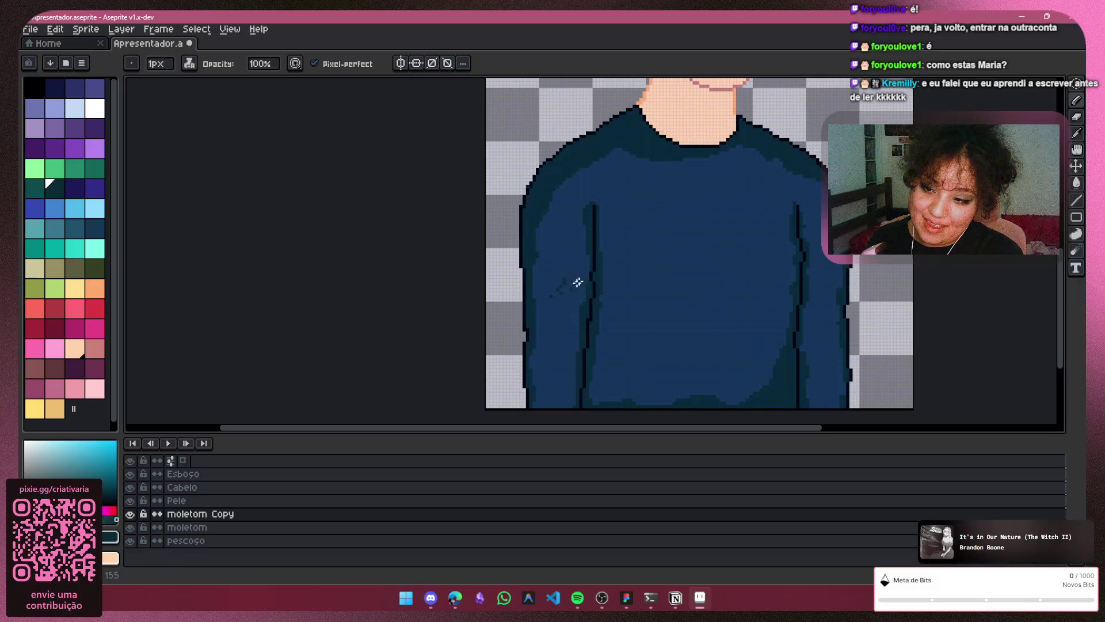
pyautogui.press('v')
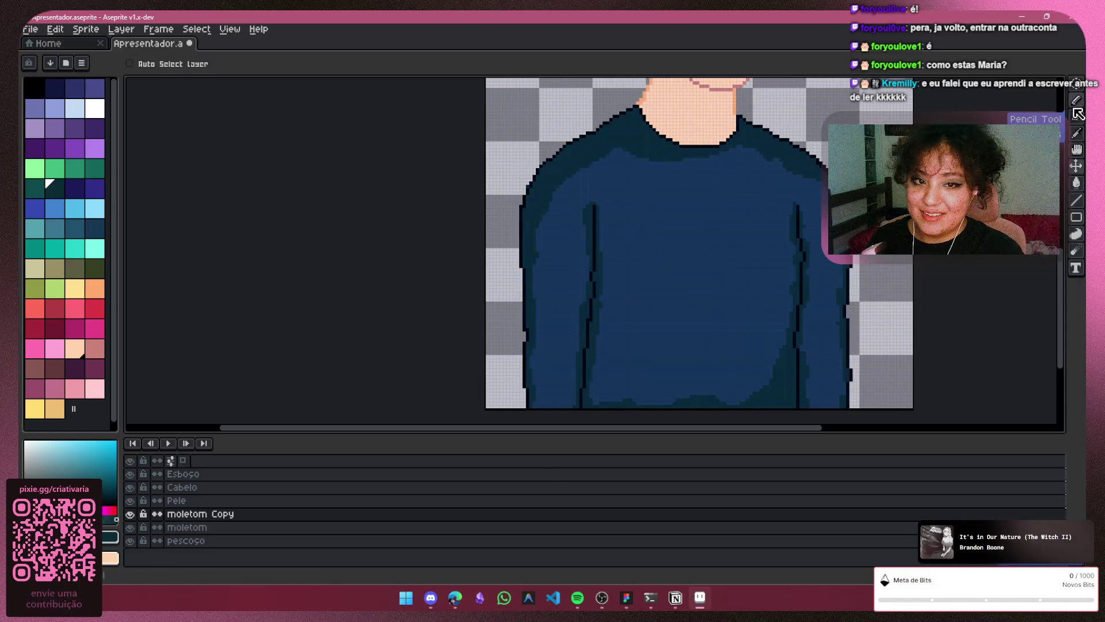
pyautogui.click(1076, 100)
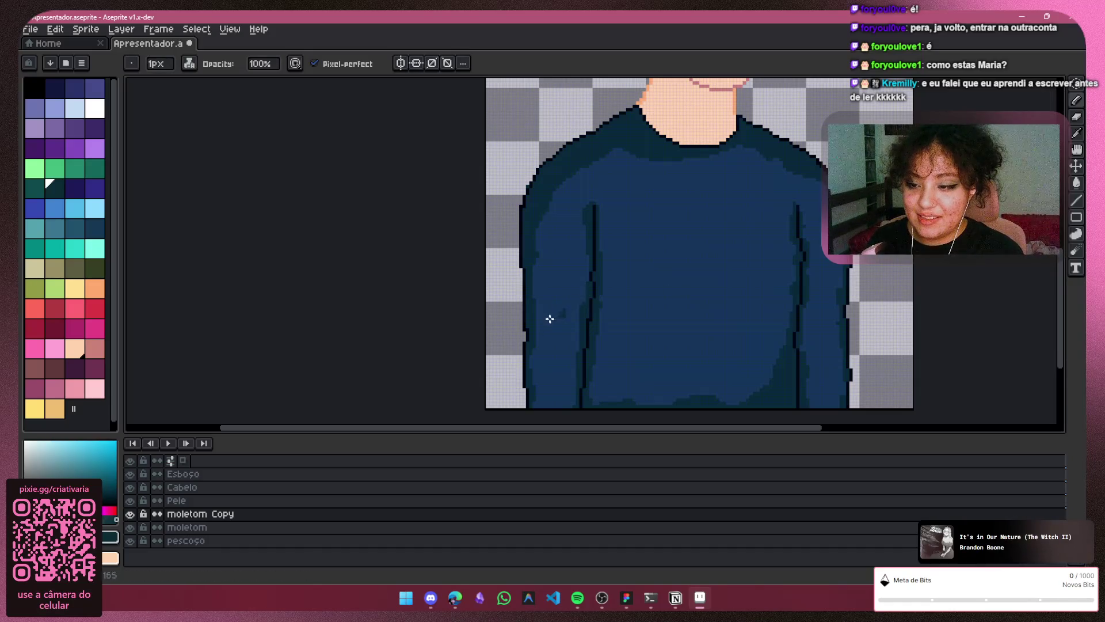
# Undo to restore the missing sleeve pixels on moletom Copy, leaving both moletom layers visible.
pyautogui.click(130, 514)
pyautogui.click(130, 514)
pyautogui.click(131, 527)
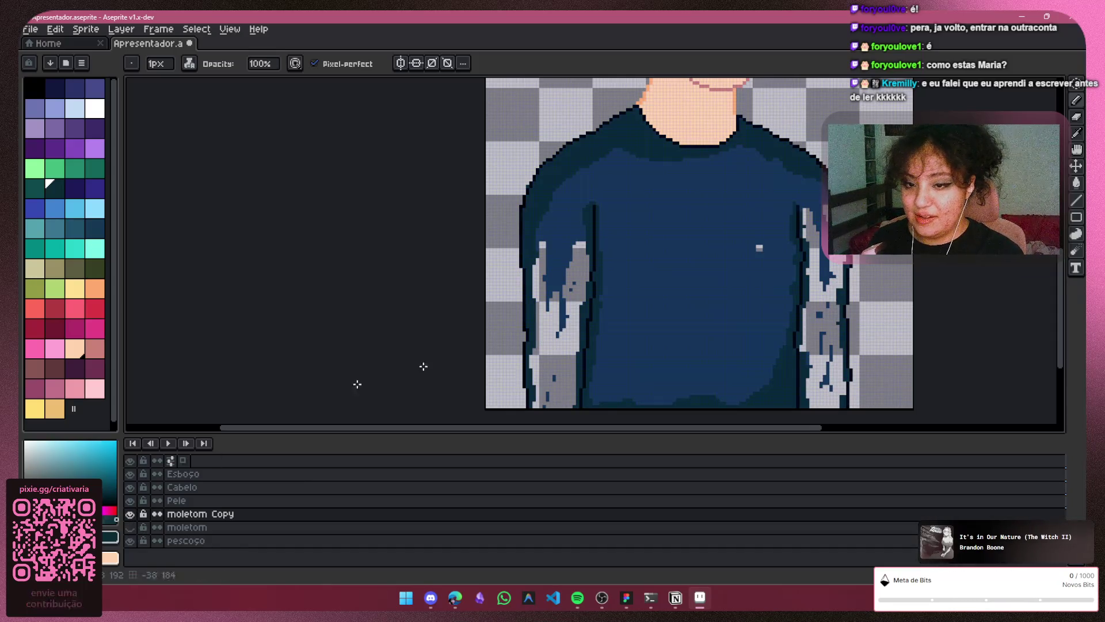
pyautogui.press('v')
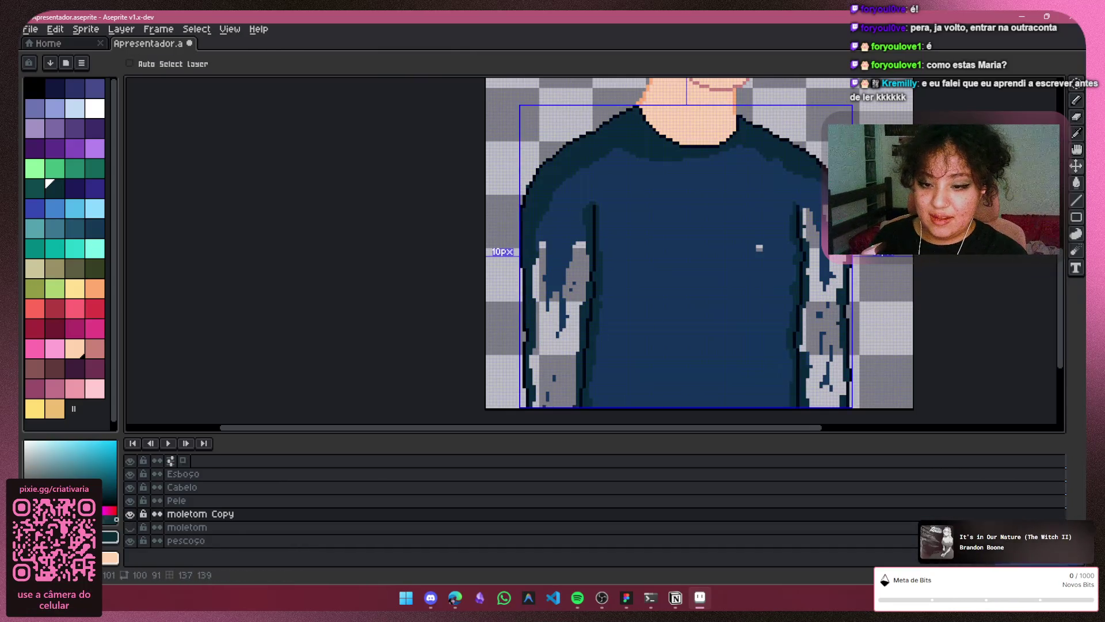
pyautogui.hotkey('ctrl', 'z')
pyautogui.press('b')
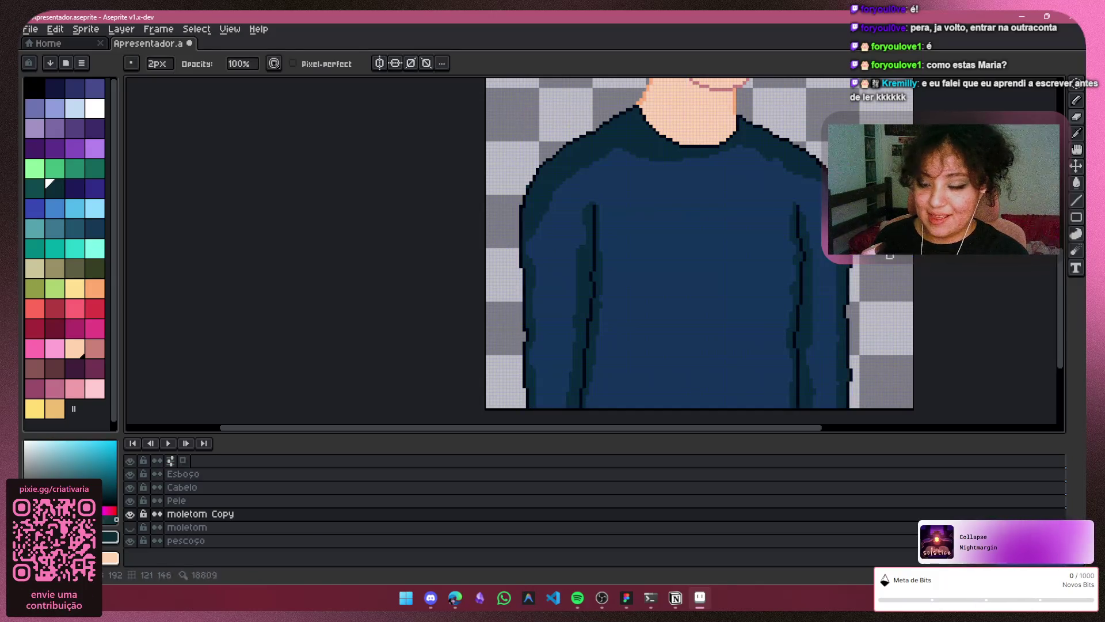
pyautogui.click(130, 528)
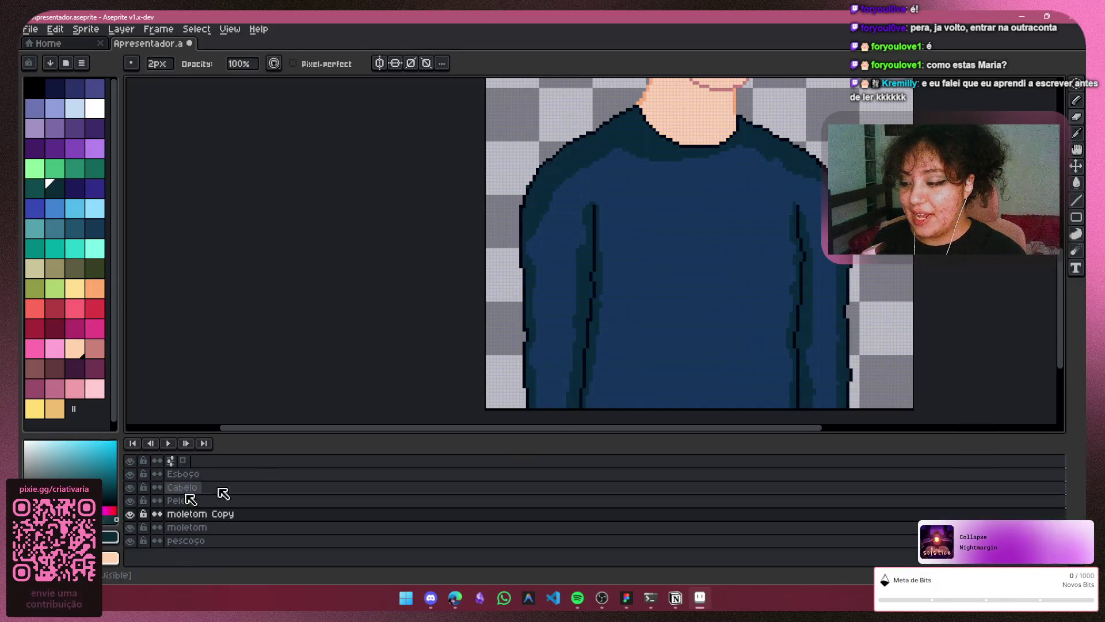
# Sample the sweater's dark blue as the Pencil colour.
pyautogui.press('i')
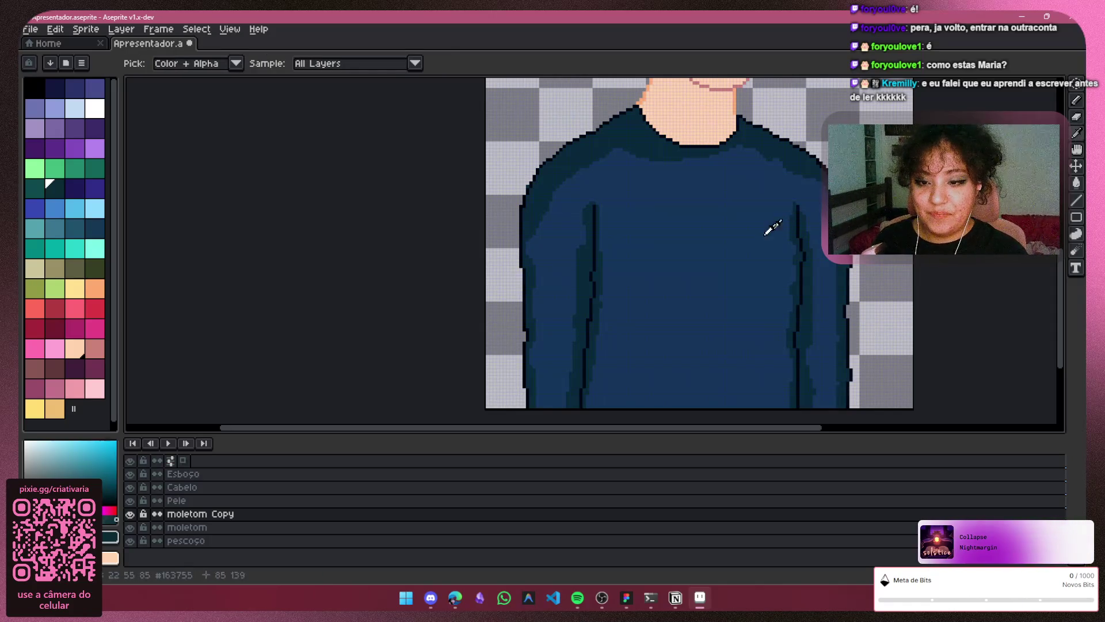
pyautogui.click(773, 226)
pyautogui.click(1076, 100)
# Zoom into the sweater and paint a short stroke of dark shading pixels.
pyautogui.scroll(1, 819, 232)
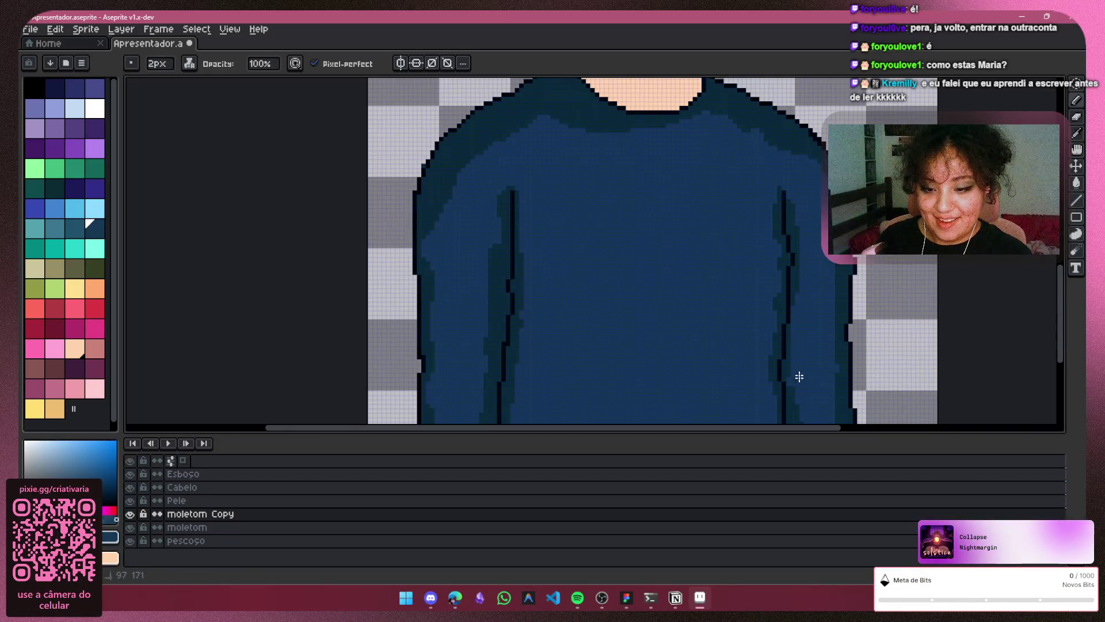
pyautogui.scroll(1, 829, 369)
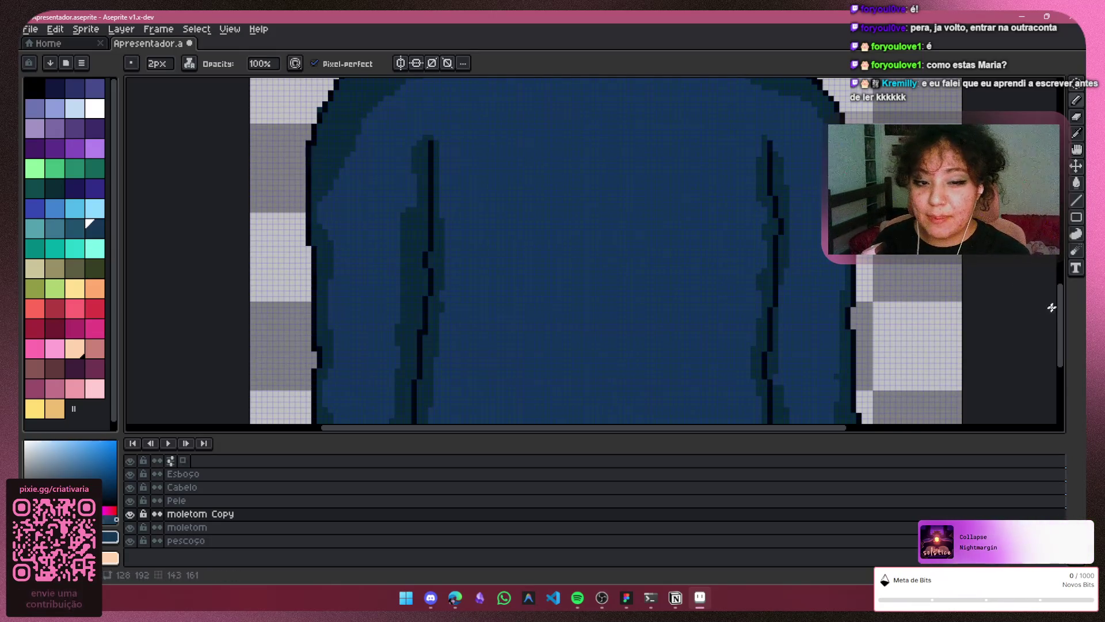
pyautogui.scroll(-2, 789, 271)
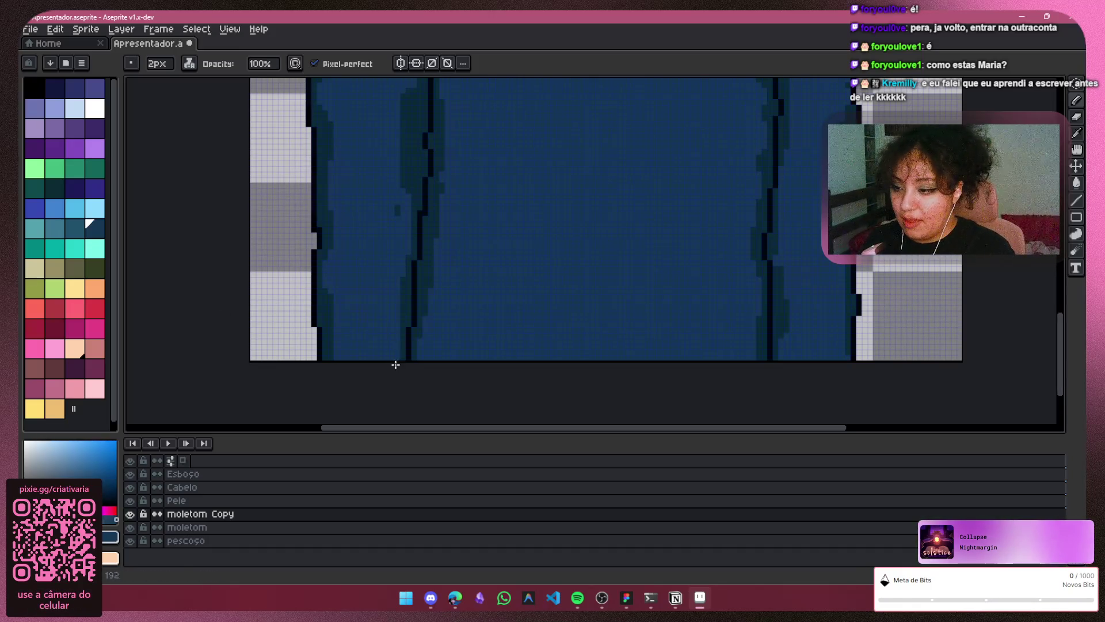
pyautogui.moveTo(1065, 377); pyautogui.dragTo(1065, 341)
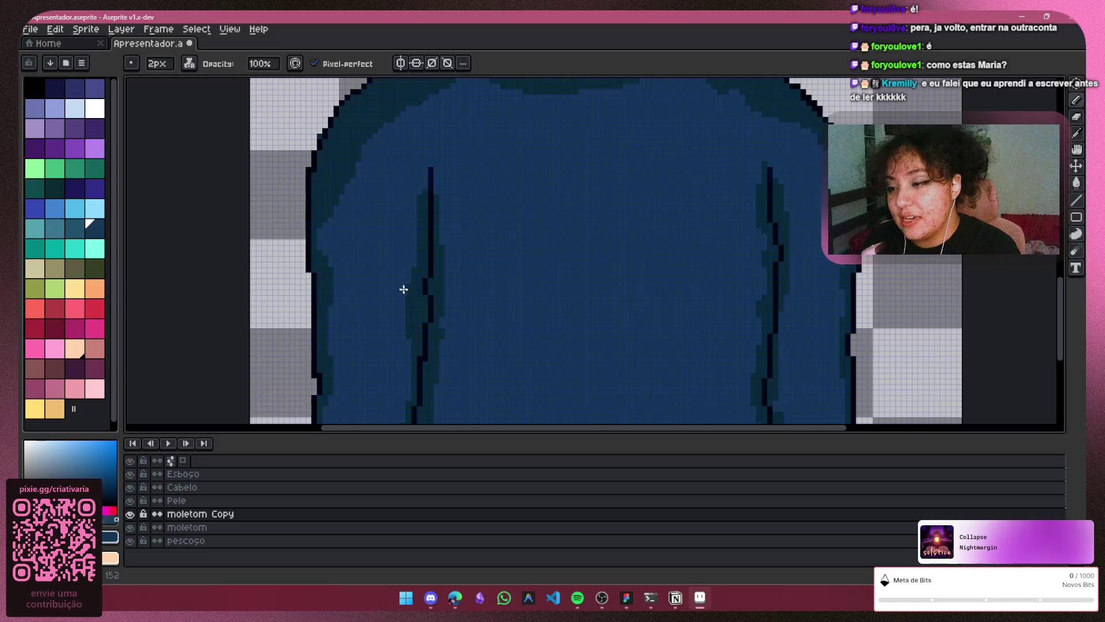
pyautogui.scroll(-2, 824, 162)
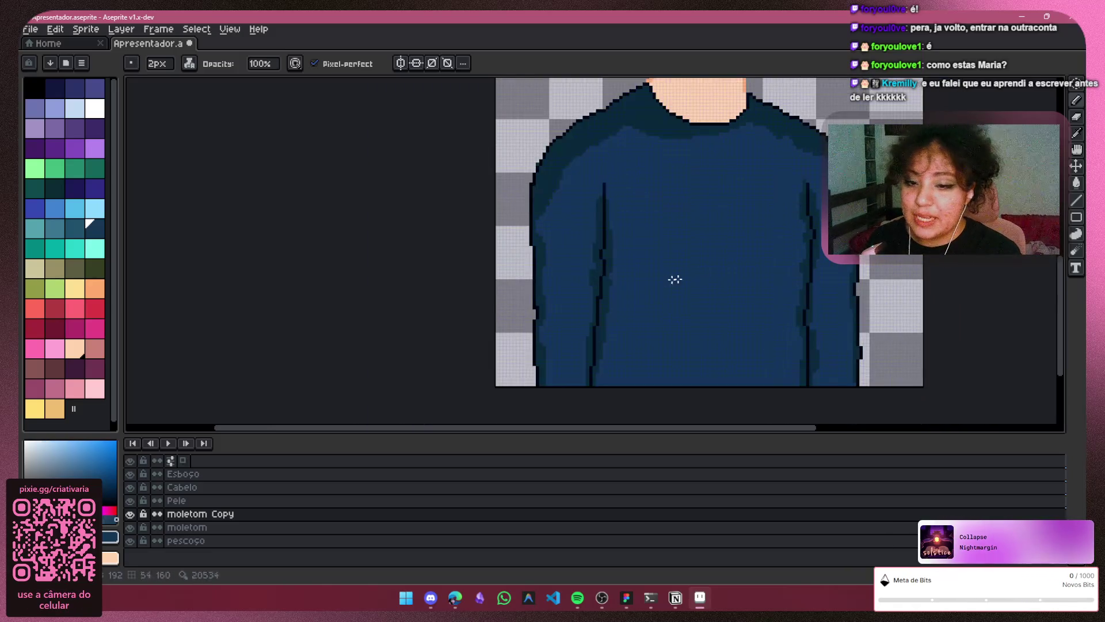
pyautogui.moveTo(585, 431); pyautogui.dragTo(659, 357)
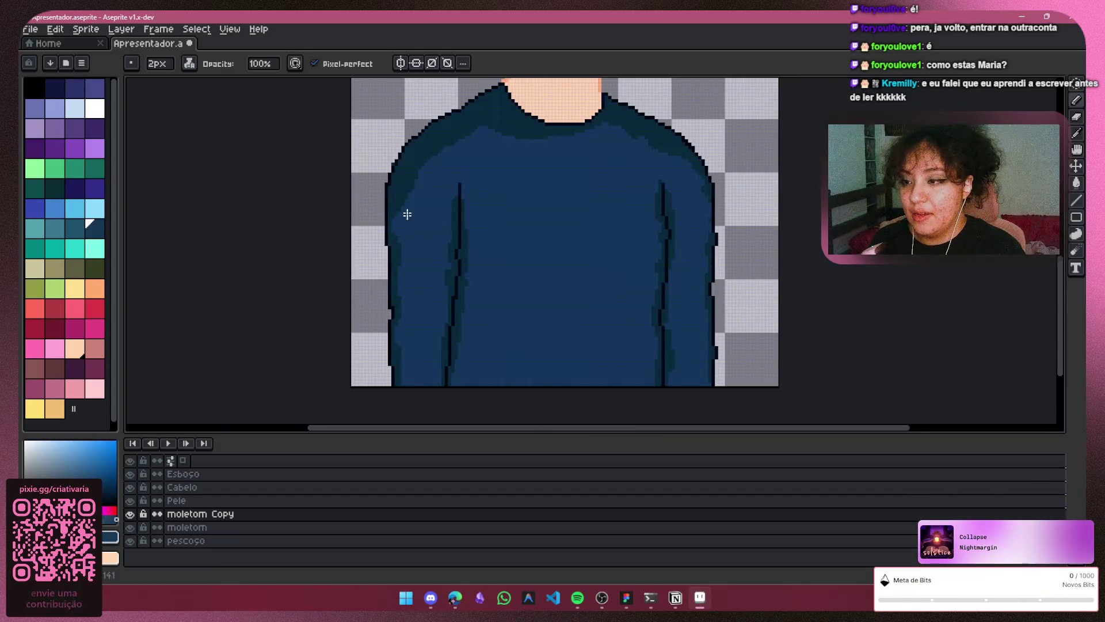
pyautogui.moveTo(434, 152)
pyautogui.mouseDown()
pyautogui.moveTo(484, 116)
pyautogui.moveTo(505, 136)
pyautogui.mouseUp()
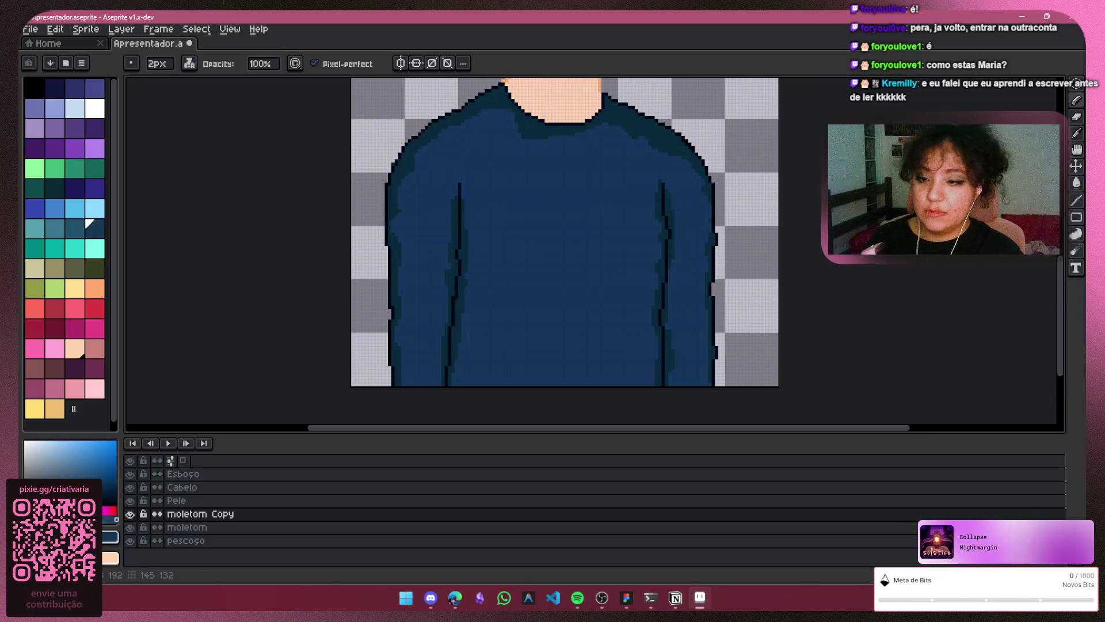
# Reposition the view and switch to the Spray tool and Eyedropper.
pyautogui.scroll(-1, 806, 315)
pyautogui.scroll(-1, 705, 367)
pyautogui.scroll(1, 704, 296)
pyautogui.moveTo(767, 427); pyautogui.dragTo(852, 428)
pyautogui.scroll(1, 764, 189)
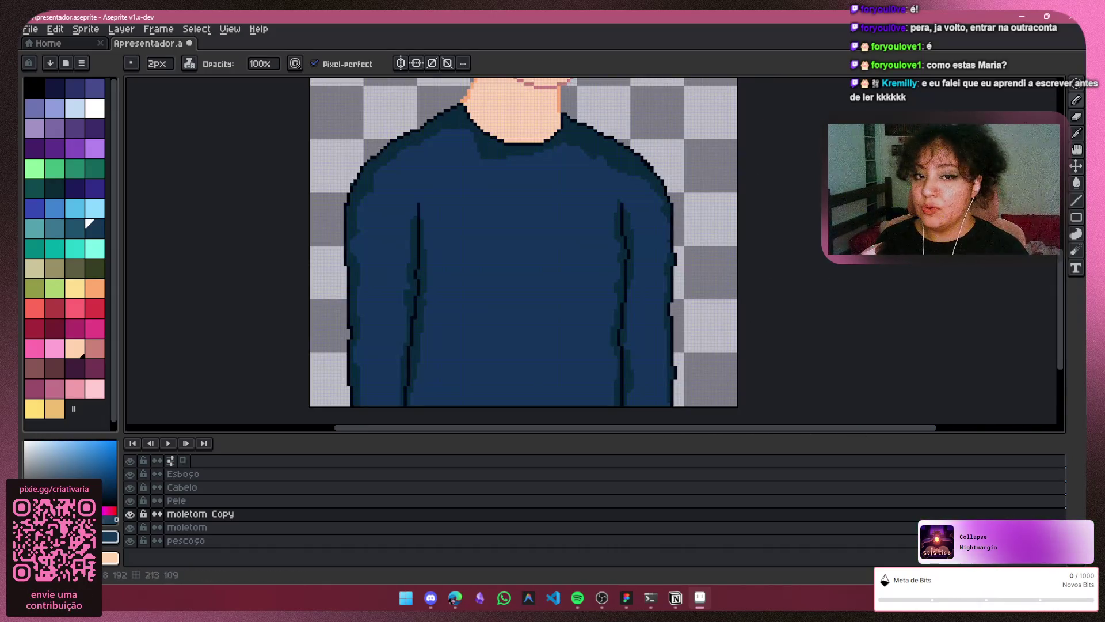
pyautogui.moveTo(1075, 99); pyautogui.dragTo(1057, 101)
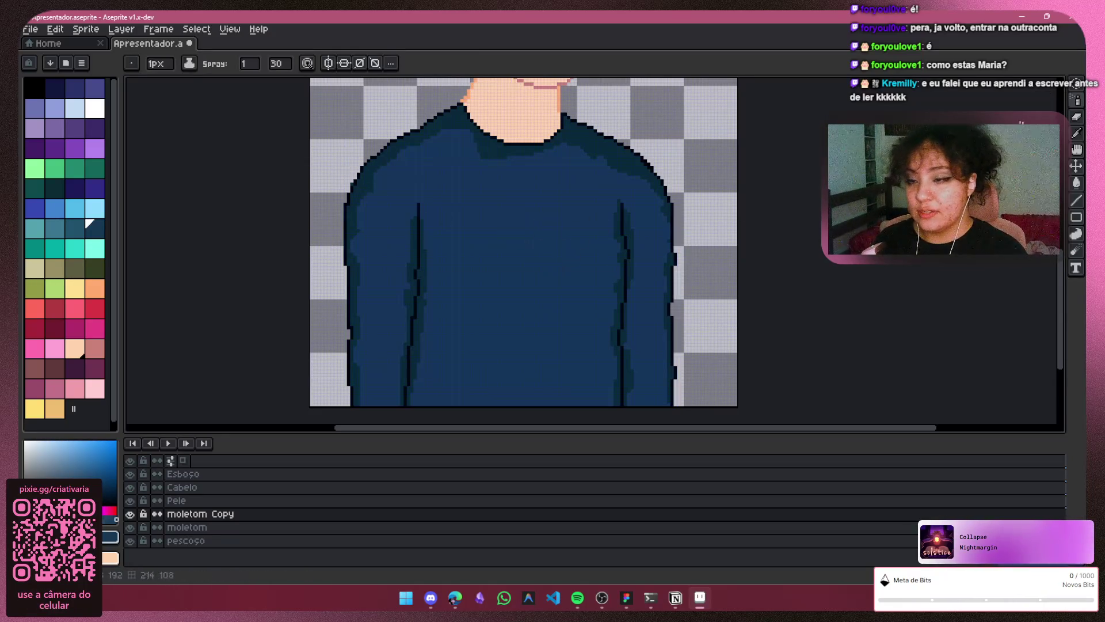
pyautogui.click(1071, 138)
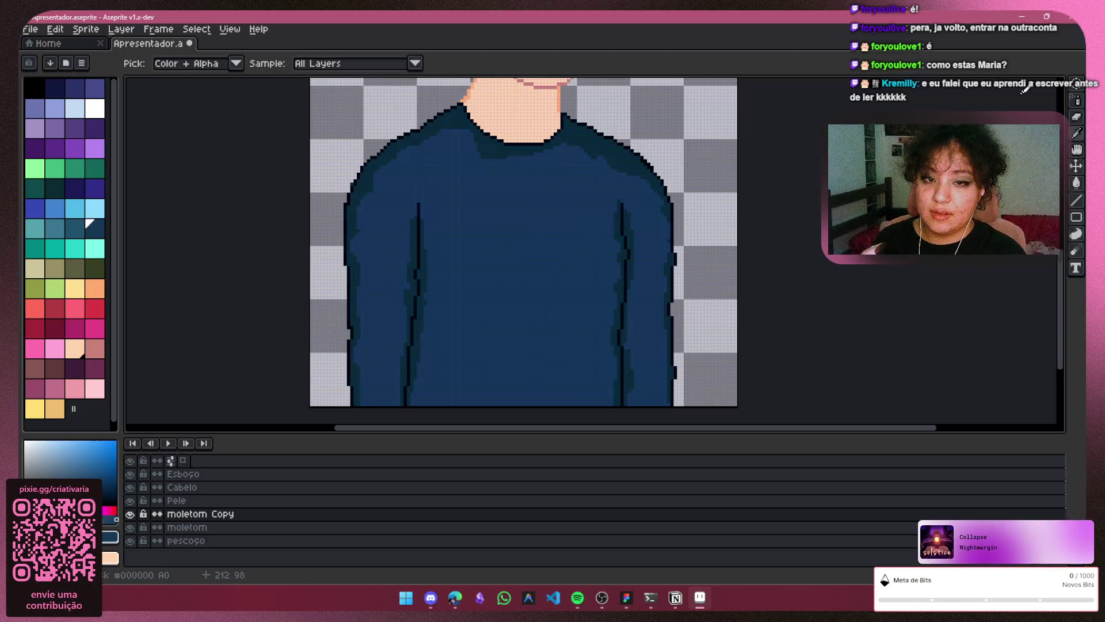
# Load the Spray with the sweater's dark outline colour and reduce its width from 10 to 2.
pyautogui.click(629, 157)
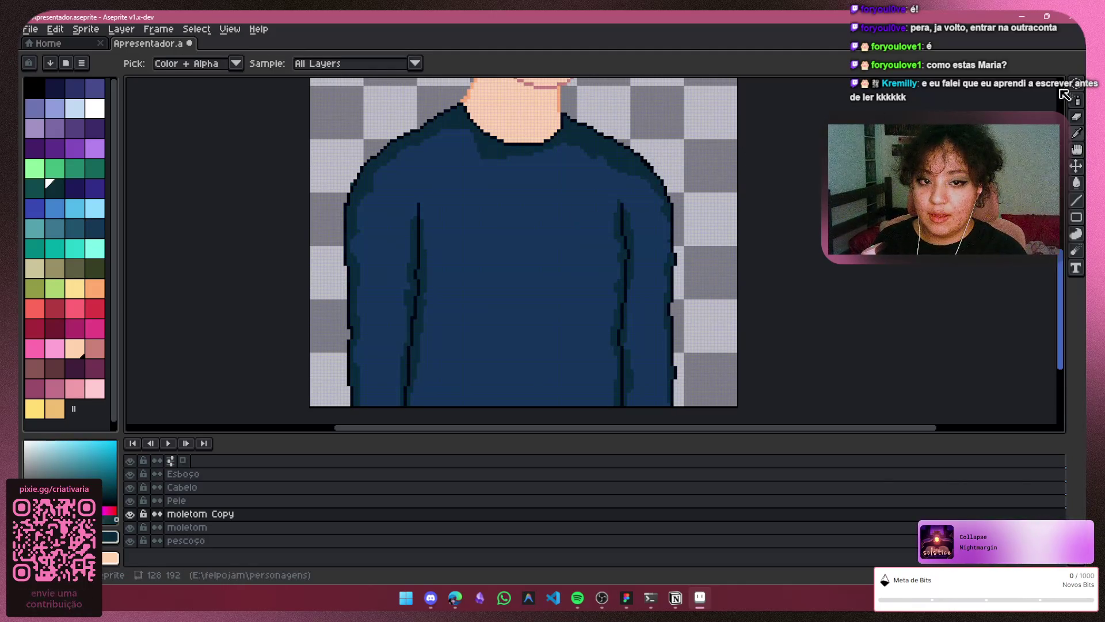
pyautogui.click(1077, 100)
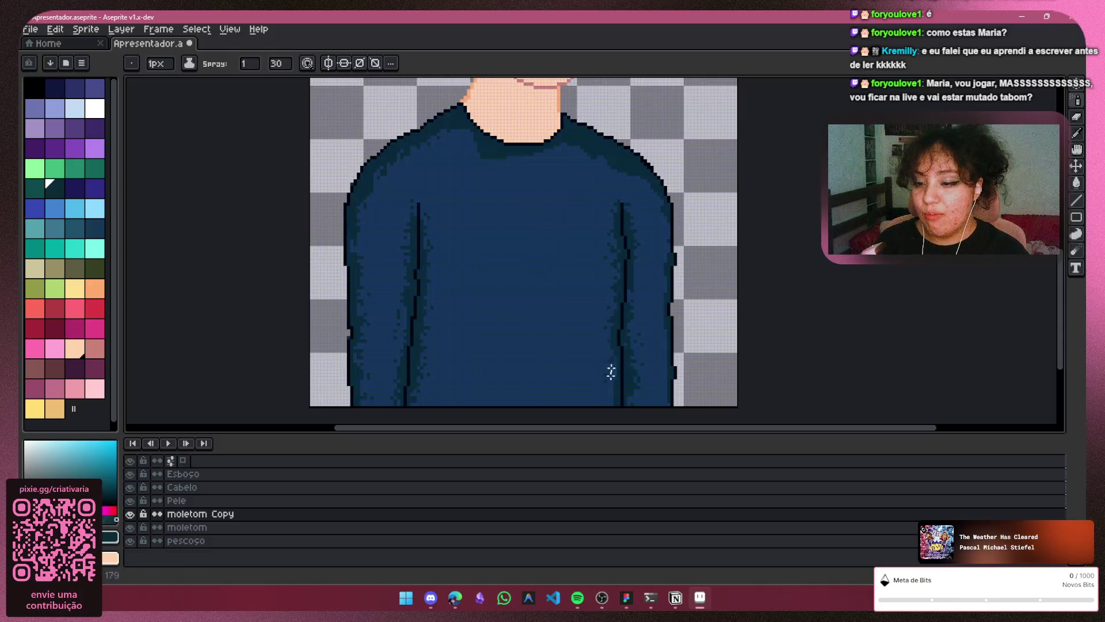
pyautogui.scroll(-1, 662, 408)
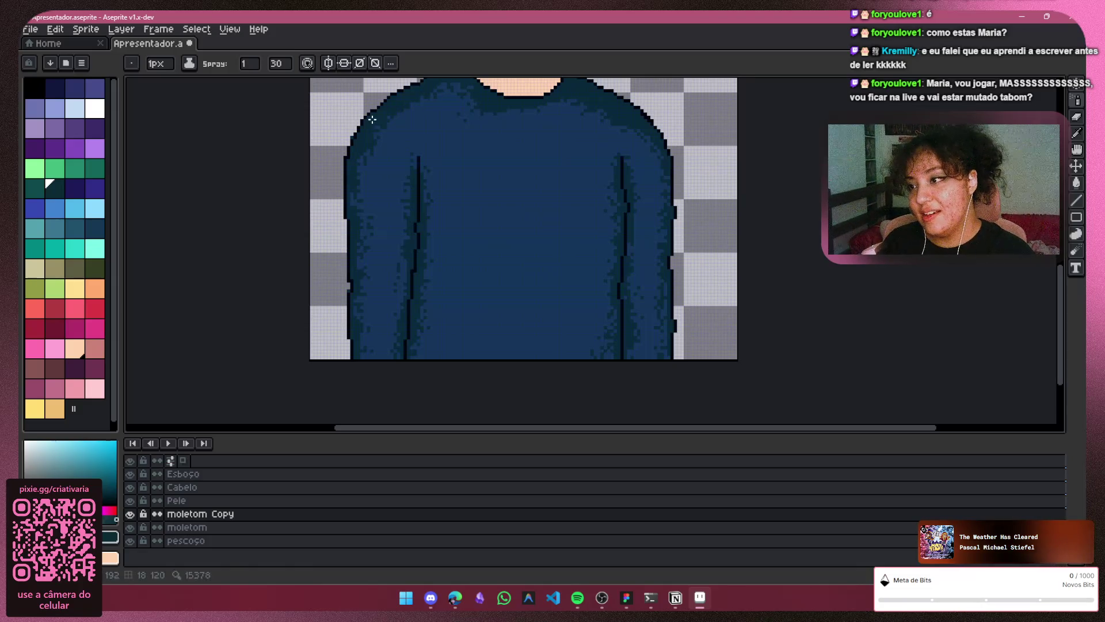
pyautogui.click(250, 63)
pyautogui.moveTo(288, 80); pyautogui.dragTo(253, 89)
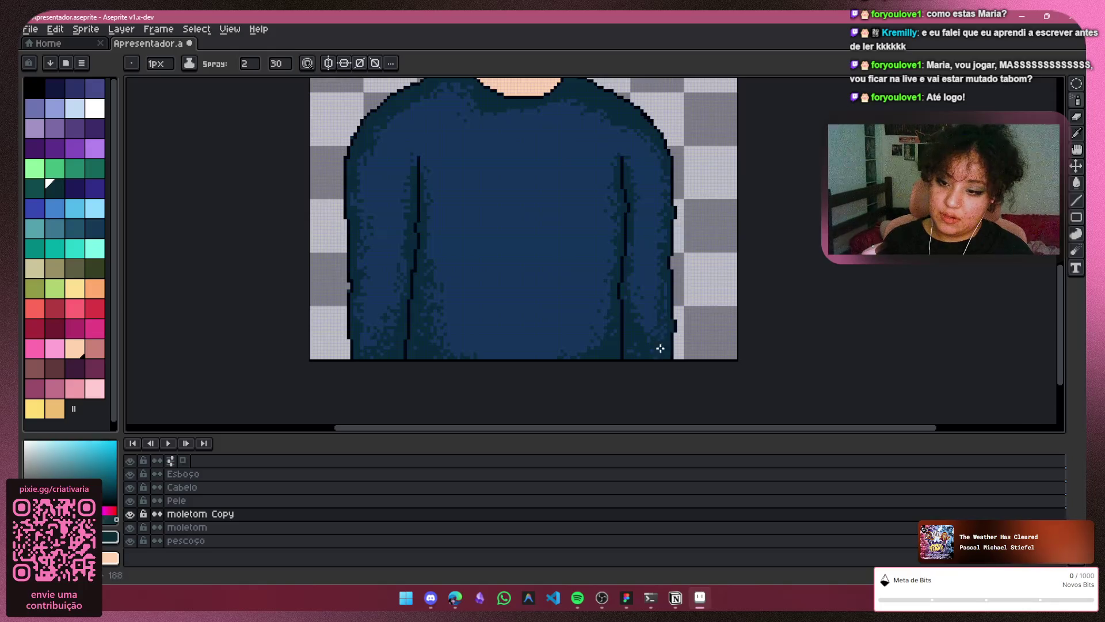
pyautogui.scroll(-2, 888, 326)
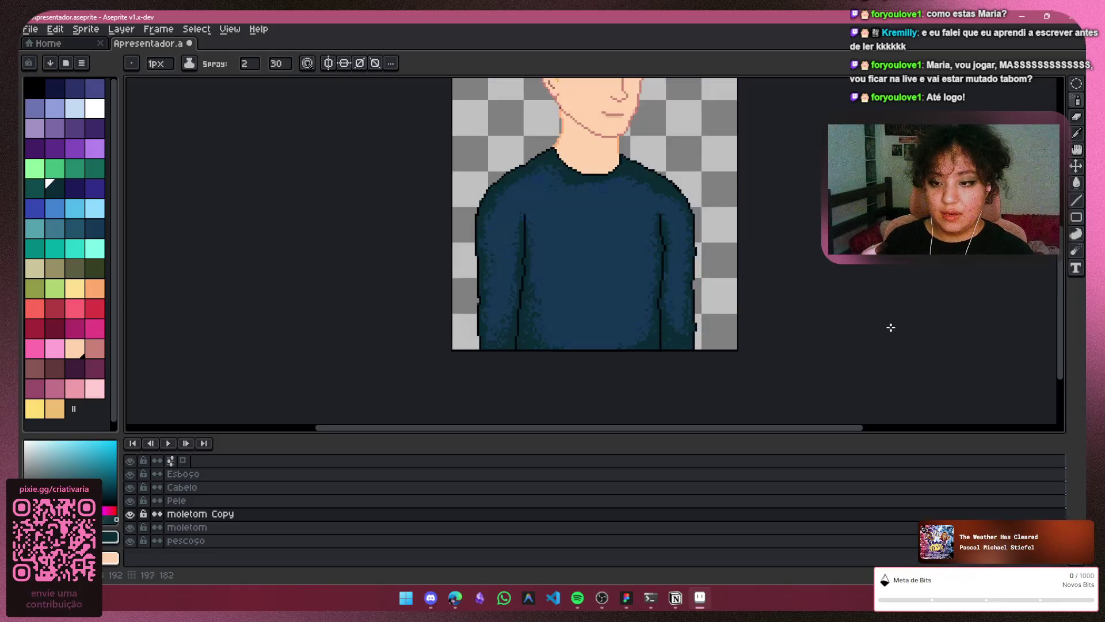
# Choose the dark navy palette swatch and undo the stray spray pixels on the shoulder.
pyautogui.scroll(1, 912, 267)
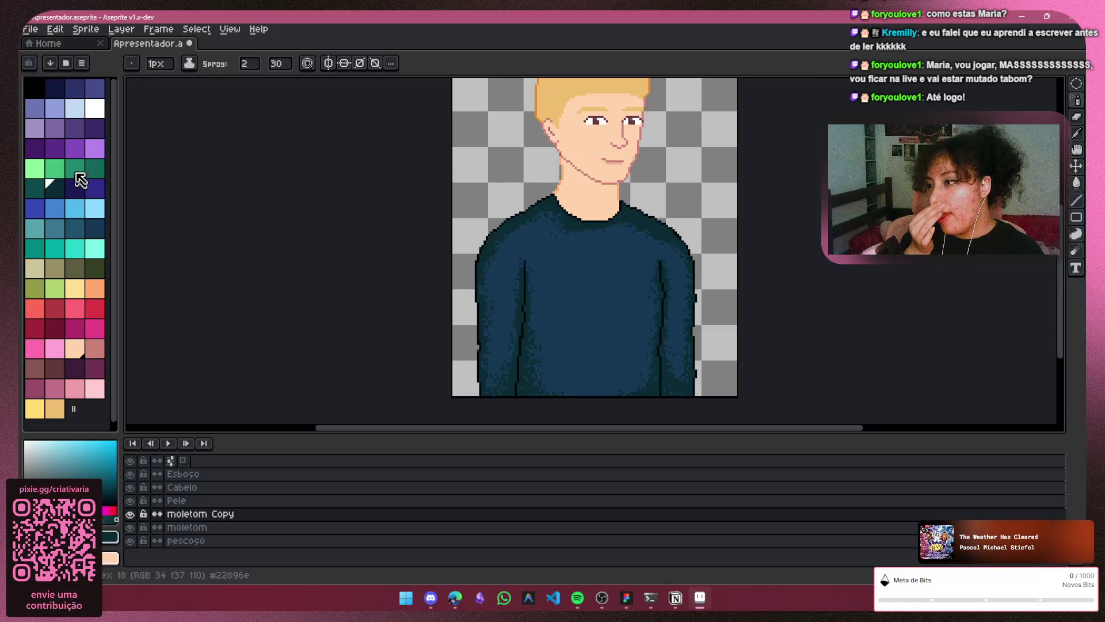
pyautogui.click(55, 89)
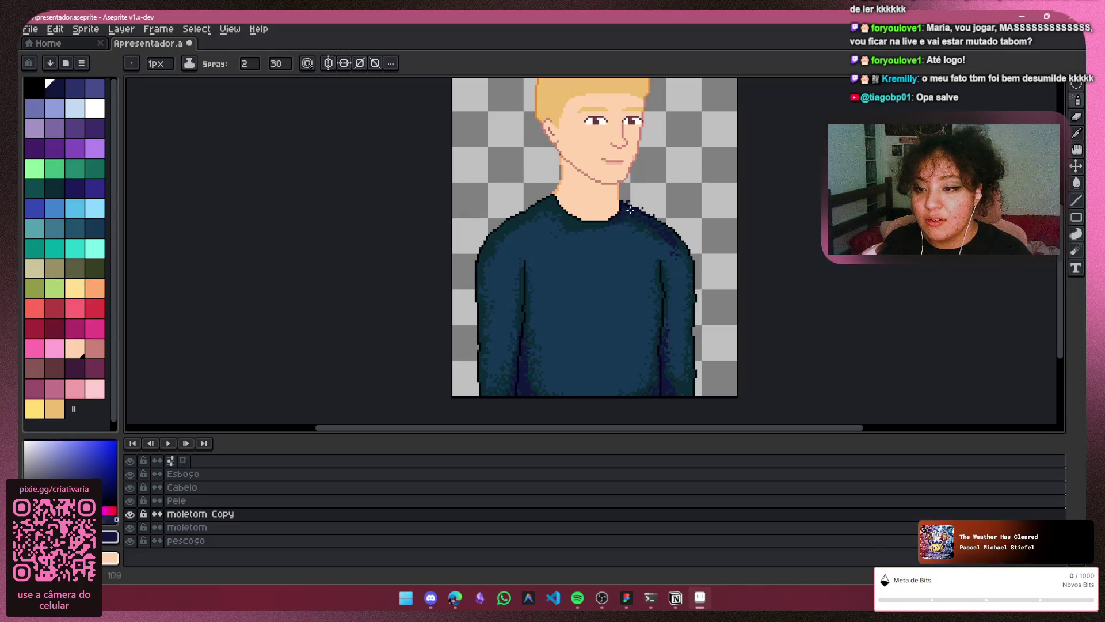
pyautogui.hotkey('ctrl', 'z')
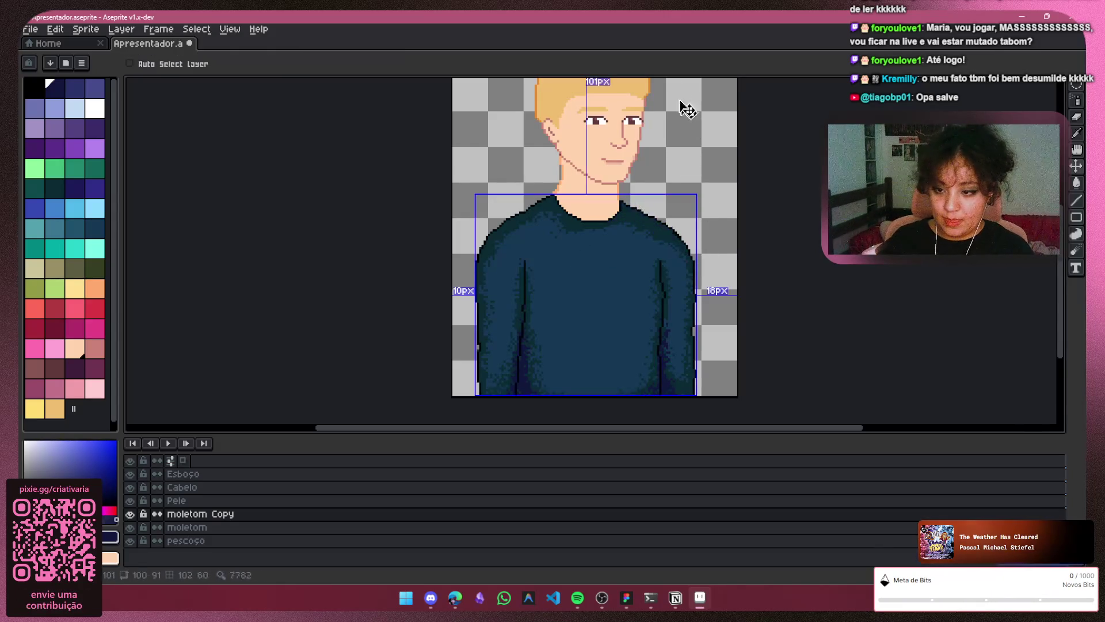
pyautogui.scroll(4, 587, 177)
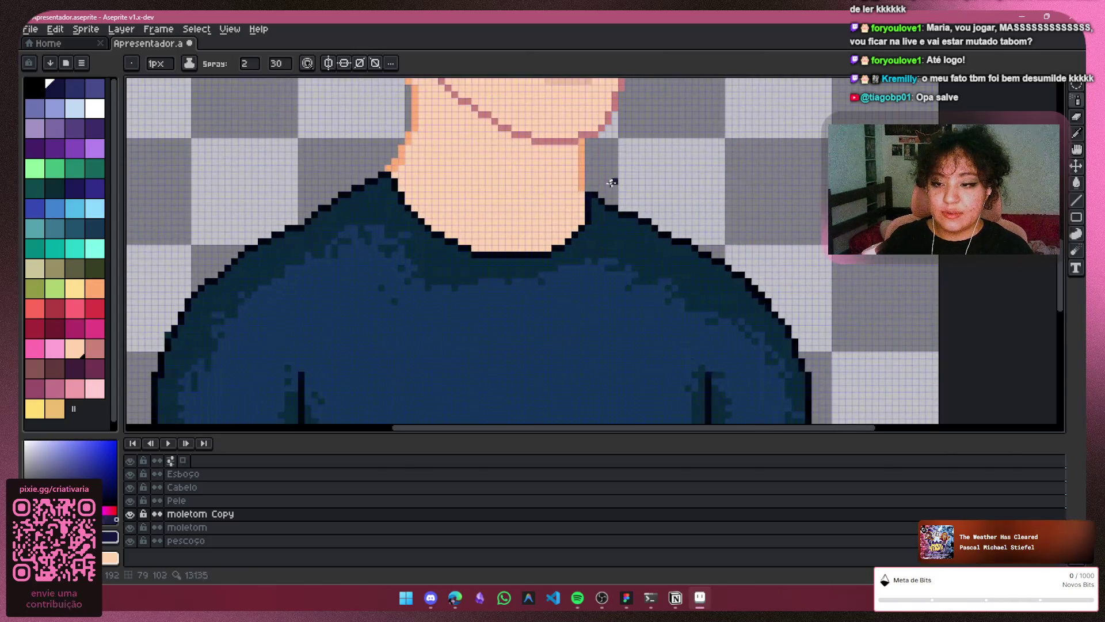
# Shade the right shoulder edge and the sweater edge beside the neck in dark navy.
pyautogui.moveTo(681, 255)
pyautogui.mouseDown()
pyautogui.moveTo(742, 289)
pyautogui.moveTo(771, 320)
pyautogui.mouseUp()
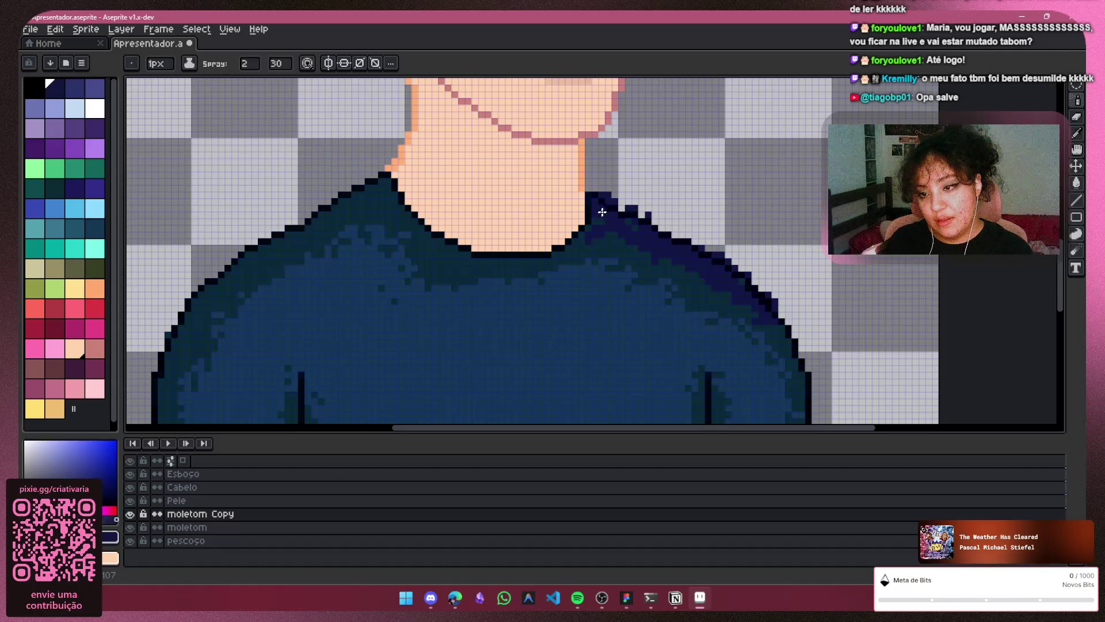
pyautogui.moveTo(562, 242); pyautogui.dragTo(561, 208)
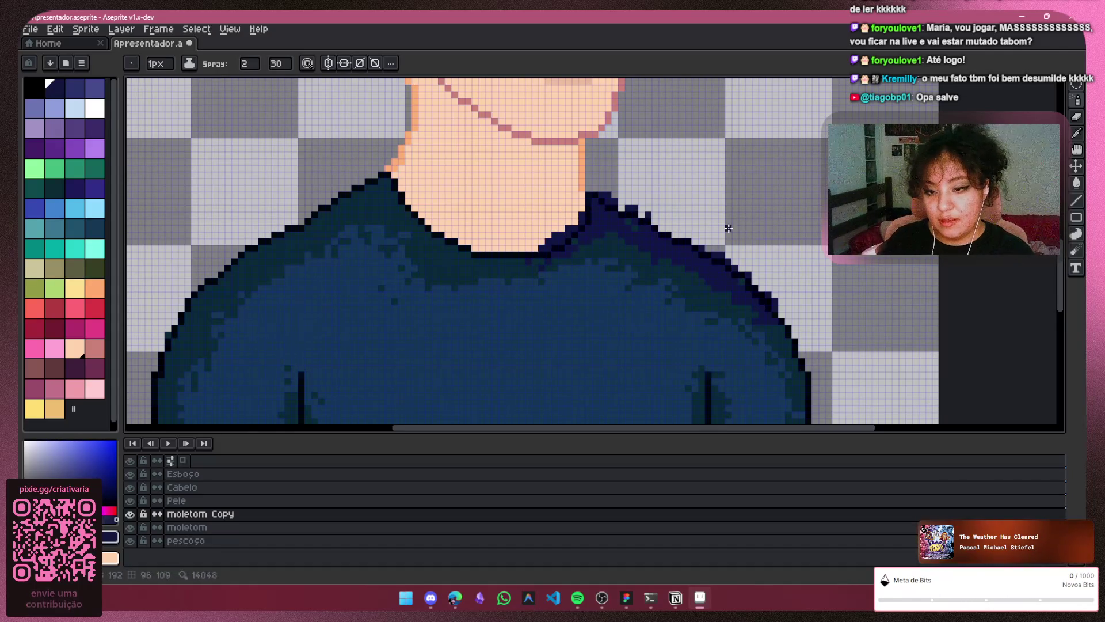
pyautogui.scroll(-3, 618, 223)
pyautogui.scroll(1, 538, 259)
pyautogui.scroll(1, 533, 240)
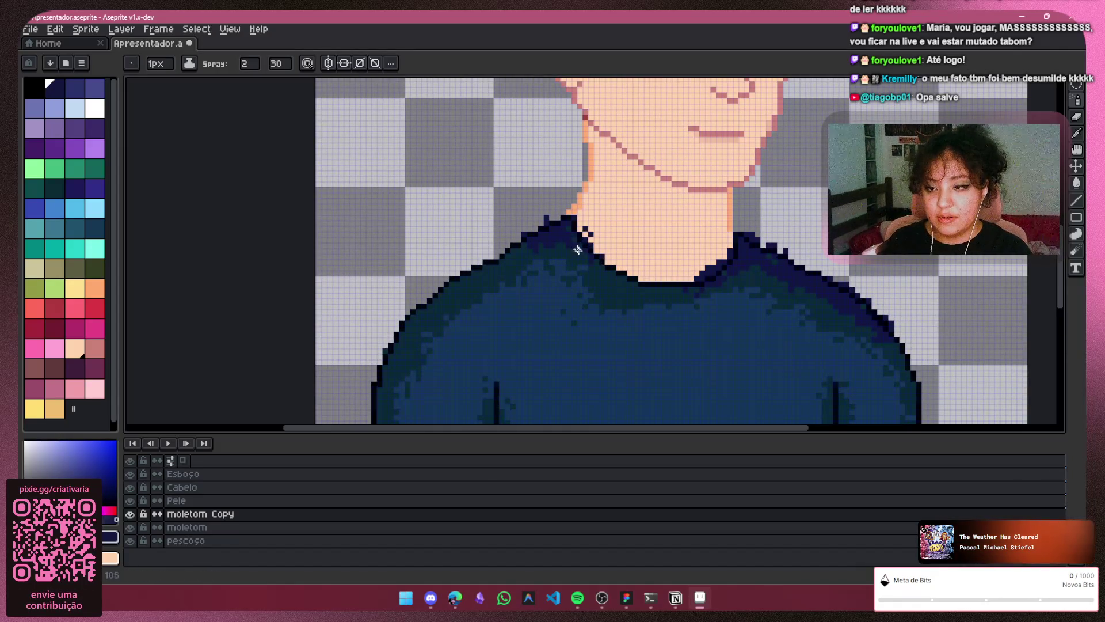
# Shade the left shoulder edge in dark navy.
pyautogui.moveTo(469, 284)
pyautogui.mouseDown()
pyautogui.moveTo(415, 322)
pyautogui.moveTo(398, 353)
pyautogui.mouseUp()
pyautogui.scroll(-5, 542, 189)
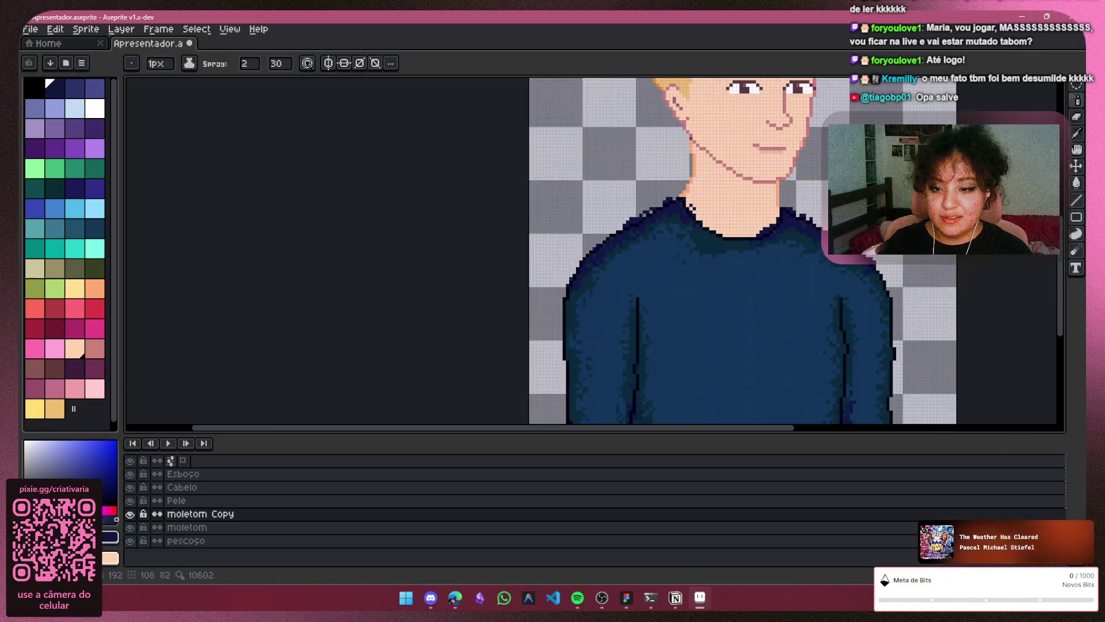
pyautogui.moveTo(693, 428); pyautogui.dragTo(807, 428)
pyautogui.scroll(-1, 916, 332)
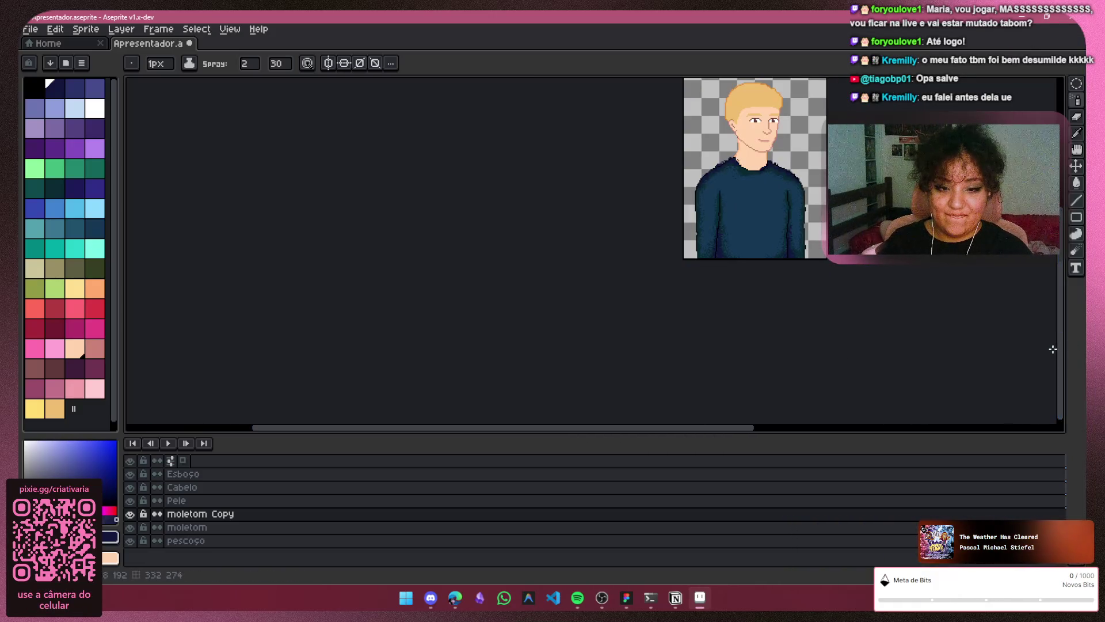
pyautogui.moveTo(1066, 366)
pyautogui.mouseDown()
pyautogui.moveTo(1074, 321)
pyautogui.moveTo(762, 114)
pyautogui.mouseUp()
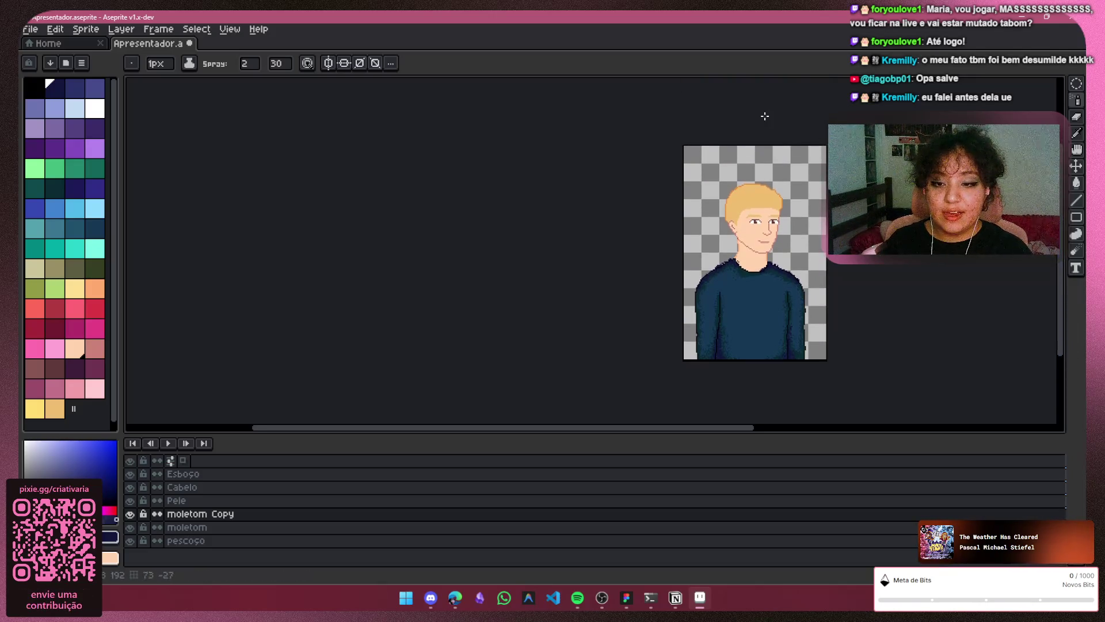
pyautogui.scroll(2, 748, 120)
pyautogui.moveTo(1053, 280); pyautogui.dragTo(1058, 302)
pyautogui.scroll(3, 757, 328)
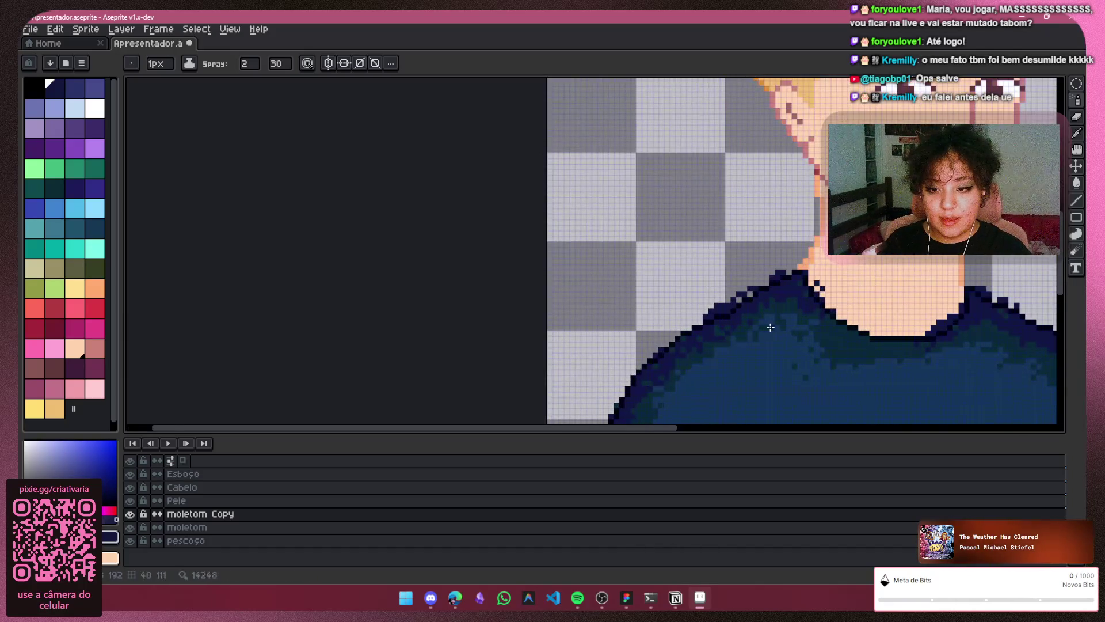
# Switch to a 2px Pencil and clean up dark pixels on the shoulder outline.
pyautogui.click(1076, 135)
pyautogui.scroll(1, 723, 212)
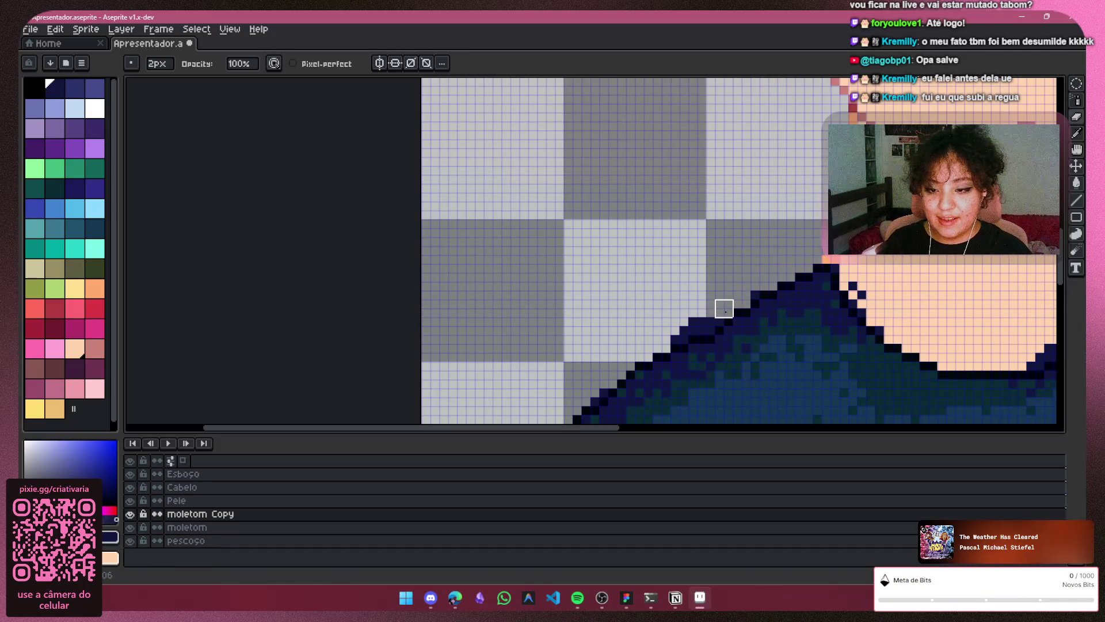
pyautogui.moveTo(715, 309)
pyautogui.mouseDown()
pyautogui.moveTo(716, 323)
pyautogui.moveTo(671, 323)
pyautogui.moveTo(671, 335)
pyautogui.mouseUp()
pyautogui.moveTo(596, 432); pyautogui.dragTo(617, 432)
pyautogui.hscroll(5, 921, 288)
pyautogui.moveTo(1060, 271)
pyautogui.mouseDown()
pyautogui.moveTo(1060, 306)
pyautogui.moveTo(821, 271)
pyautogui.mouseUp()
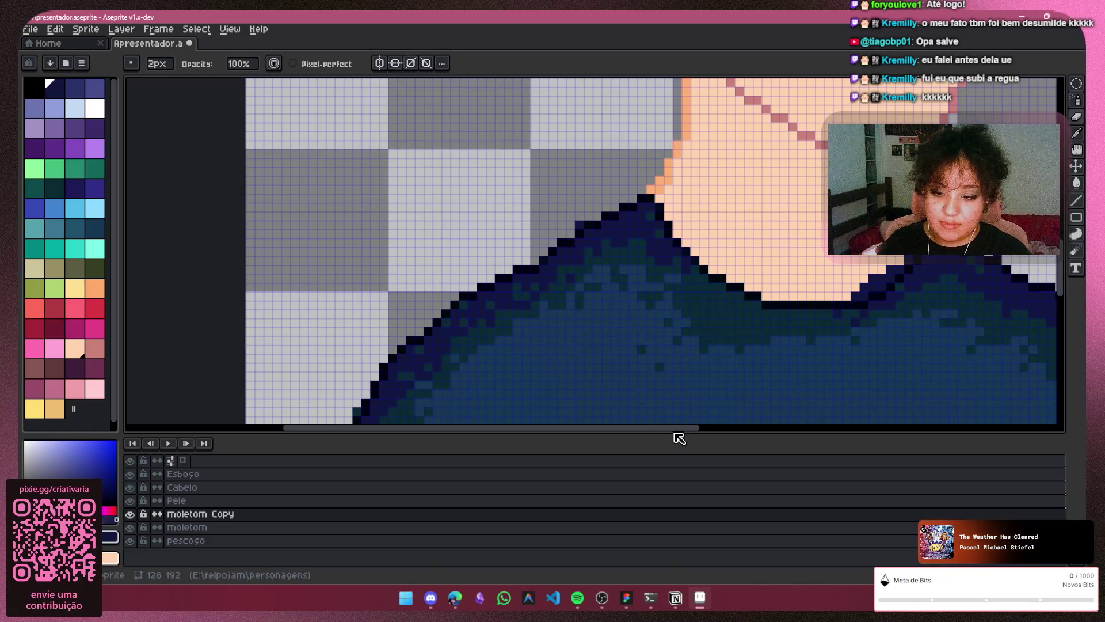
pyautogui.moveTo(694, 429)
pyautogui.mouseDown()
pyautogui.moveTo(723, 440)
pyautogui.moveTo(826, 432)
pyautogui.mouseUp()
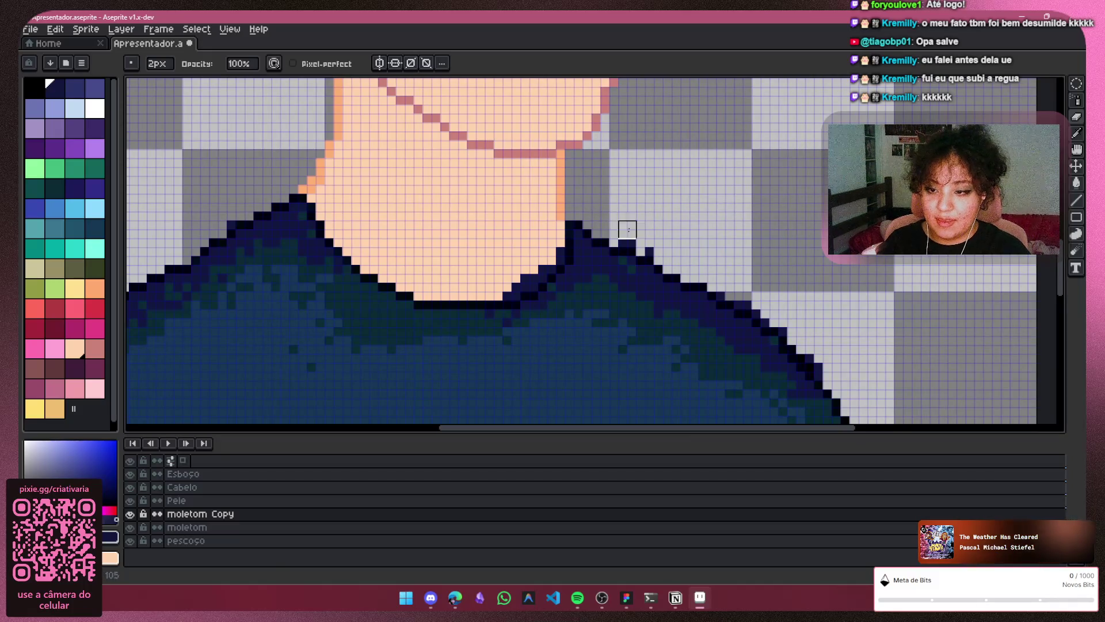
# Fix a collar outline pixel and paint skin colour over the dark pixels at the neck.
pyautogui.click(637, 230)
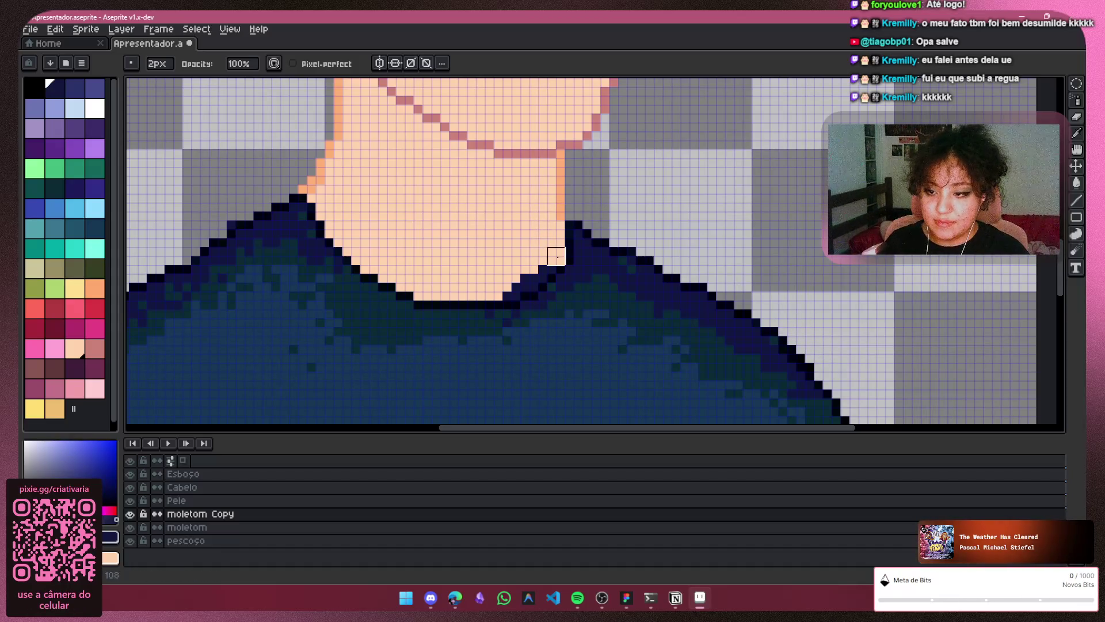
pyautogui.moveTo(521, 275)
pyautogui.mouseDown()
pyautogui.moveTo(537, 271)
pyautogui.moveTo(511, 288)
pyautogui.mouseUp()
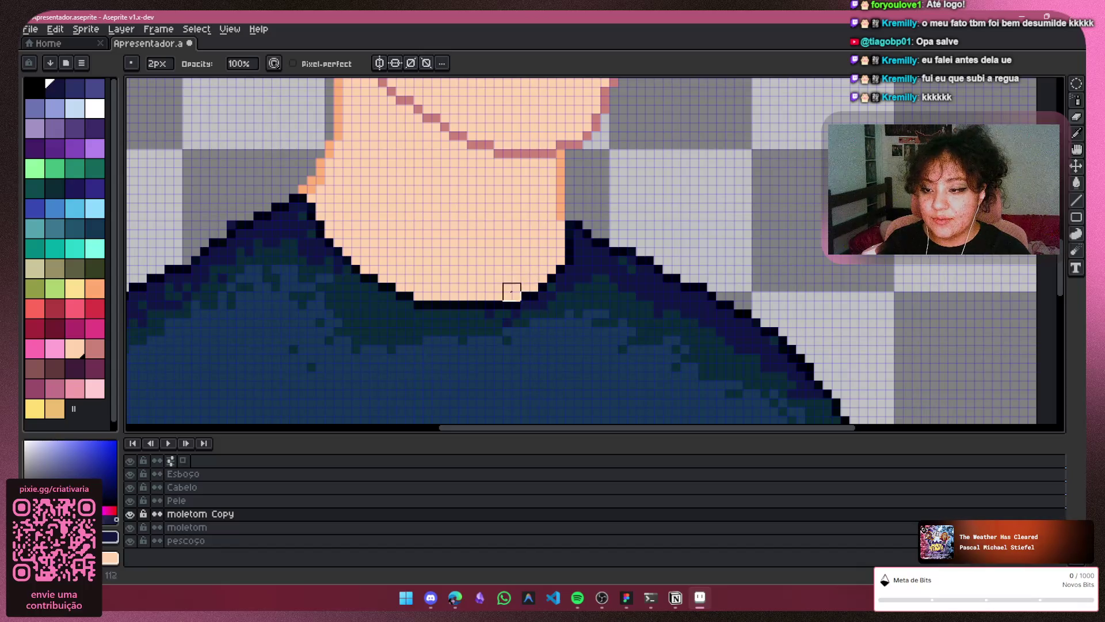
pyautogui.scroll(-5, 714, 357)
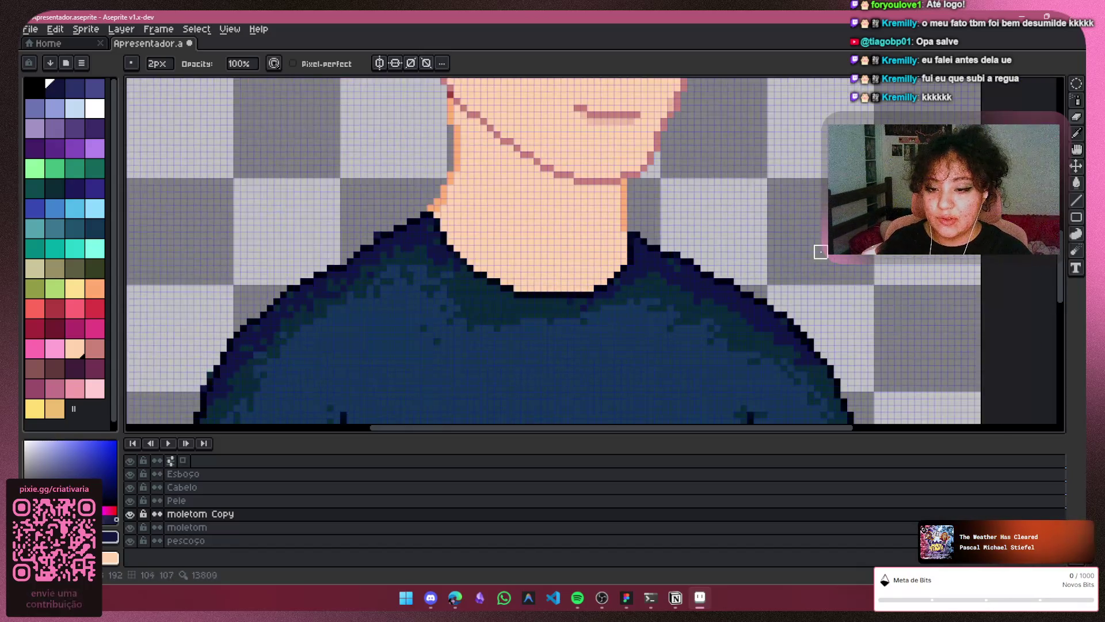
pyautogui.scroll(1, 714, 357)
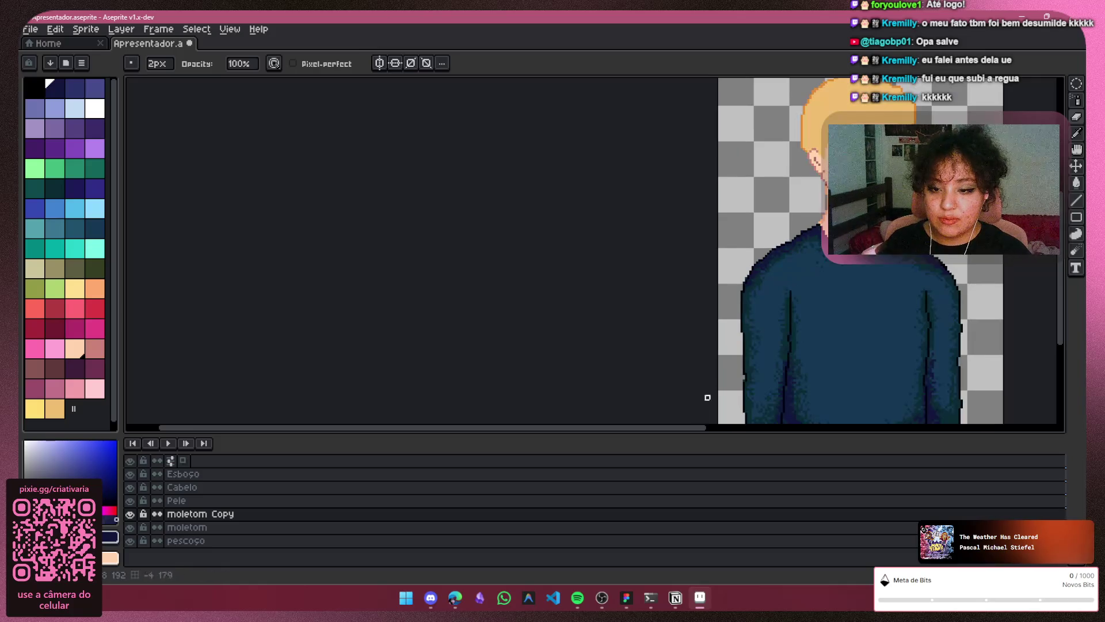
pyautogui.moveTo(691, 429); pyautogui.dragTo(805, 429)
pyautogui.hotkey('shift', 'p')
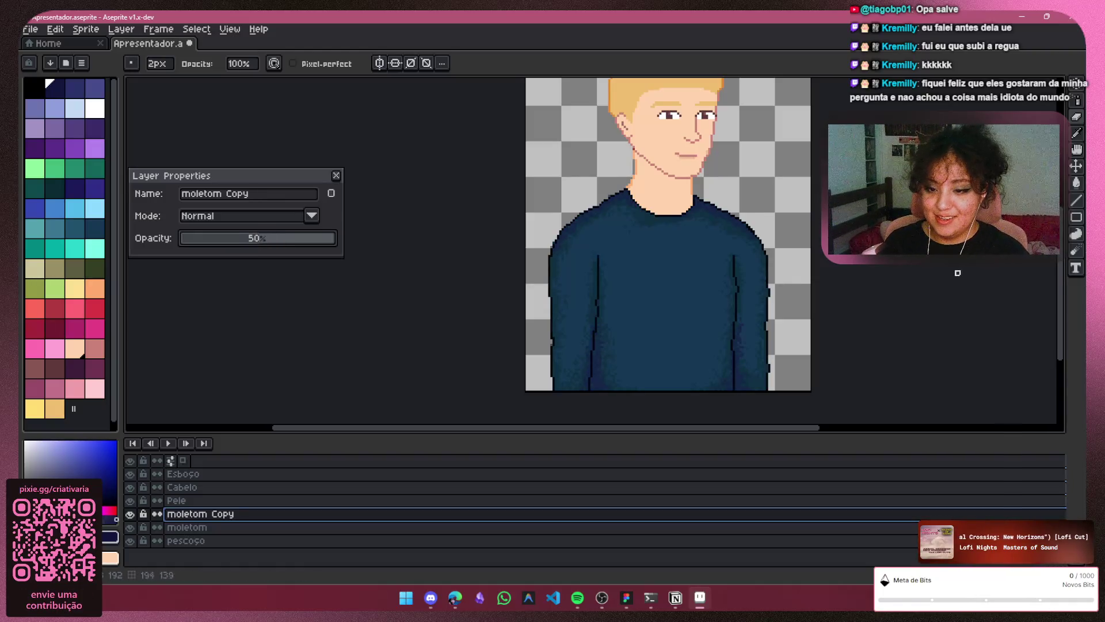
# Raise the moletom Copy layer's opacity in Layer Properties.
pyautogui.scroll(-1, 947, 301)
pyautogui.scroll(1, 926, 285)
pyautogui.moveTo(268, 244); pyautogui.dragTo(270, 244)
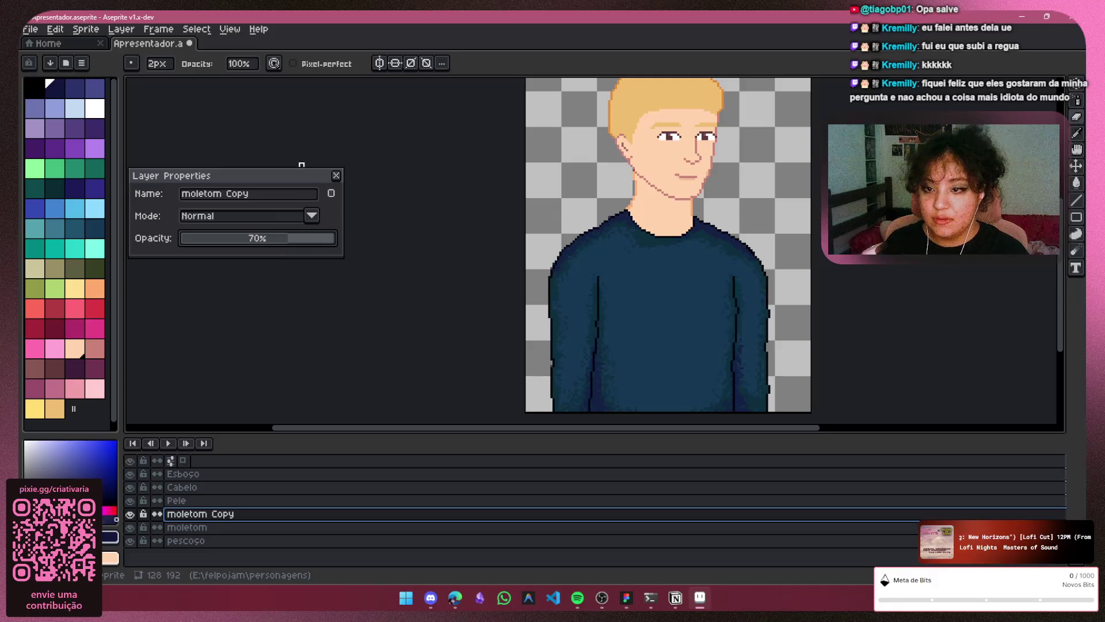
pyautogui.click(336, 175)
# Merge moletom Copy and moletom with Ctrl+E and rename the merged layer moletom.
pyautogui.keyDown('shift'); pyautogui.click(238, 528); pyautogui.keyUp('shift')
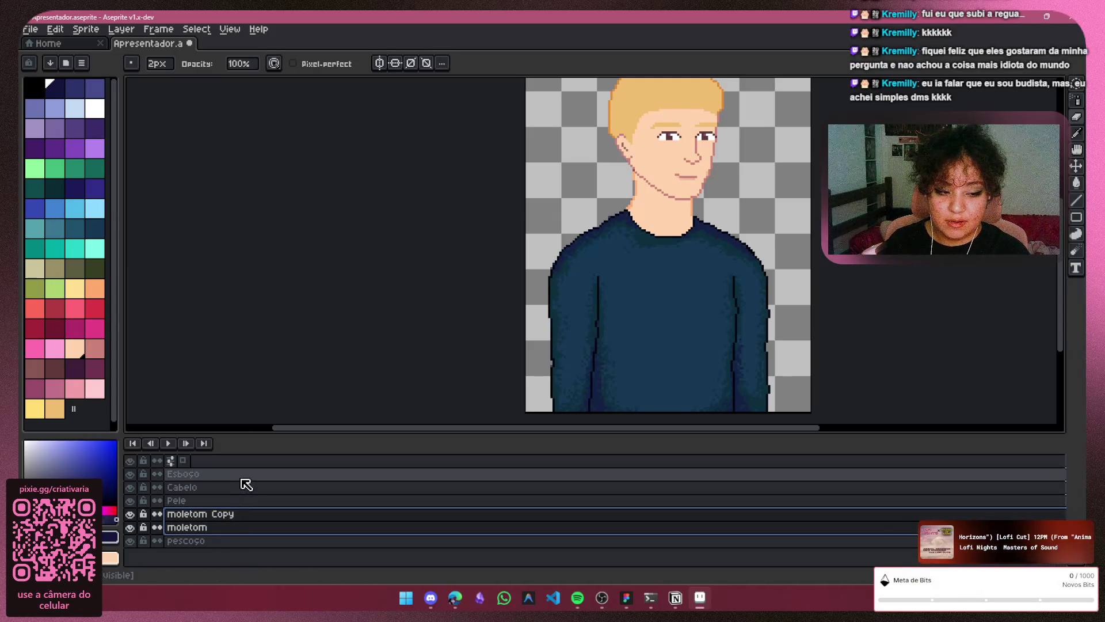
pyautogui.hotkey('ctrl', 'e')
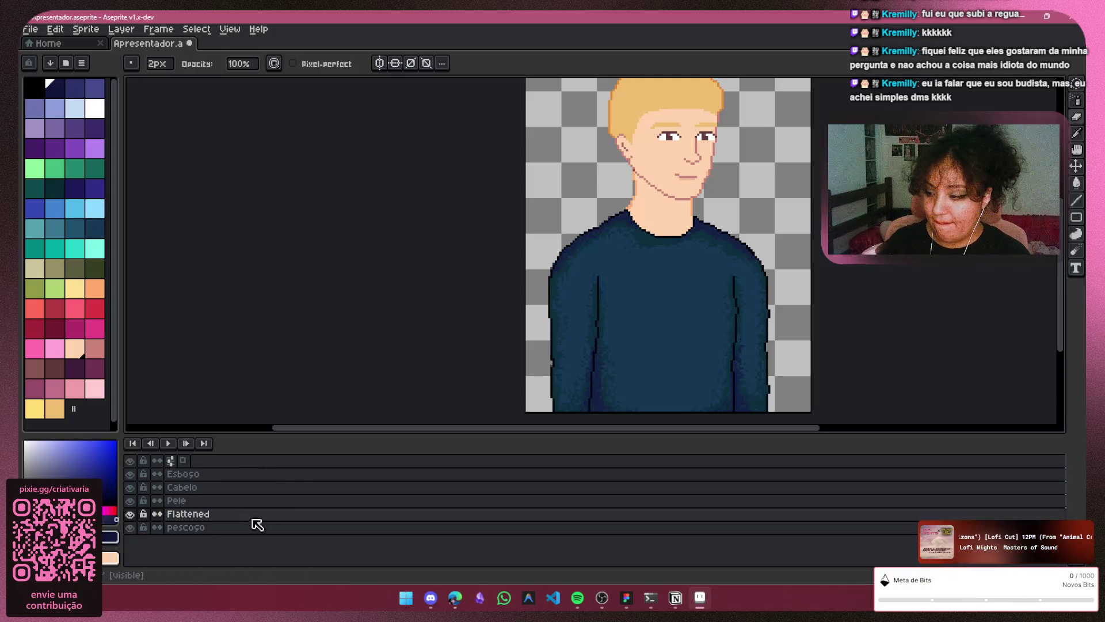
pyautogui.doubleClick(276, 516)
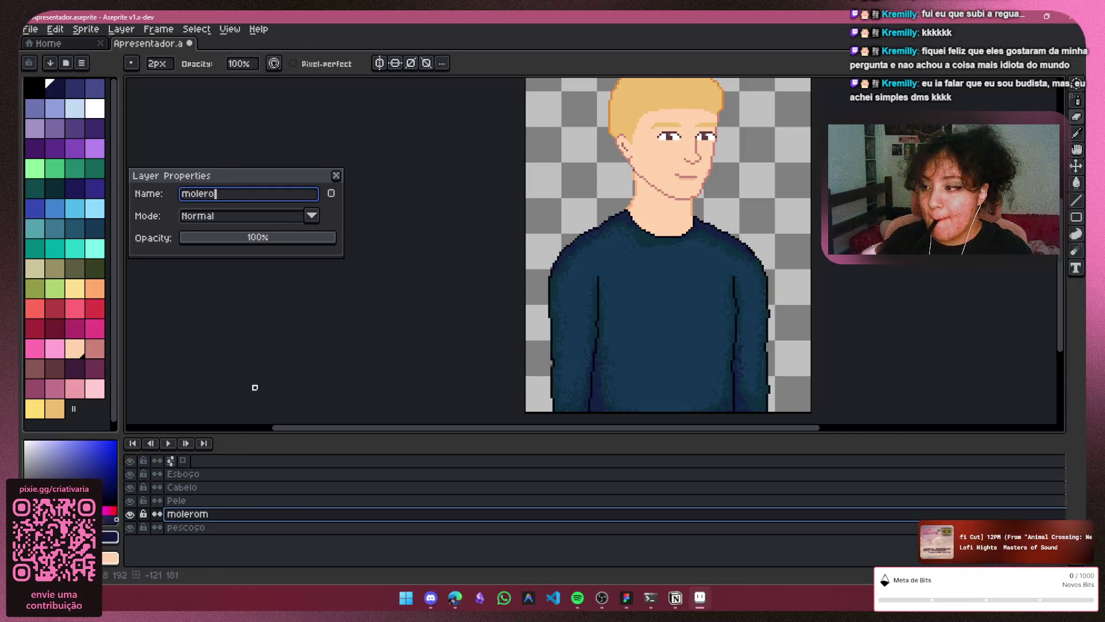
pyautogui.press('Return')
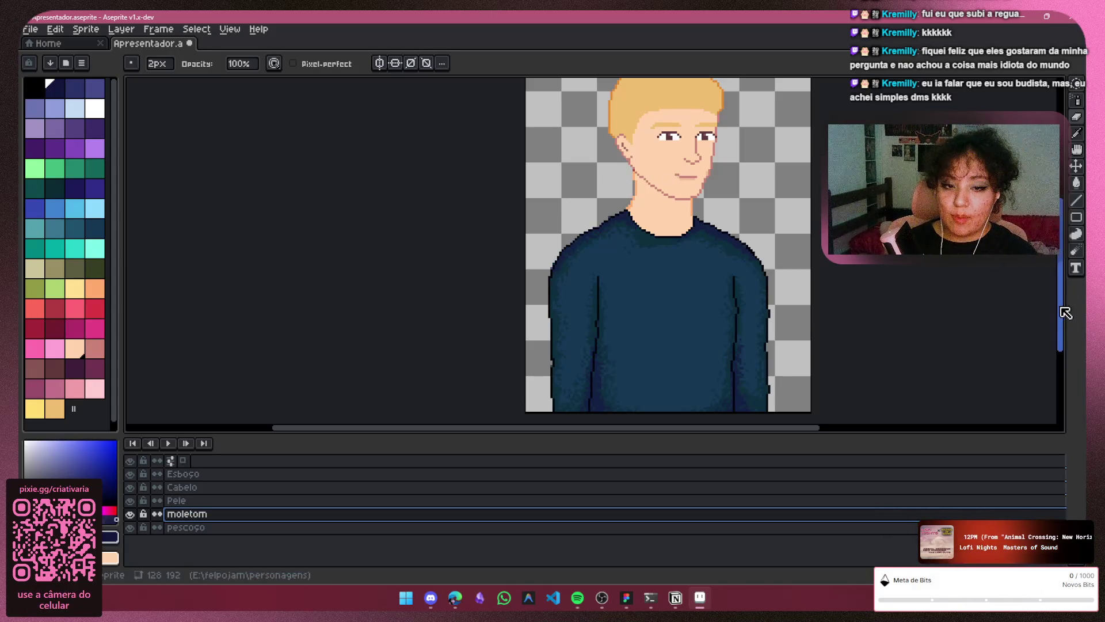
# Hide and reshow the moletom, Esboço and Pele layers to inspect each one.
pyautogui.scroll(-3, 790, 276)
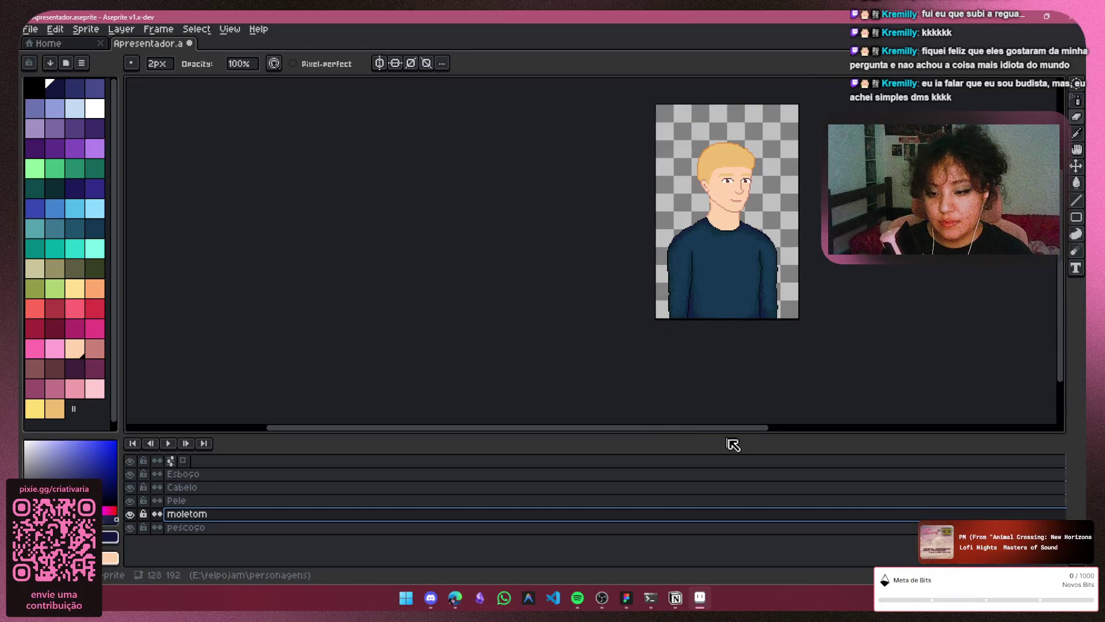
pyautogui.moveTo(733, 430); pyautogui.dragTo(794, 427)
pyautogui.scroll(3, 621, 208)
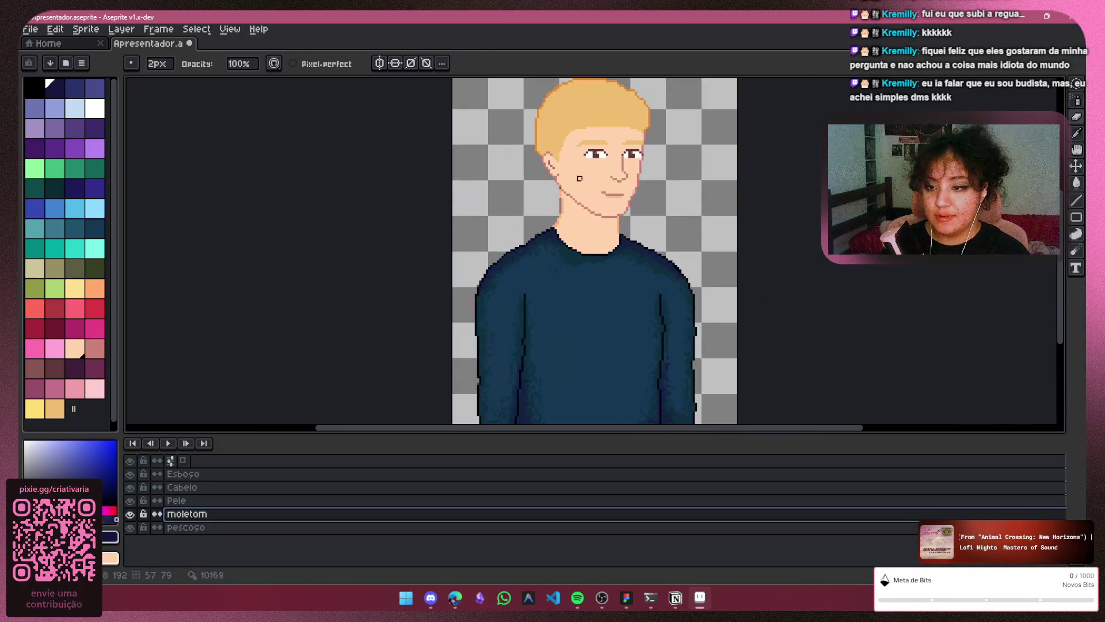
pyautogui.click(130, 514)
pyautogui.click(130, 514)
pyautogui.press('Up')
pyautogui.press('Up')
pyautogui.press('Up')
pyautogui.click(130, 474)
pyautogui.click(130, 474)
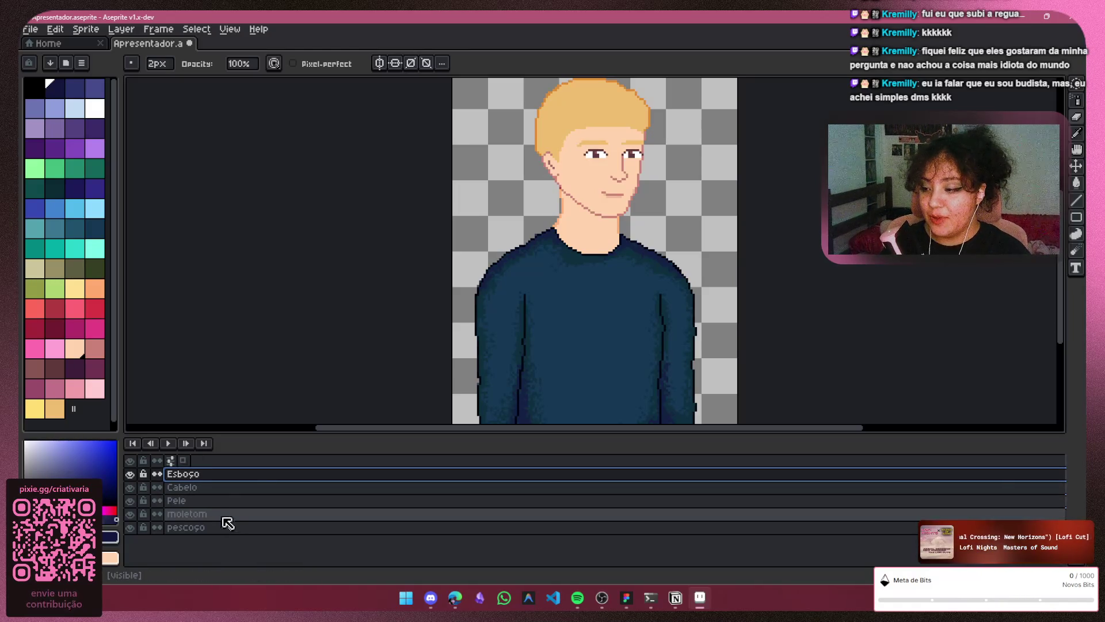
pyautogui.press('Down')
pyautogui.press('Down')
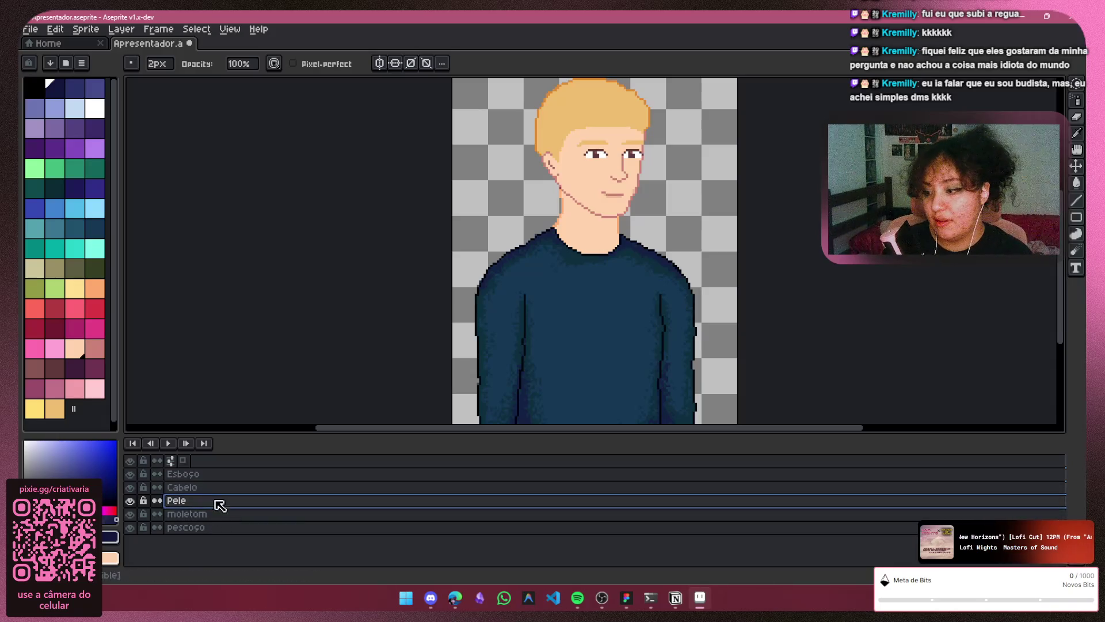
pyautogui.click(131, 500)
pyautogui.click(131, 501)
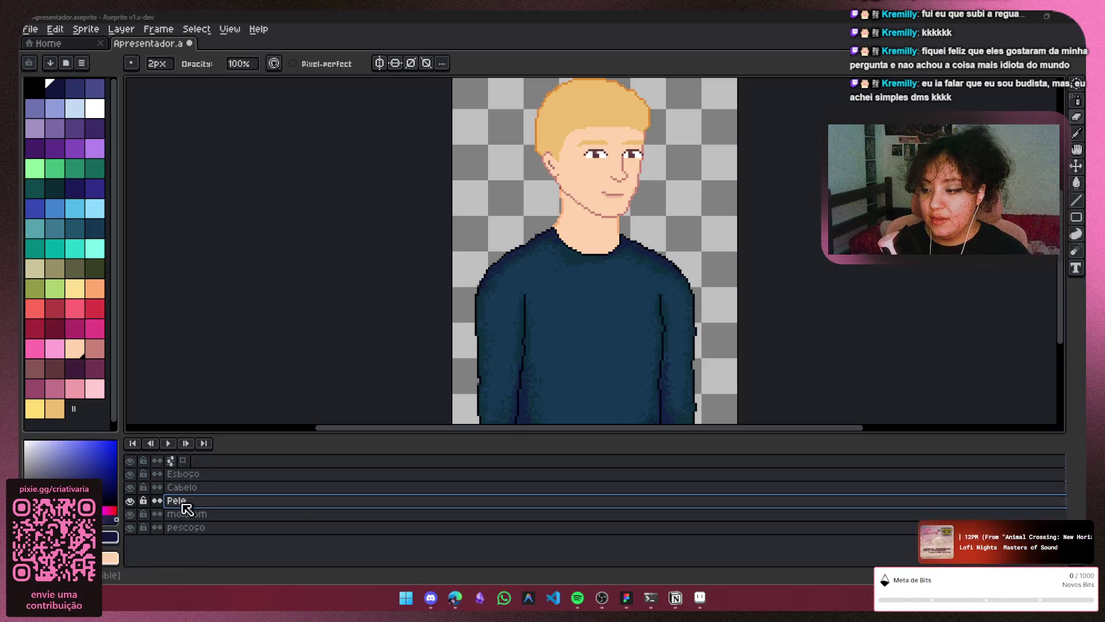
# Cycle the active layer among Pele, Esboço and Cabelo, toggling skin and hair visibility.
pyautogui.click(187, 509)
pyautogui.press('Up')
pyautogui.press('Up')
pyautogui.click(207, 488)
pyautogui.click(137, 500)
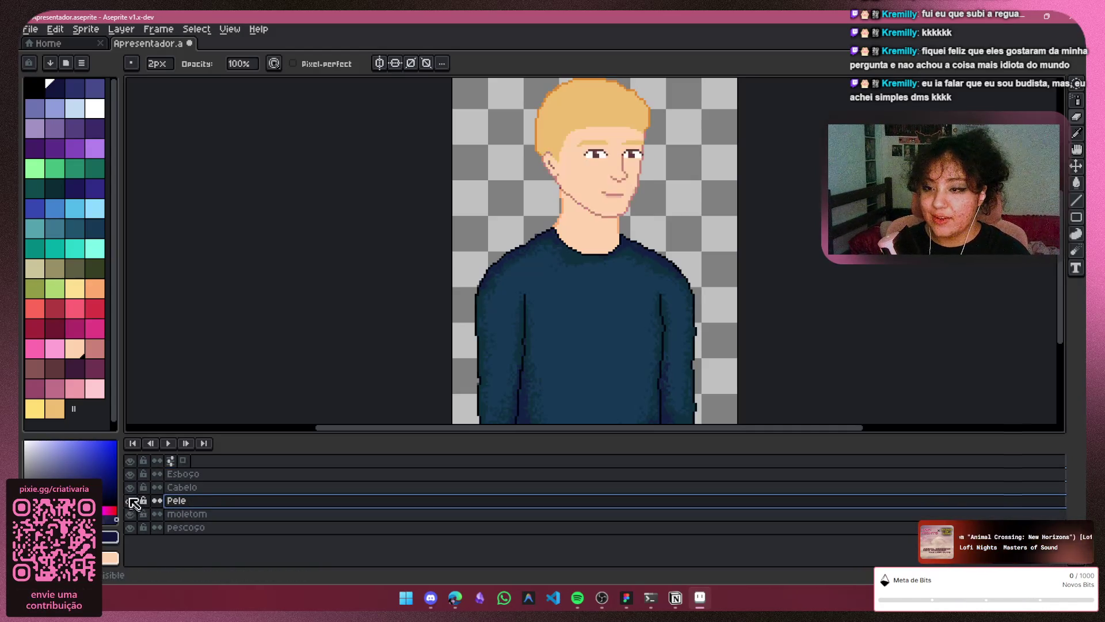
pyautogui.click(132, 505)
pyautogui.press('Up')
pyautogui.press('Up')
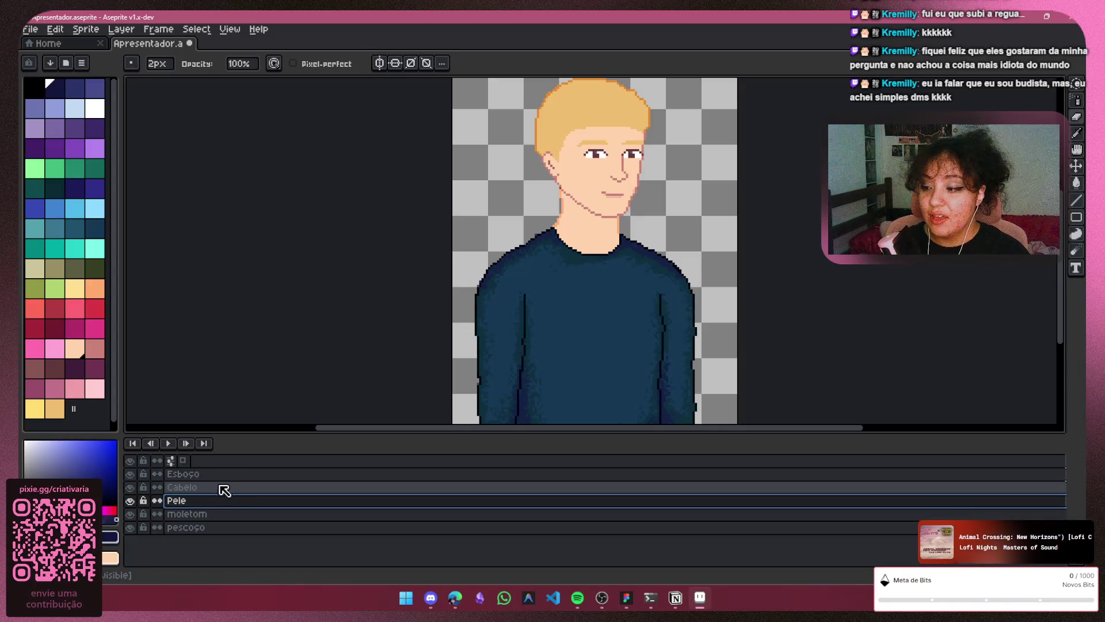
pyautogui.press('Down')
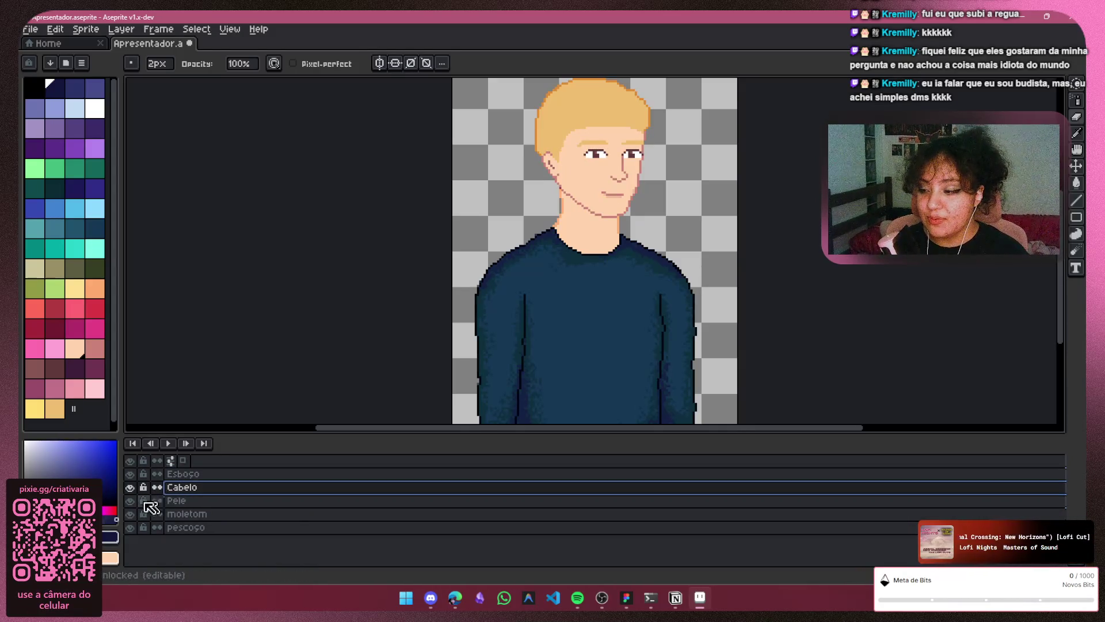
pyautogui.click(187, 504)
pyautogui.click(130, 500)
pyautogui.click(131, 500)
pyautogui.click(130, 487)
pyautogui.click(130, 487)
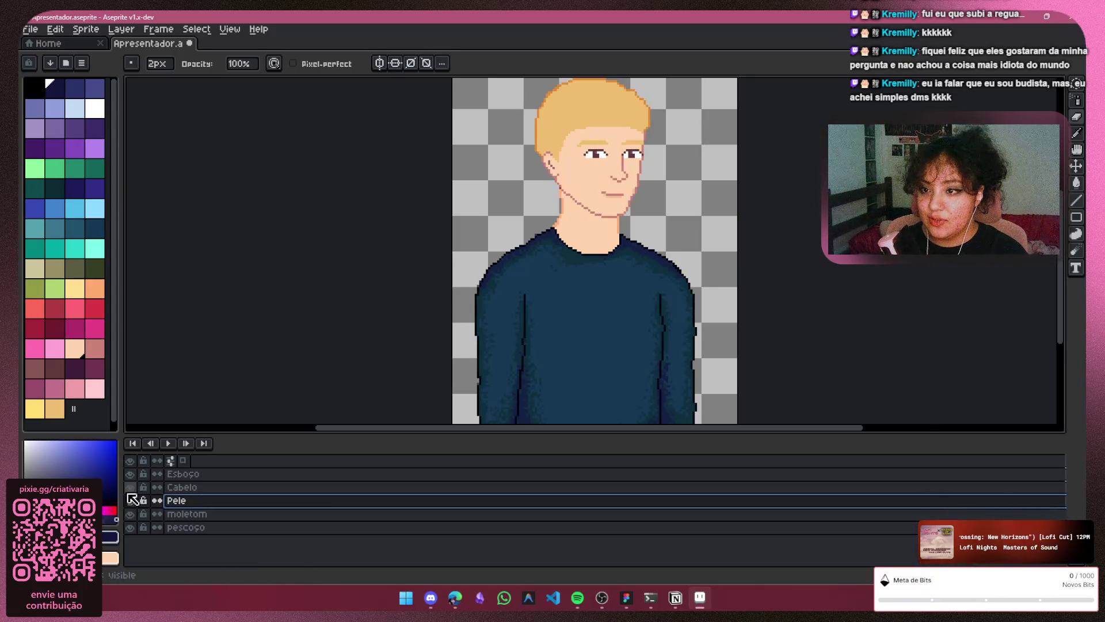
# Add a new empty Layer 1 above the Cabelo hair layer.
pyautogui.press('w')
pyautogui.click(210, 487)
pyautogui.hotkey('shift', 'n')
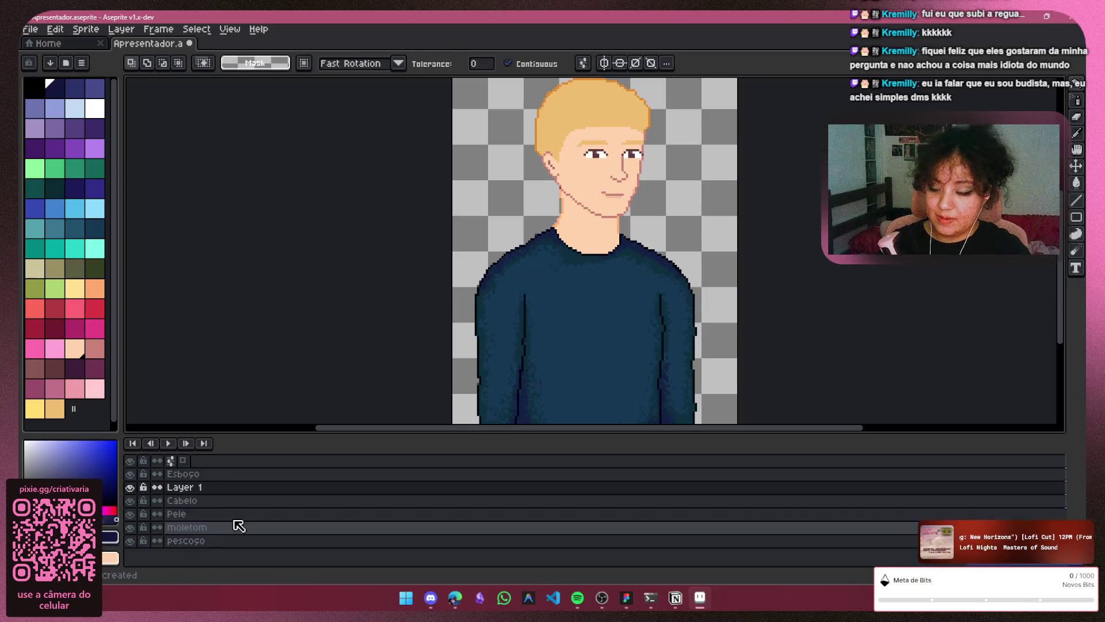
# Zoom into the face, make Layer 1 active, and choose mauve with the Spray tool.
pyautogui.scroll(2, 595, 180)
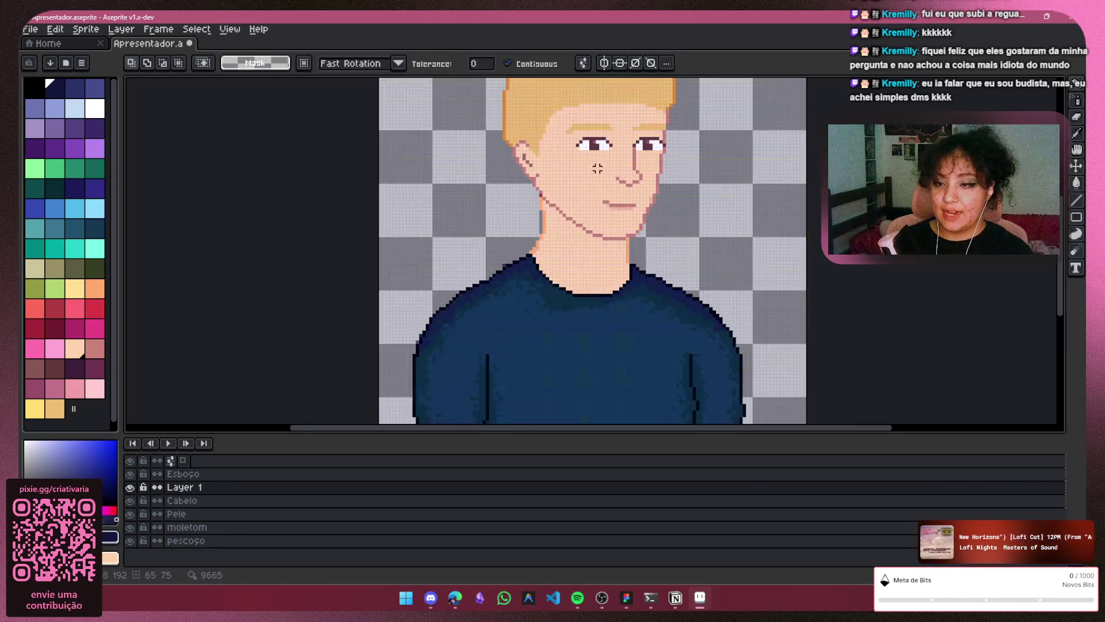
pyautogui.scroll(1, 583, 178)
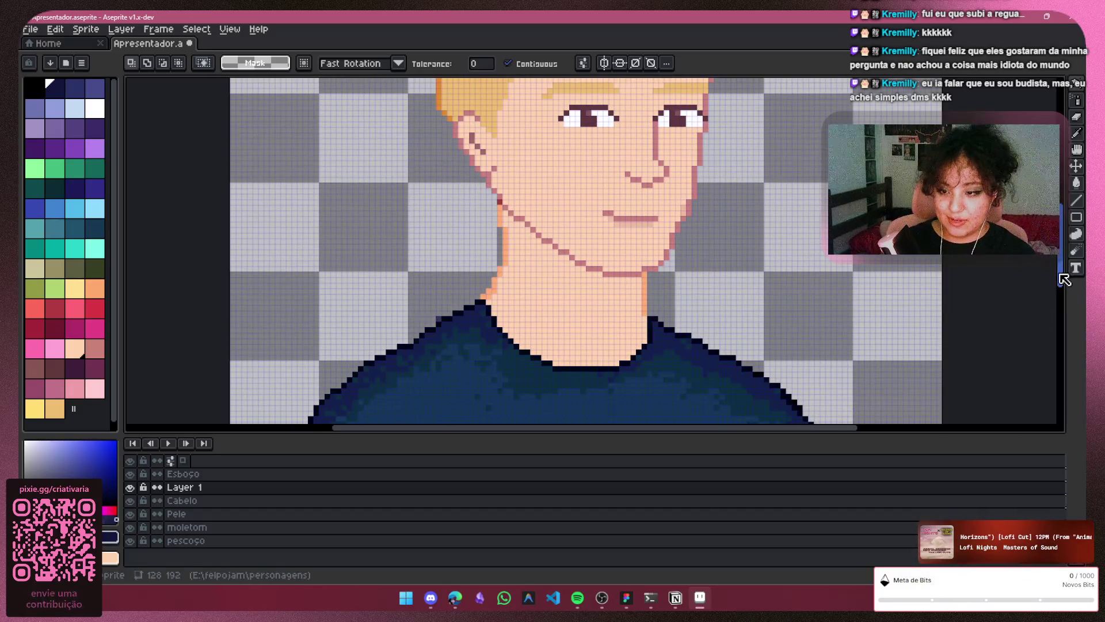
pyautogui.scroll(3, 1065, 280)
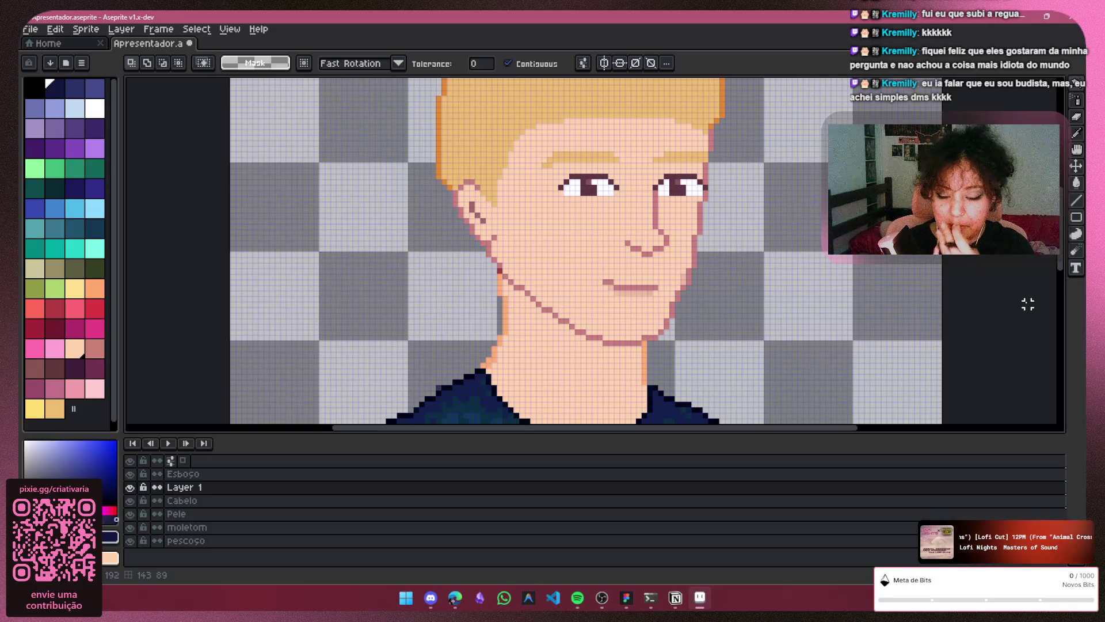
pyautogui.click(241, 529)
pyautogui.press('b')
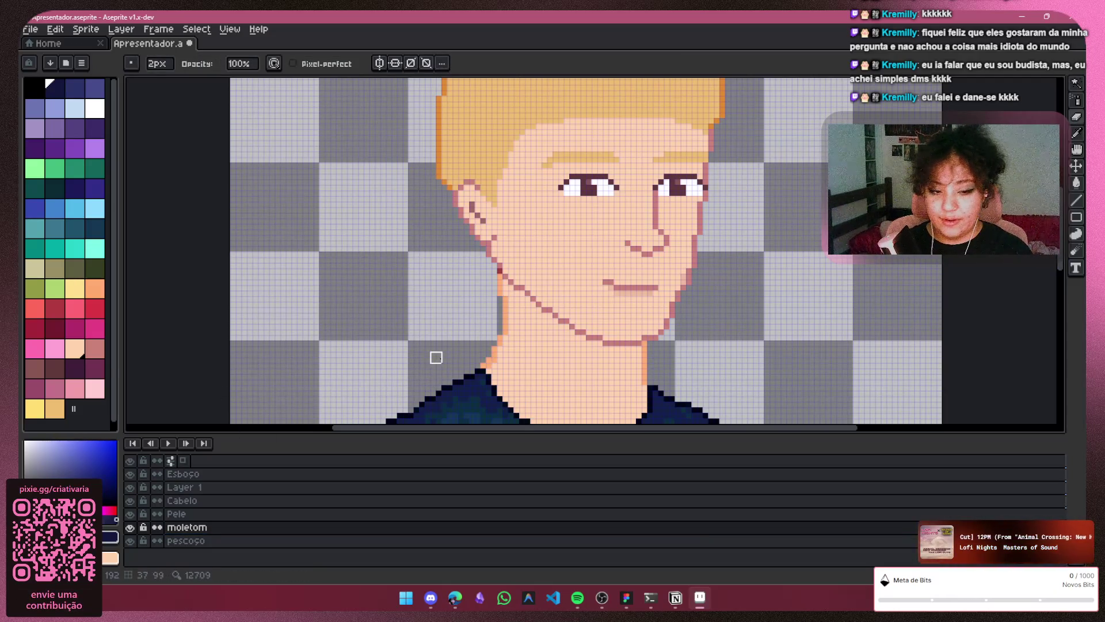
pyautogui.click(210, 488)
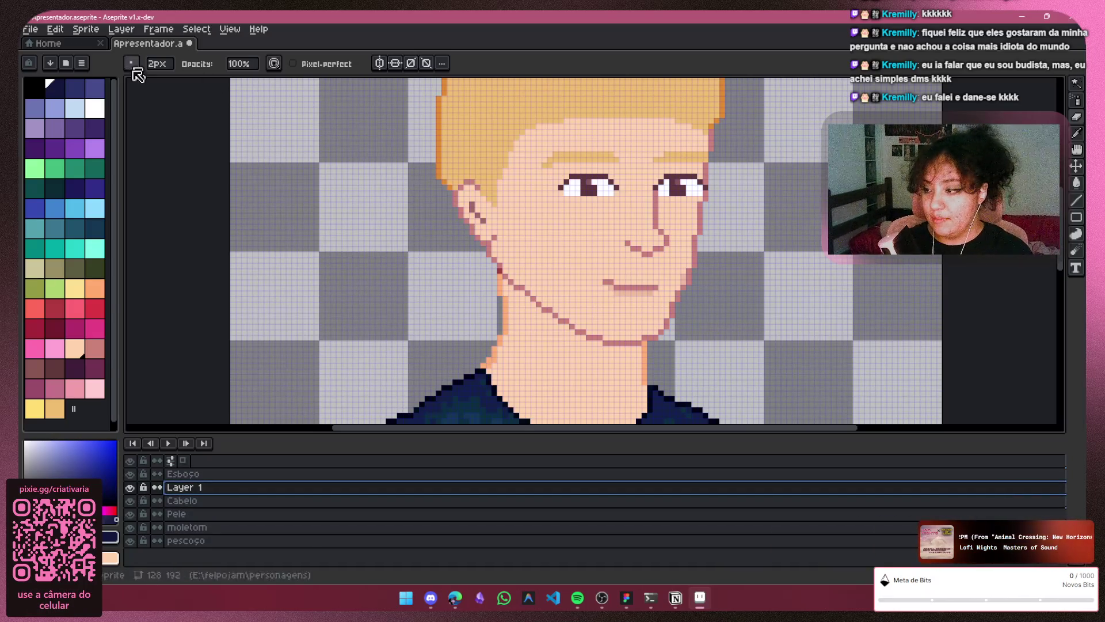
pyautogui.click(30, 373)
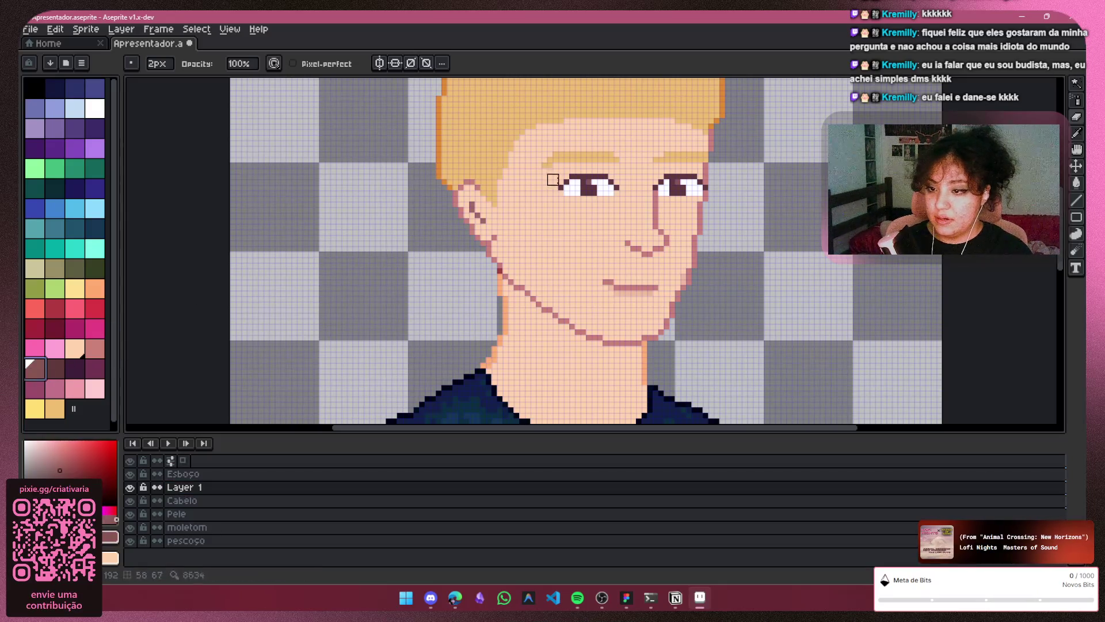
pyautogui.click(1077, 103)
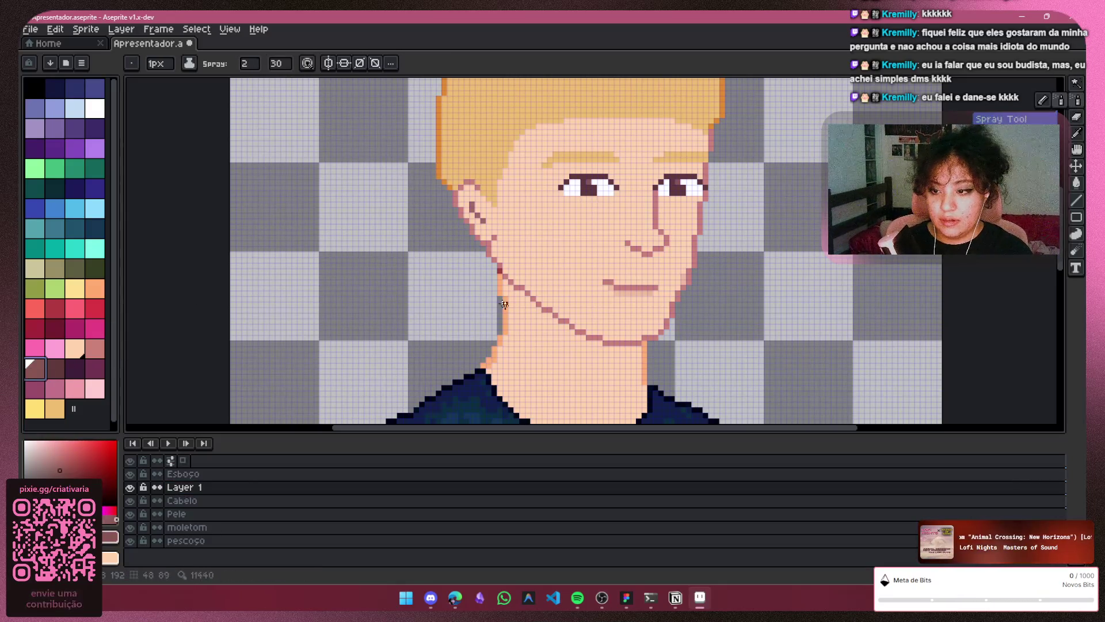
# Spray mauve shadow under the jaw and down the left side of the neck.
pyautogui.moveTo(507, 297); pyautogui.dragTo(528, 318)
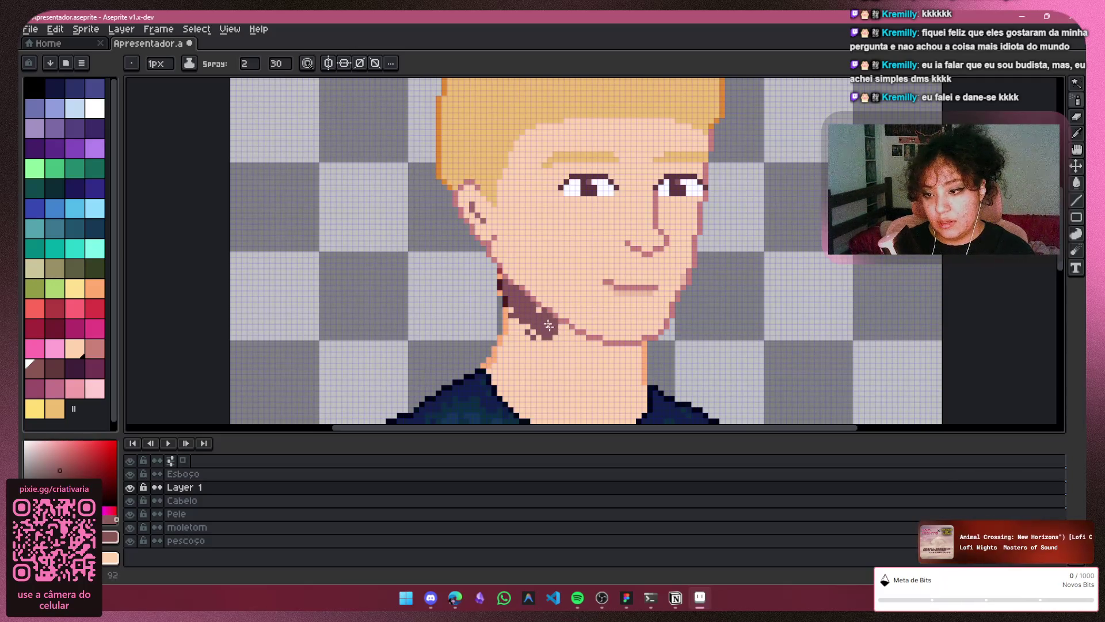
pyautogui.moveTo(530, 356); pyautogui.dragTo(506, 383)
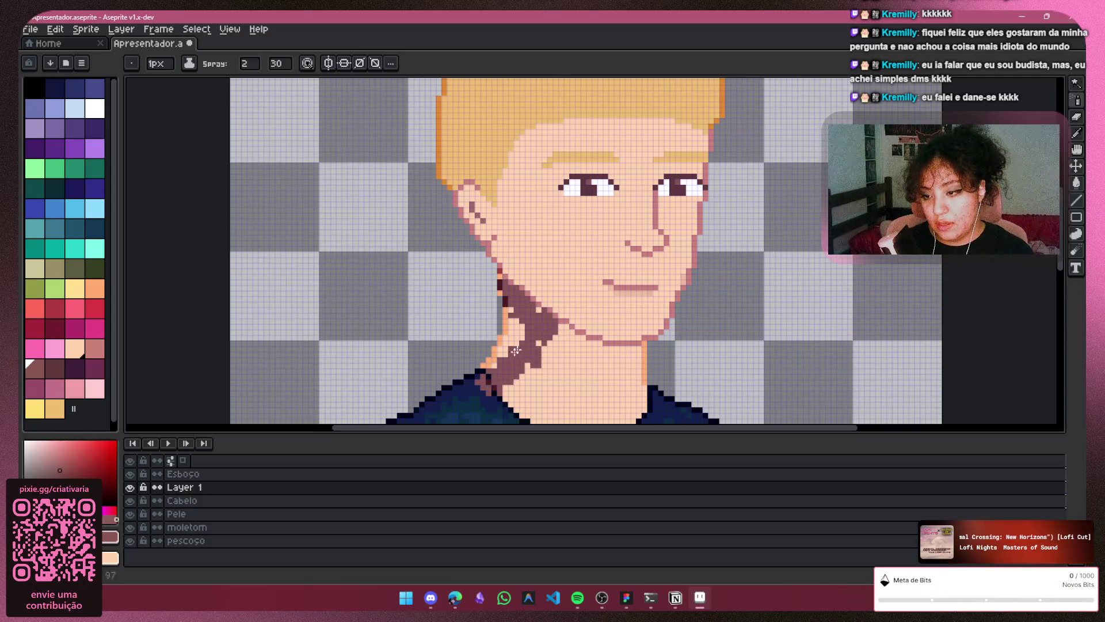
pyautogui.moveTo(519, 317); pyautogui.dragTo(513, 312)
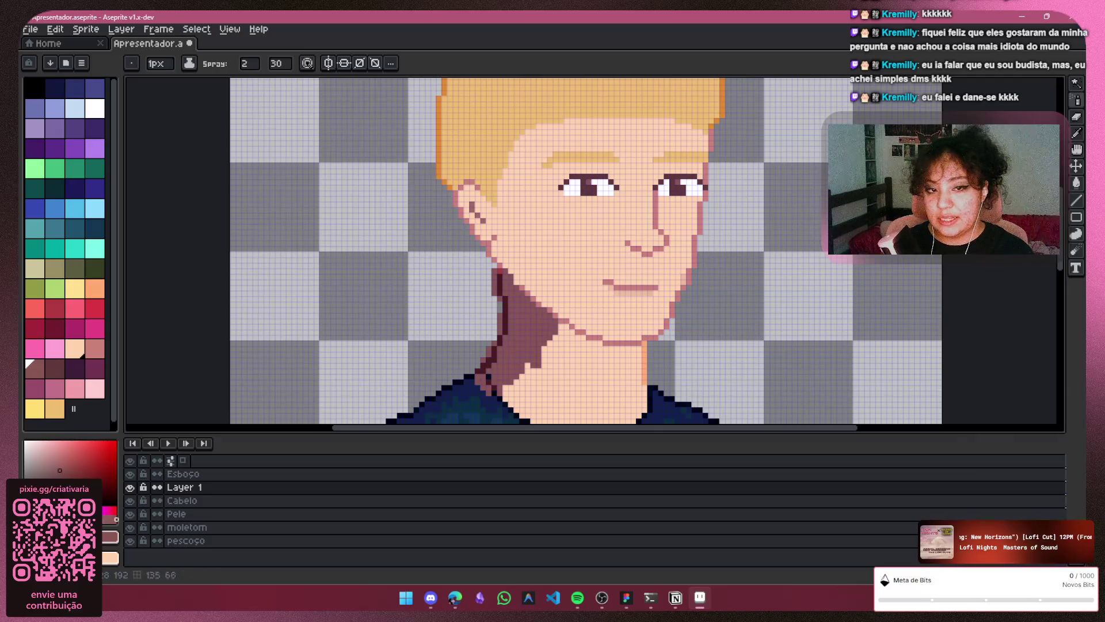
pyautogui.scroll(3, 500, 340)
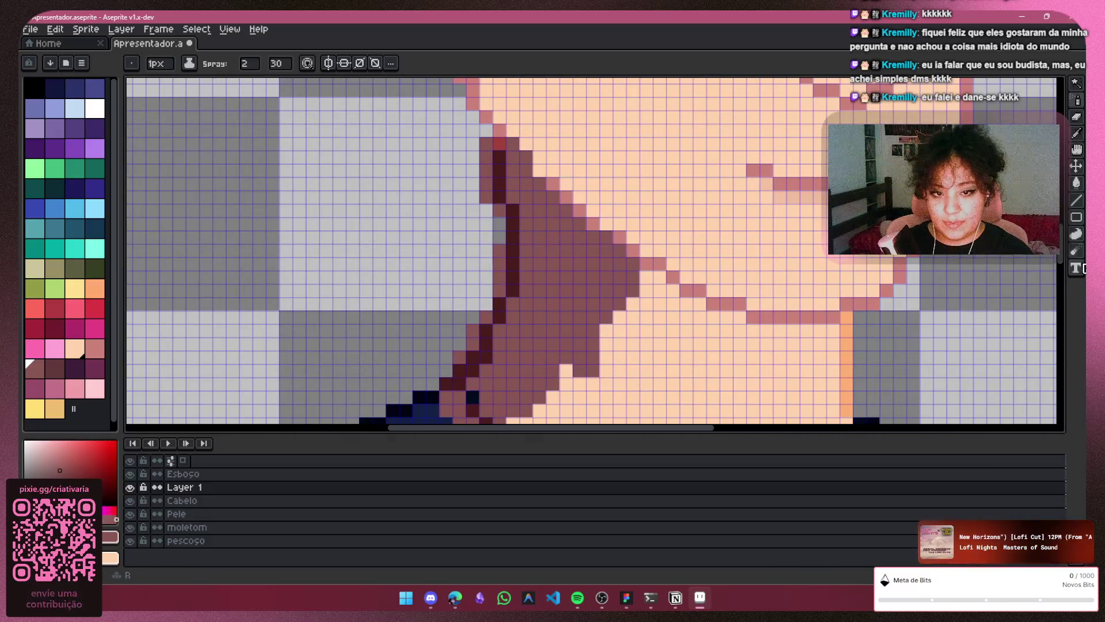
pyautogui.scroll(-3, 1066, 249)
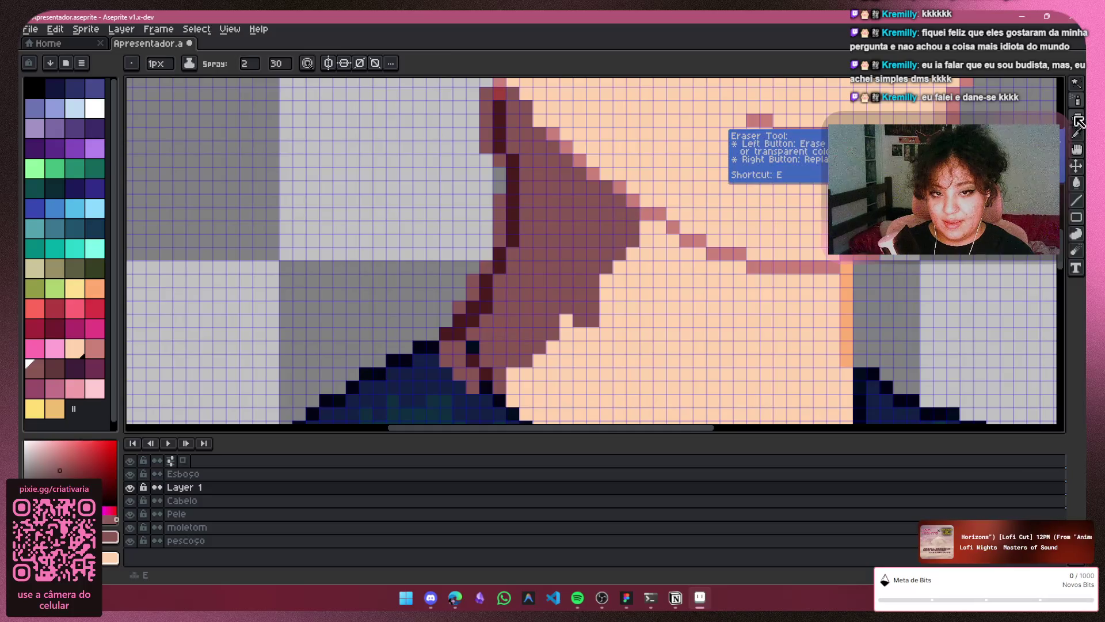
# Draw a dark red-brown outline along the neck's left edge with the pencil.
pyautogui.click(1076, 133)
pyautogui.moveTo(480, 313); pyautogui.dragTo(447, 335)
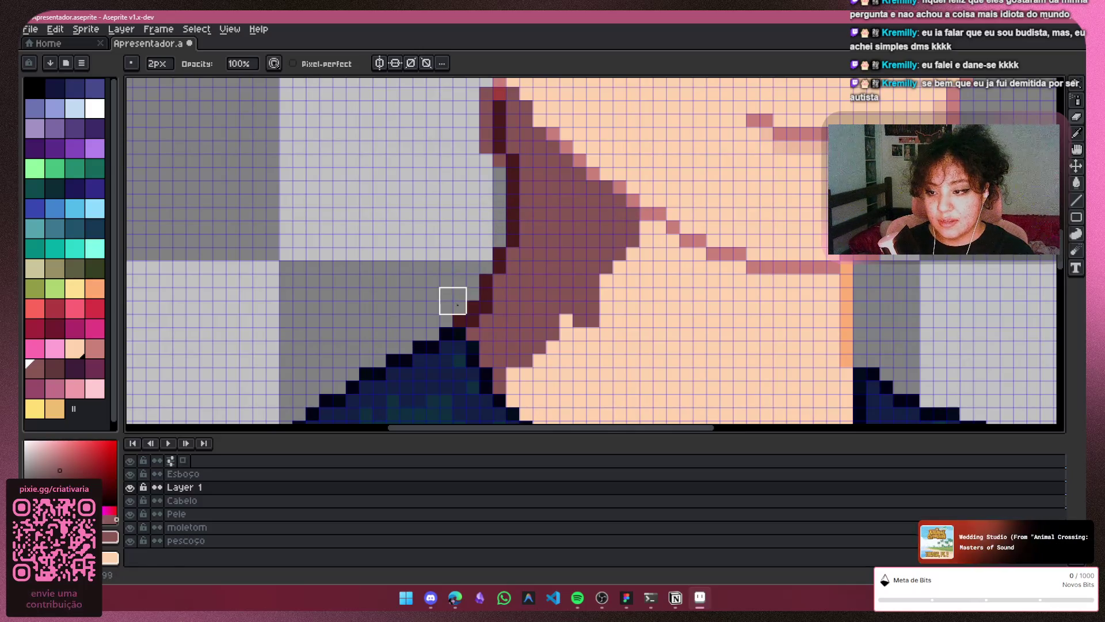
pyautogui.scroll(5, 1040, 267)
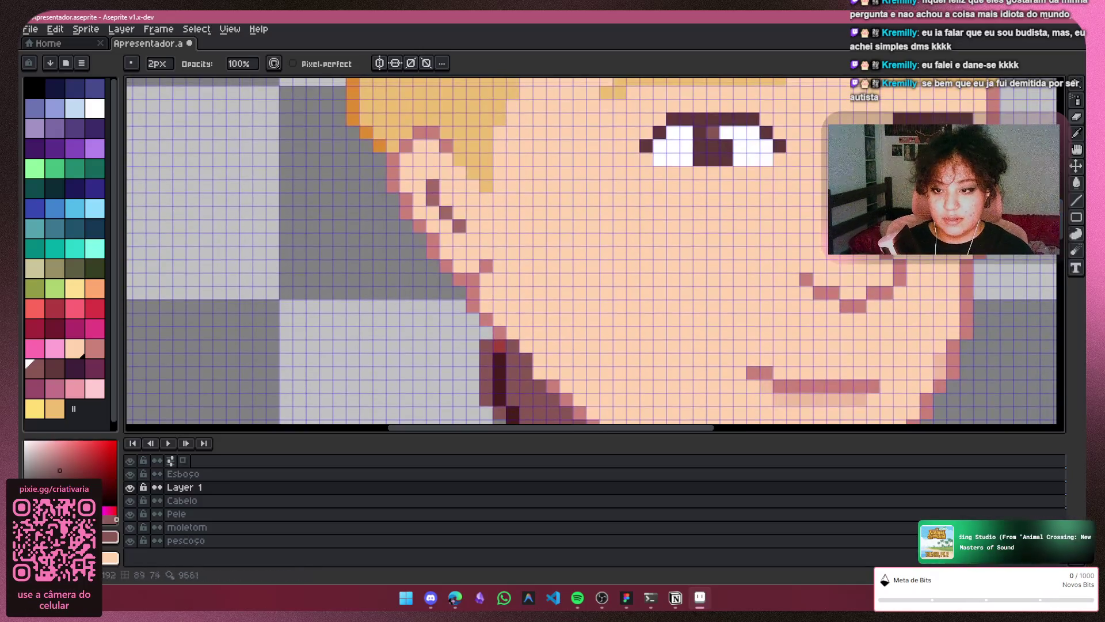
pyautogui.scroll(-3, 439, 150)
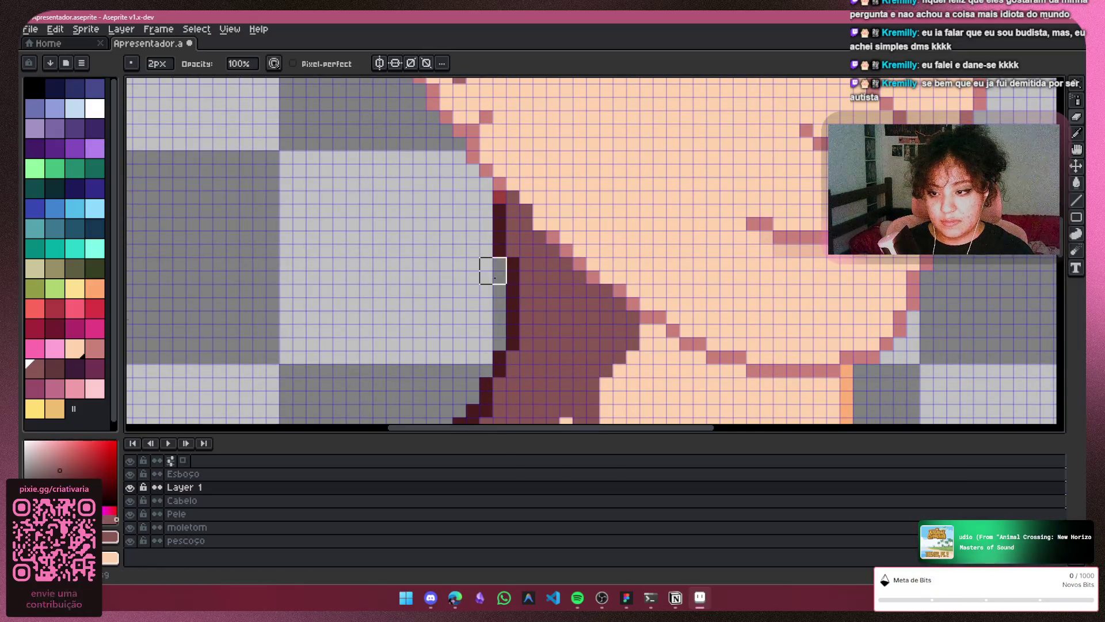
pyautogui.scroll(-3, 786, 230)
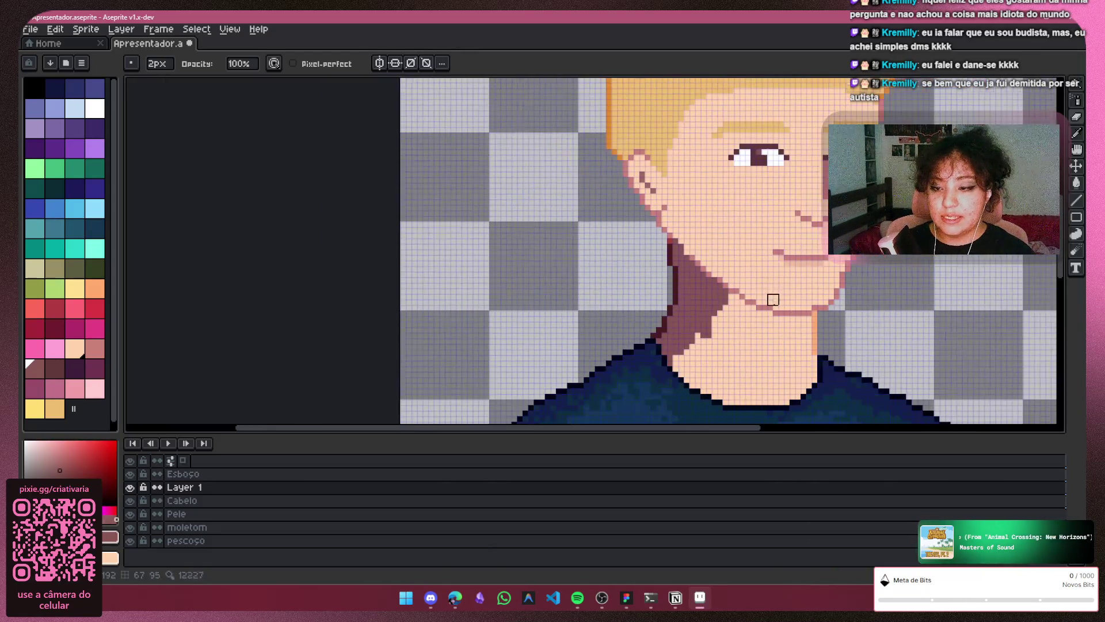
pyautogui.hotkey('shift', 'b')
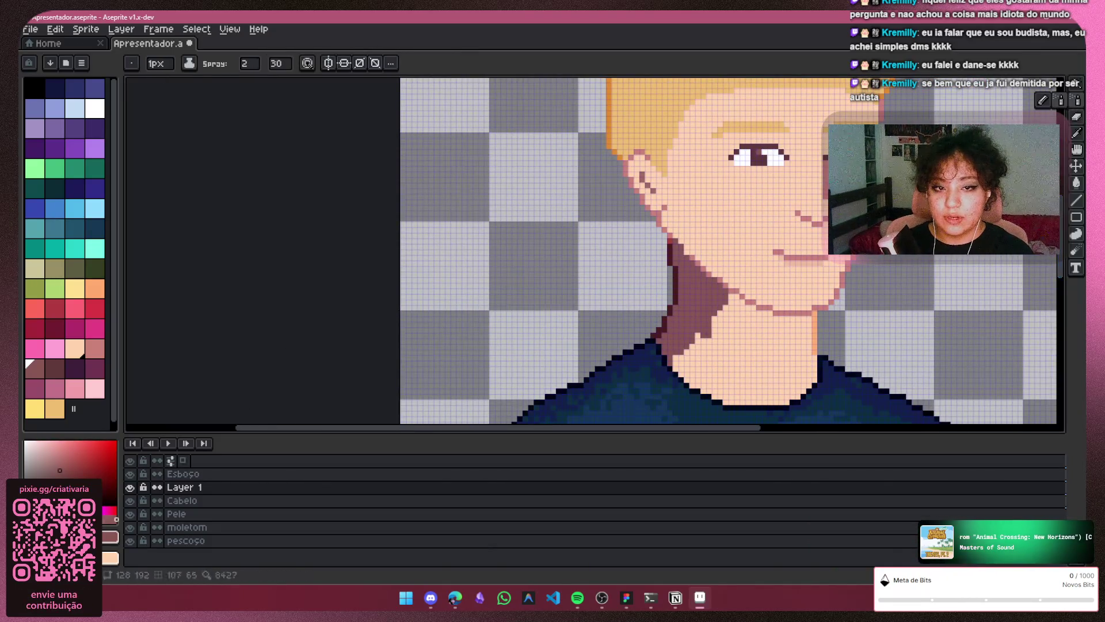
# Spray shadow along the jaw and chin line and the base of the neck.
pyautogui.moveTo(738, 307); pyautogui.dragTo(790, 321)
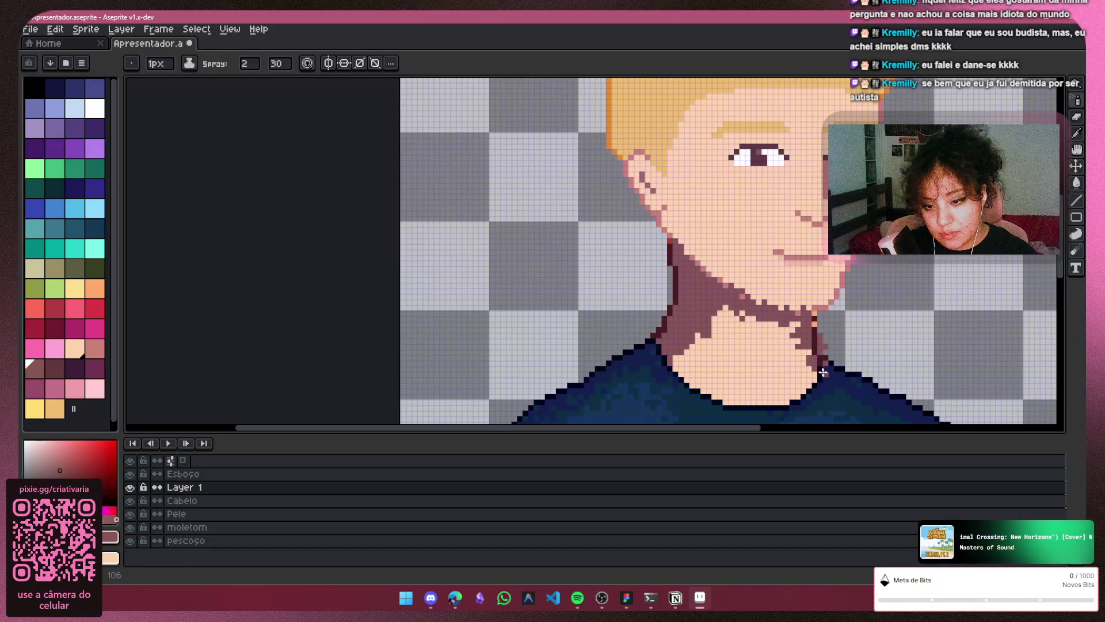
pyautogui.moveTo(794, 403); pyautogui.dragTo(784, 404)
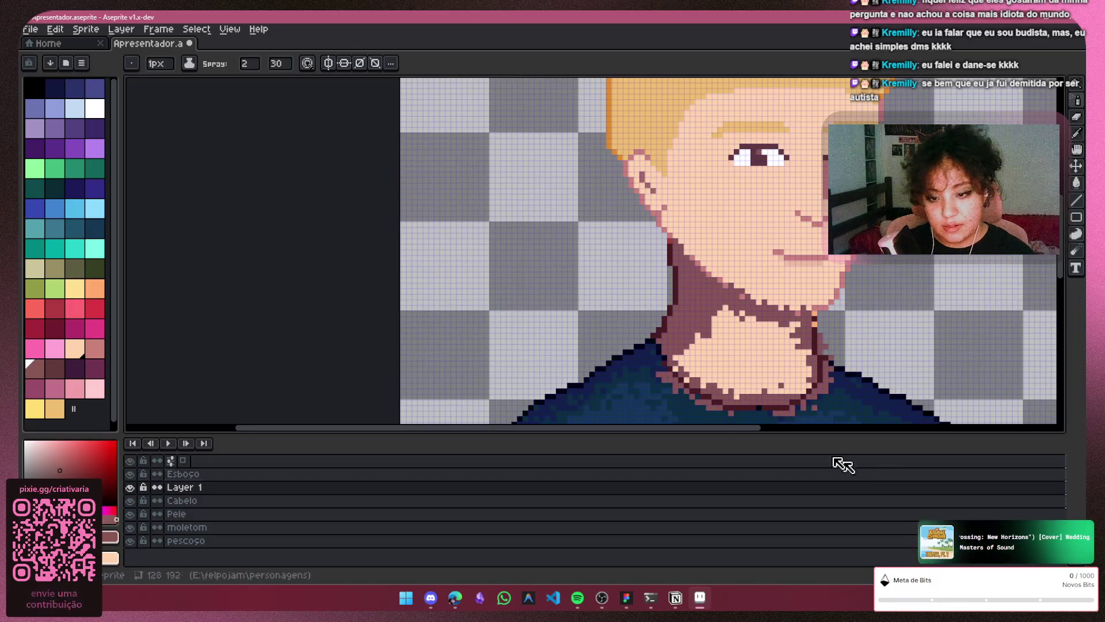
pyautogui.hscroll(5, 748, 431)
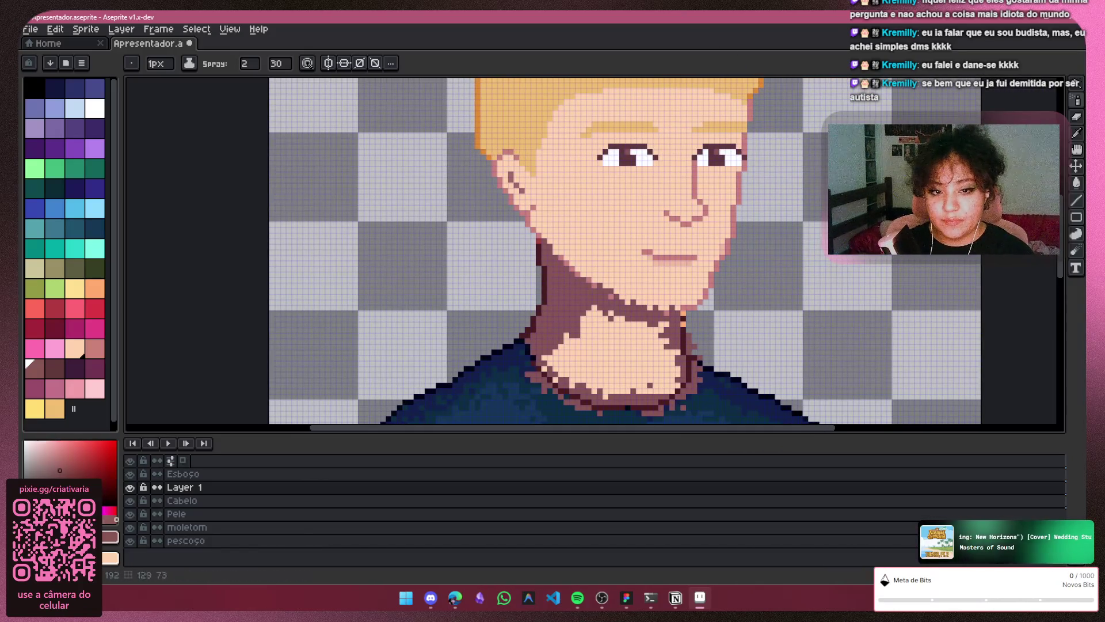
pyautogui.scroll(3, 716, 318)
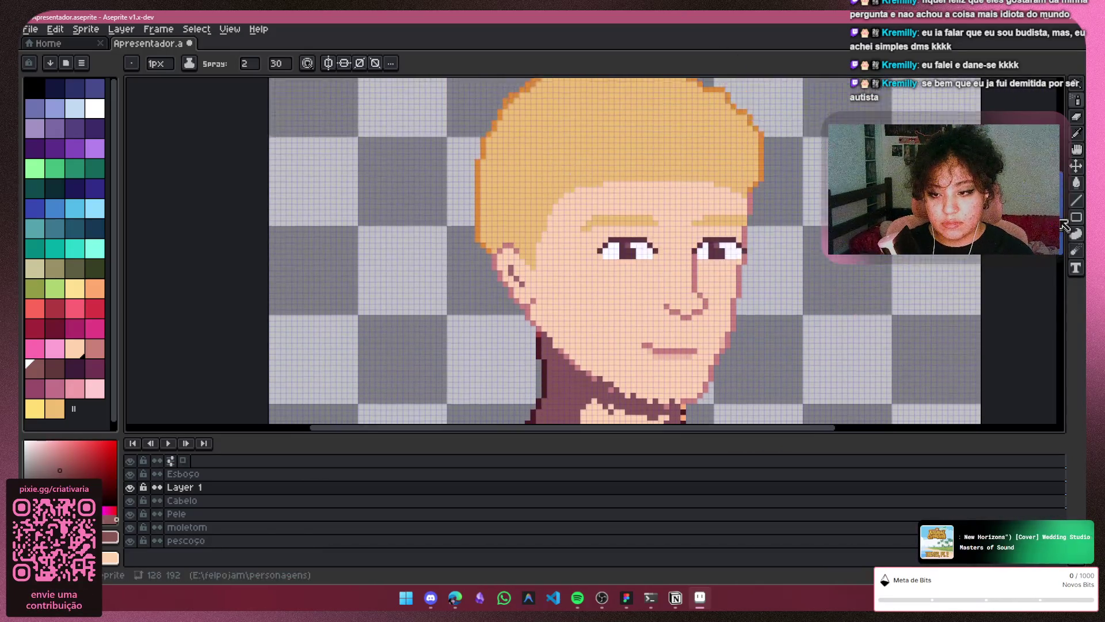
# Spray maroon down the right cheek edge and along the ear and hairline, undoing mistakes.
pyautogui.moveTo(693, 318)
pyautogui.mouseDown()
pyautogui.moveTo(745, 340)
pyautogui.moveTo(728, 394)
pyautogui.mouseUp()
pyautogui.hotkey('ctrl', 'z')
pyautogui.click(1076, 166)
pyautogui.moveTo(754, 347); pyautogui.dragTo(755, 211)
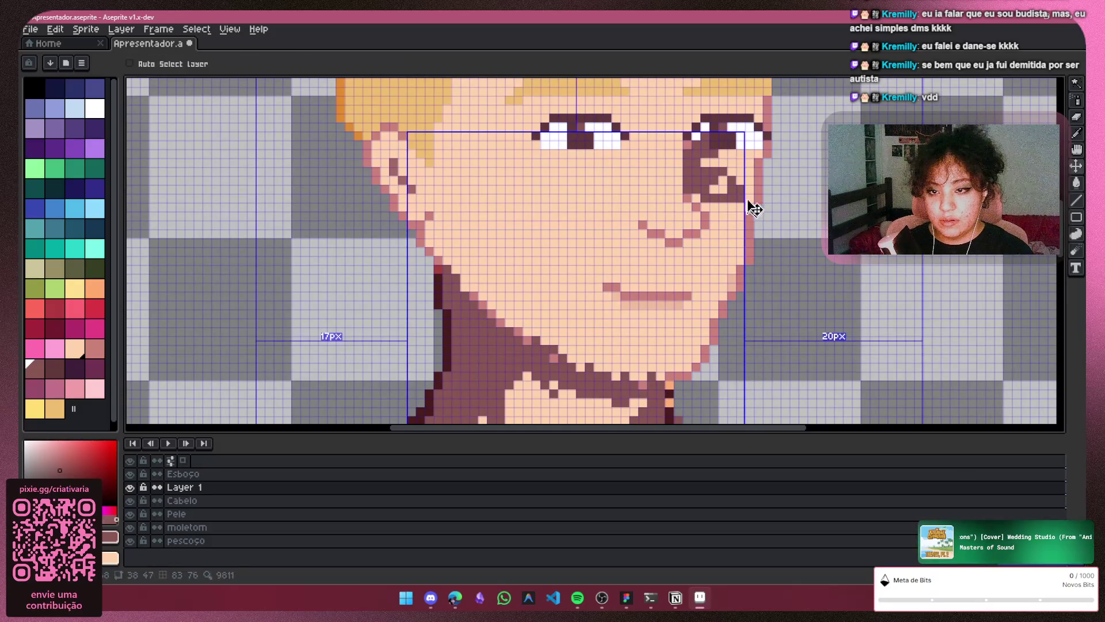
pyautogui.hotkey('ctrl', 'z')
pyautogui.moveTo(754, 164)
pyautogui.mouseDown()
pyautogui.moveTo(717, 317)
pyautogui.moveTo(682, 374)
pyautogui.moveTo(624, 363)
pyautogui.mouseUp()
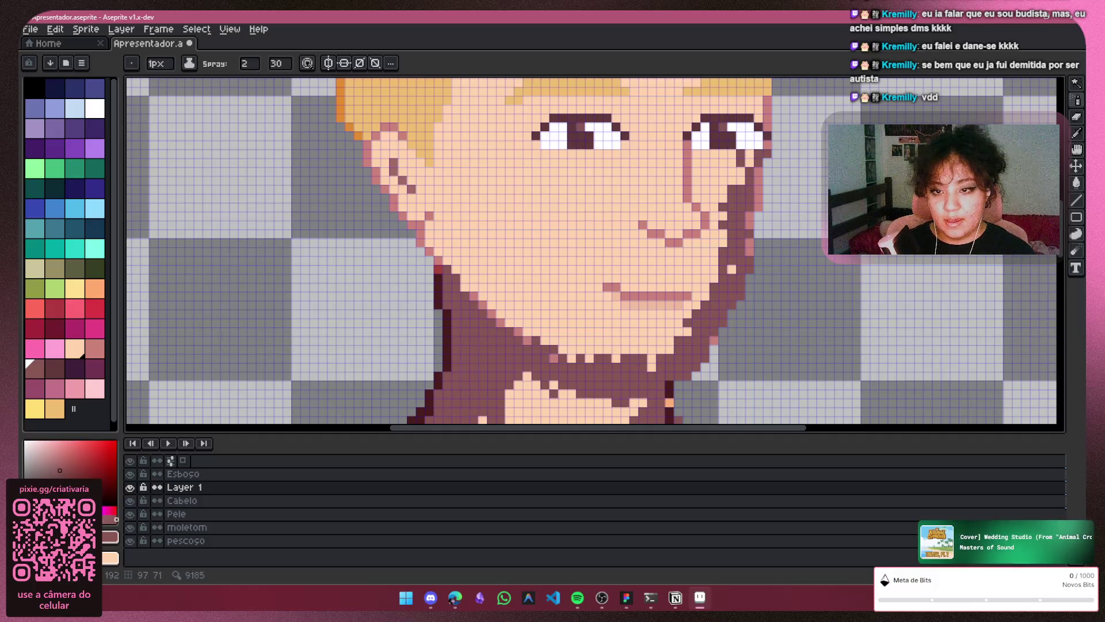
pyautogui.scroll(-2, 950, 175)
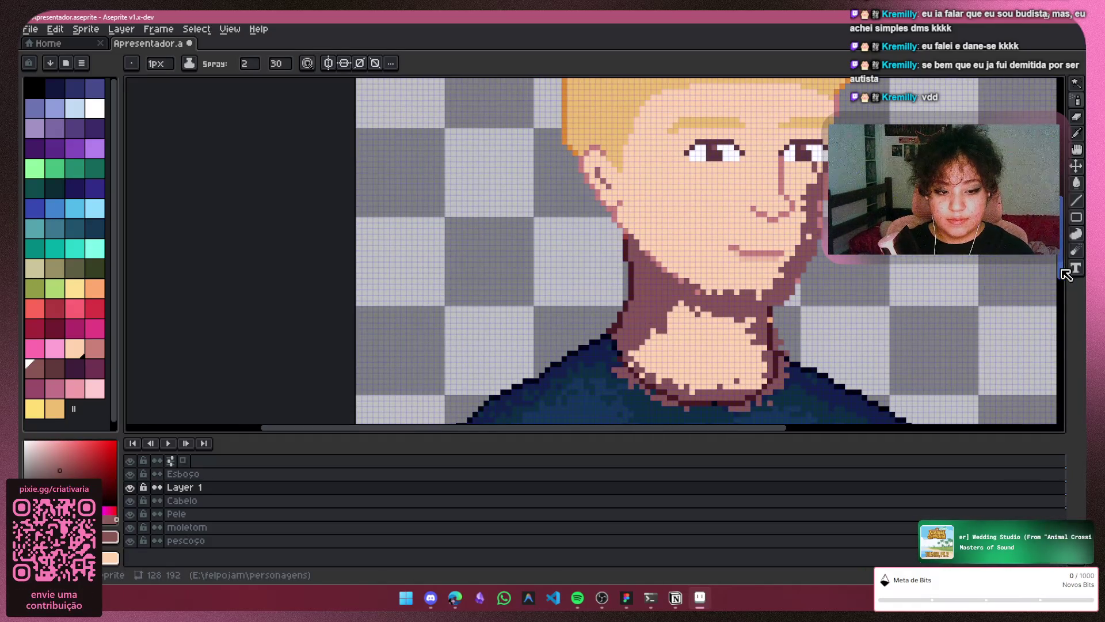
pyautogui.scroll(2, 857, 311)
pyautogui.moveTo(606, 263)
pyautogui.mouseDown()
pyautogui.moveTo(590, 228)
pyautogui.moveTo(661, 165)
pyautogui.moveTo(714, 147)
pyautogui.moveTo(799, 149)
pyautogui.moveTo(822, 167)
pyautogui.mouseUp()
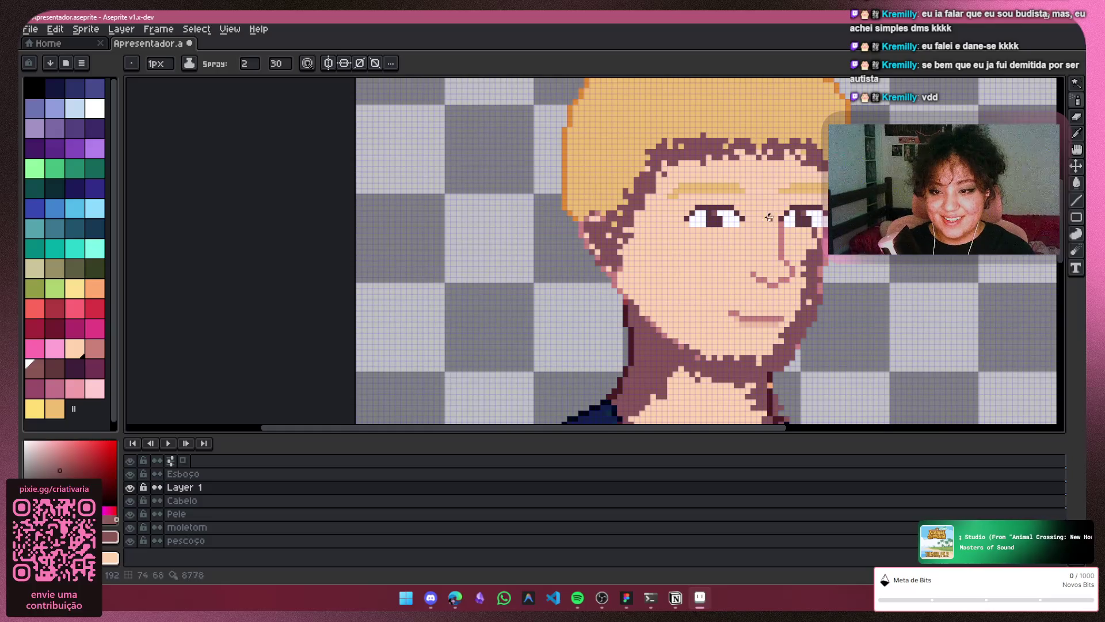
# Spray maroon at the eye's outer corner and jaw, then fade Layer 1 to 23% opacity.
pyautogui.moveTo(689, 215); pyautogui.dragTo(663, 201)
pyautogui.moveTo(613, 295); pyautogui.dragTo(635, 306)
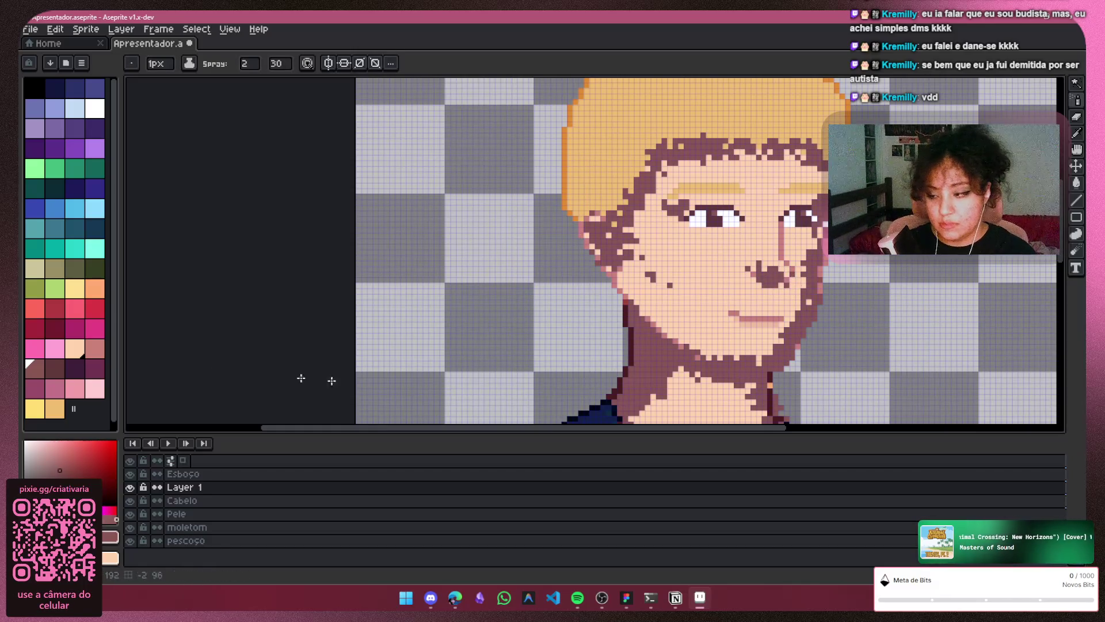
pyautogui.doubleClick(185, 488)
pyautogui.moveTo(252, 244); pyautogui.dragTo(225, 247)
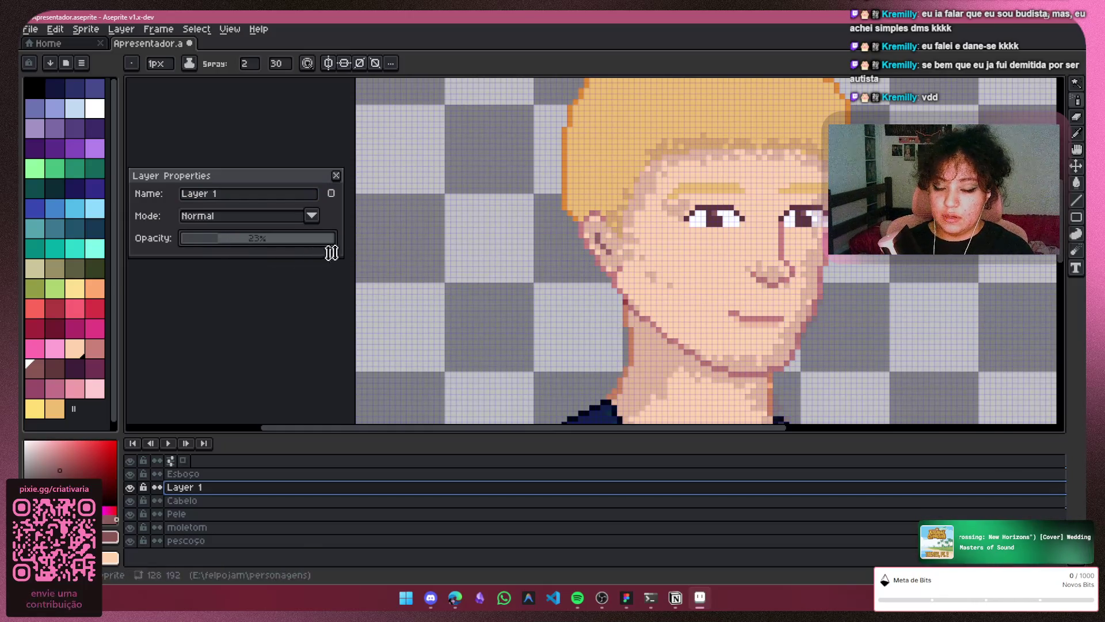
# Cover the stray light pixels on the nose with skin colour using the pencil.
pyautogui.click(1076, 115)
pyautogui.scroll(2, 806, 196)
pyautogui.scroll(1, 873, 217)
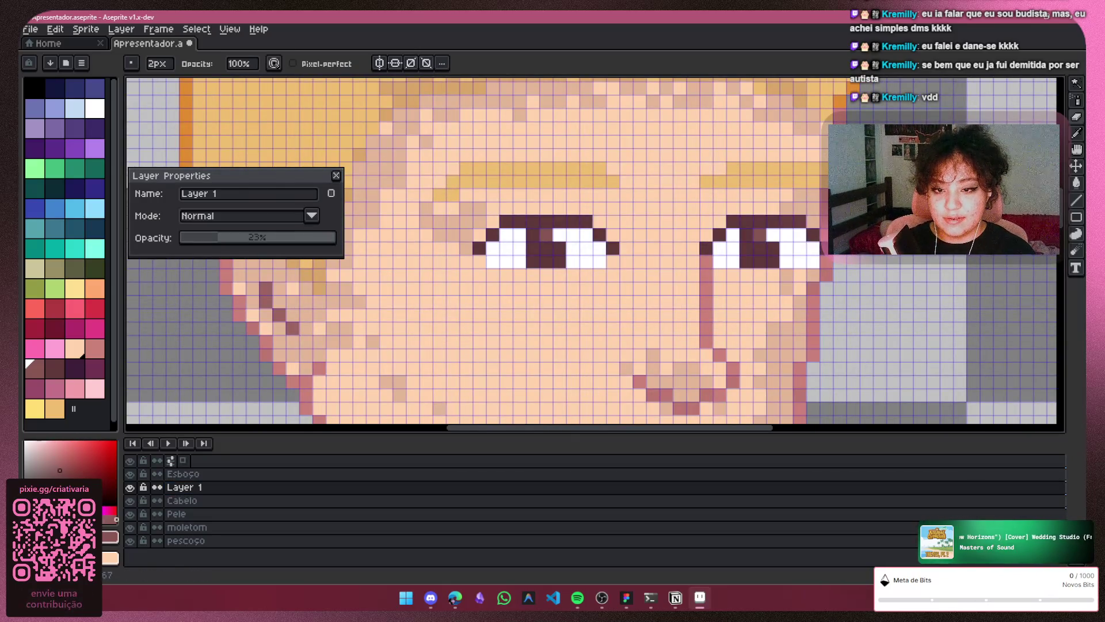
pyautogui.scroll(-5, 717, 249)
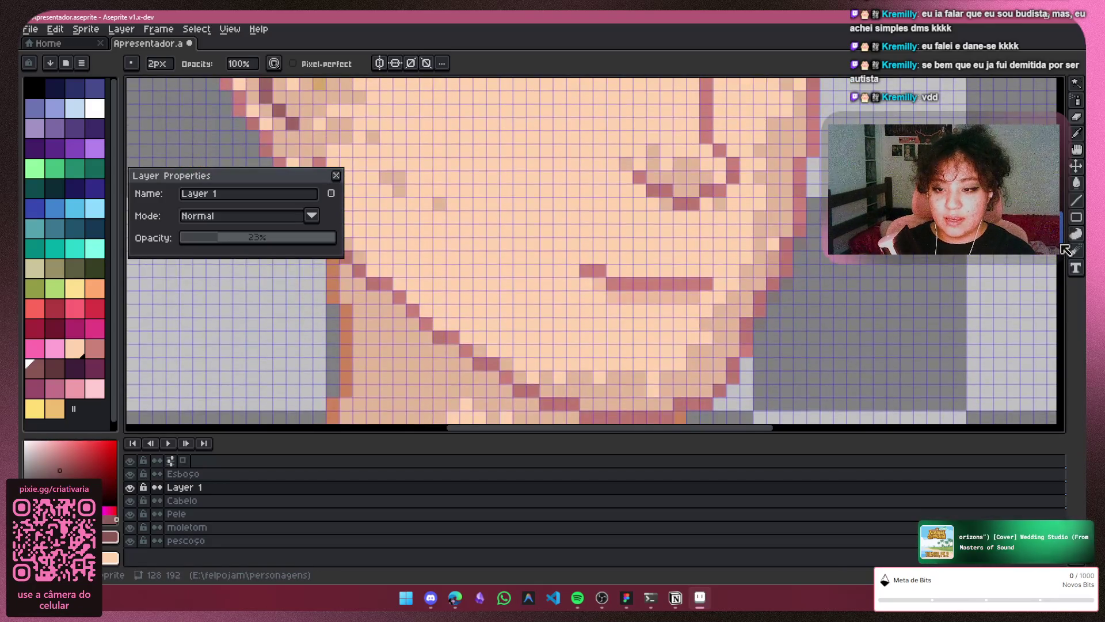
pyautogui.moveTo(717, 249)
pyautogui.mouseDown()
pyautogui.moveTo(703, 275)
pyautogui.moveTo(629, 235)
pyautogui.mouseUp()
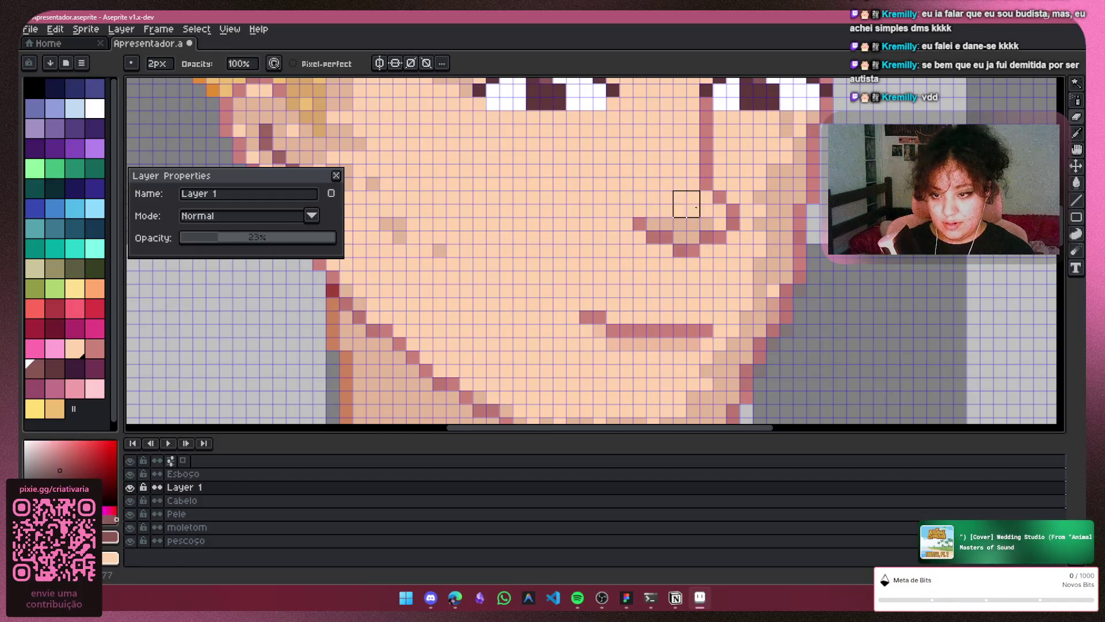
pyautogui.click(1076, 100)
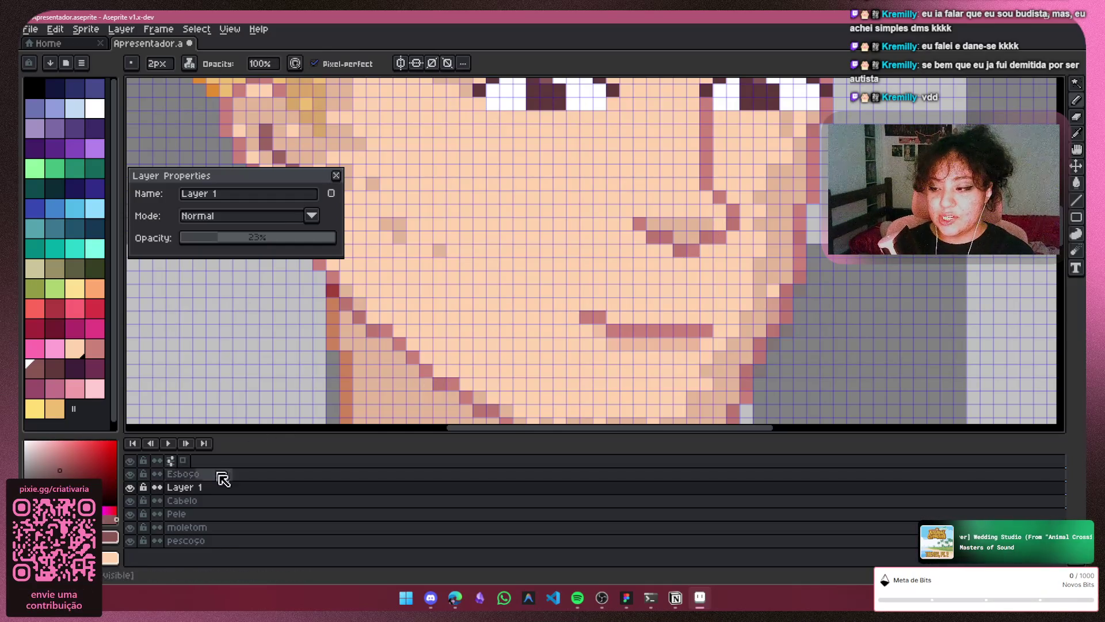
# Close Layer Properties and hide then reshow Layer 1 to compare the drawing.
pyautogui.click(340, 178)
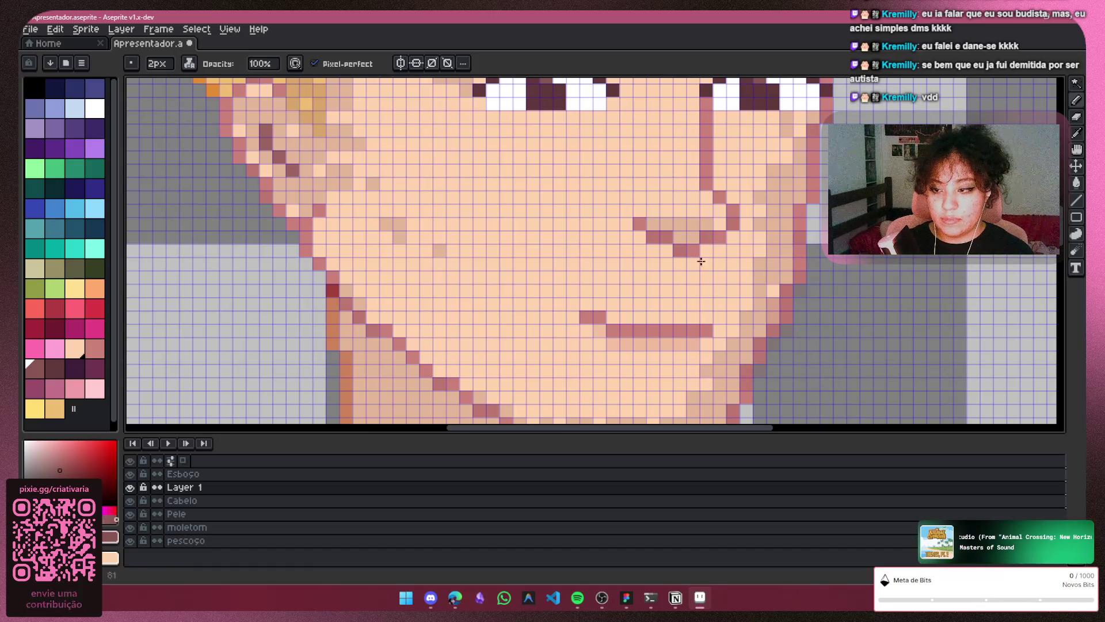
pyautogui.click(129, 488)
pyautogui.click(130, 487)
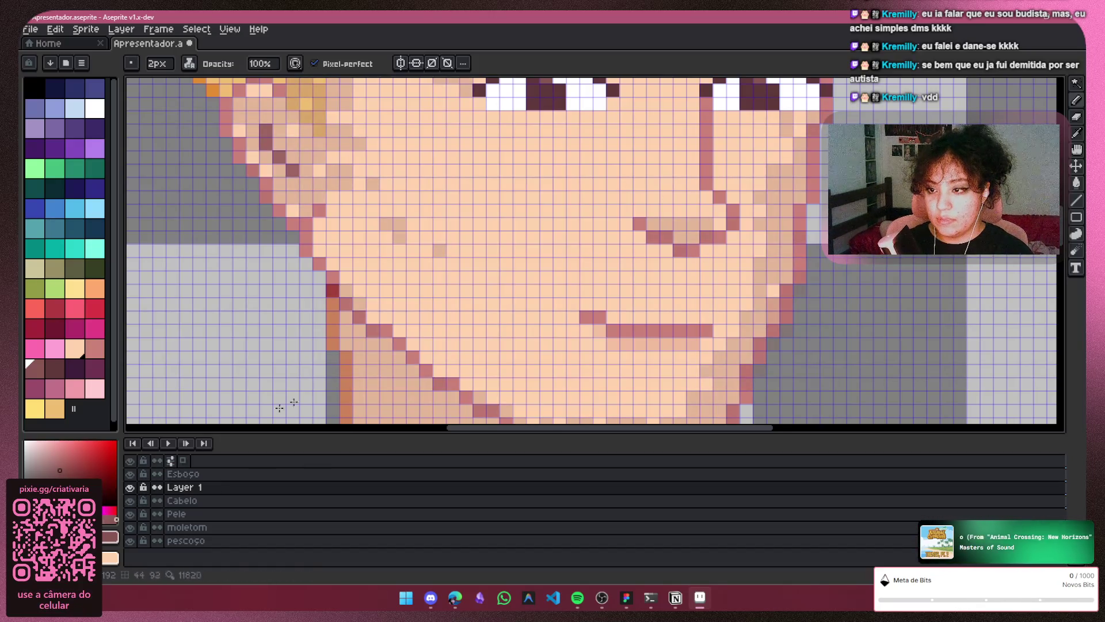
pyautogui.scroll(2, 712, 245)
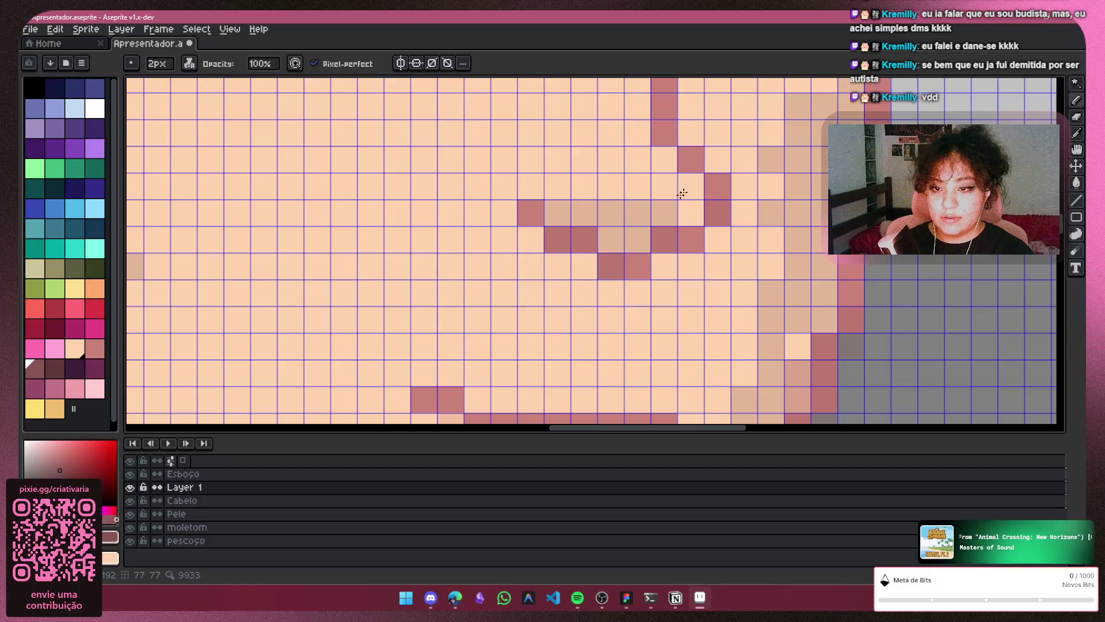
pyautogui.scroll(-6, 662, 268)
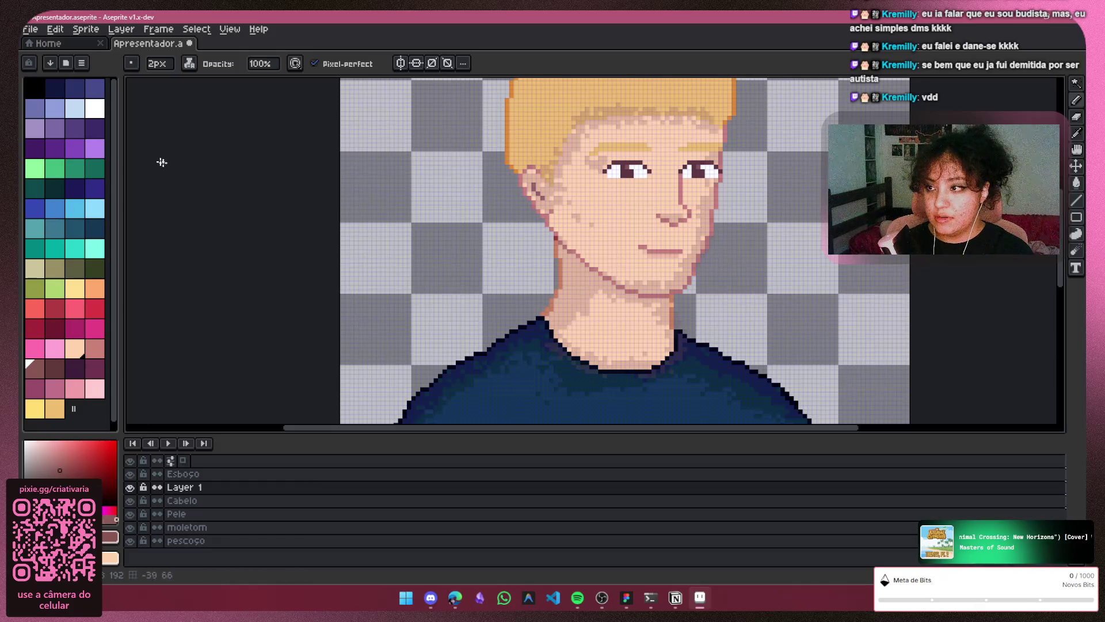
# Change the pencil's ink, then select the Eraser with a 2px brush.
pyautogui.click(188, 65)
pyautogui.click(213, 106)
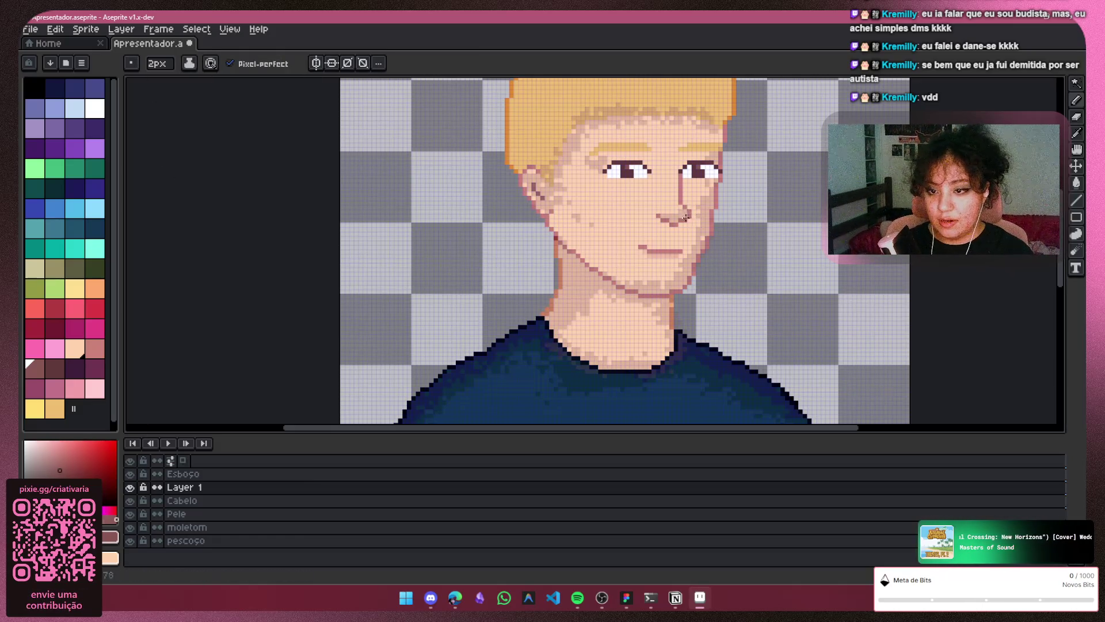
pyautogui.scroll(4, 702, 197)
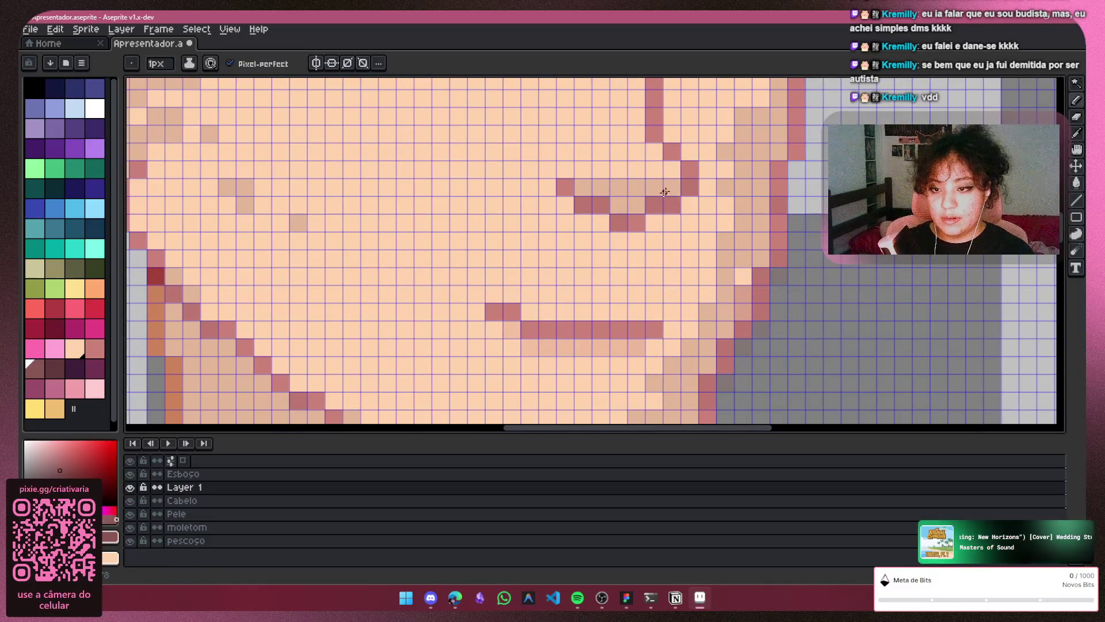
pyautogui.scroll(-4, 667, 188)
pyautogui.scroll(3, 687, 227)
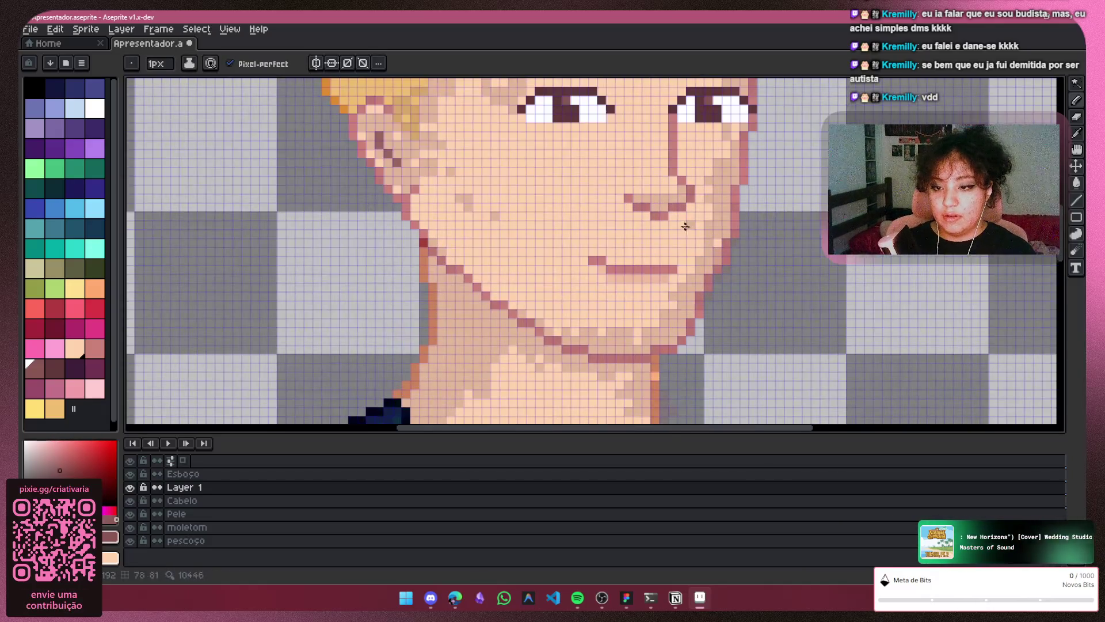
pyautogui.scroll(-3, 1050, 218)
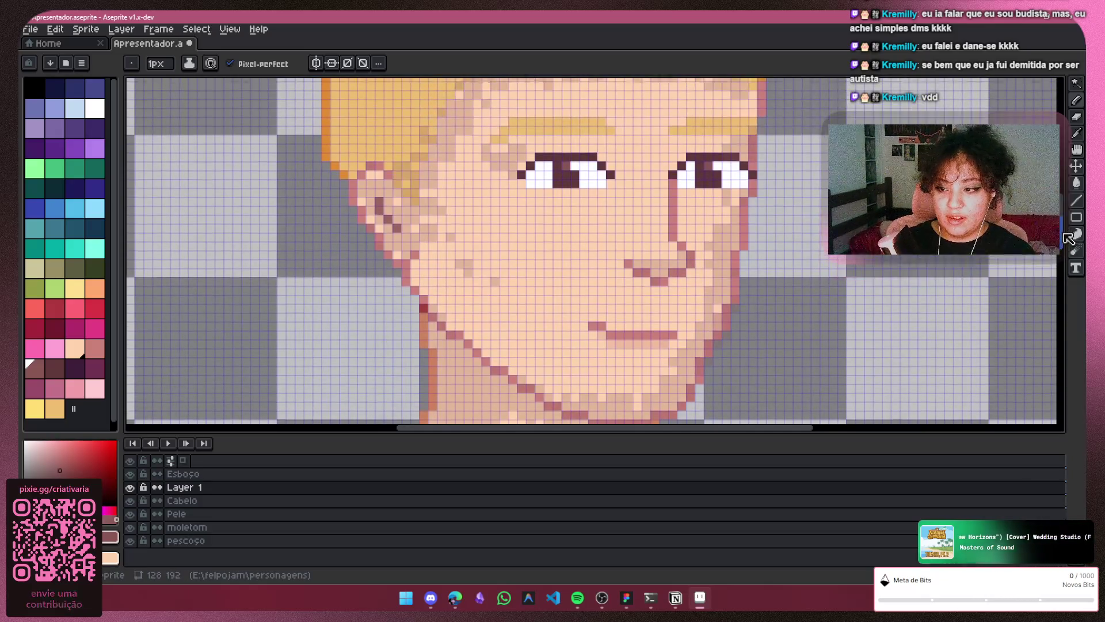
pyautogui.scroll(3, 1051, 217)
pyautogui.click(1076, 116)
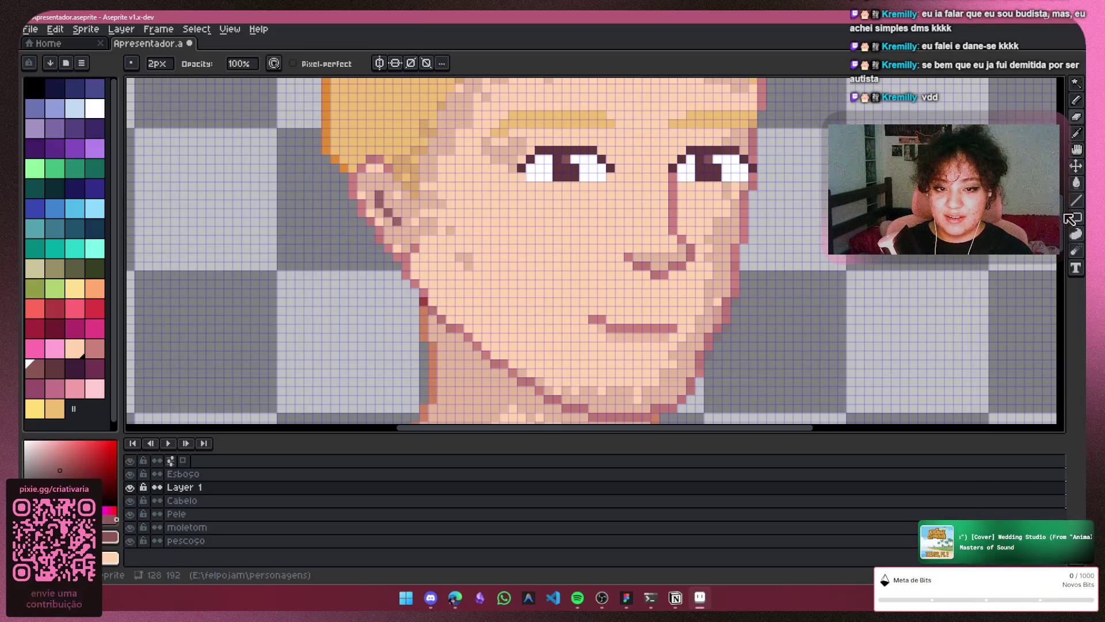
pyautogui.scroll(3, 507, 173)
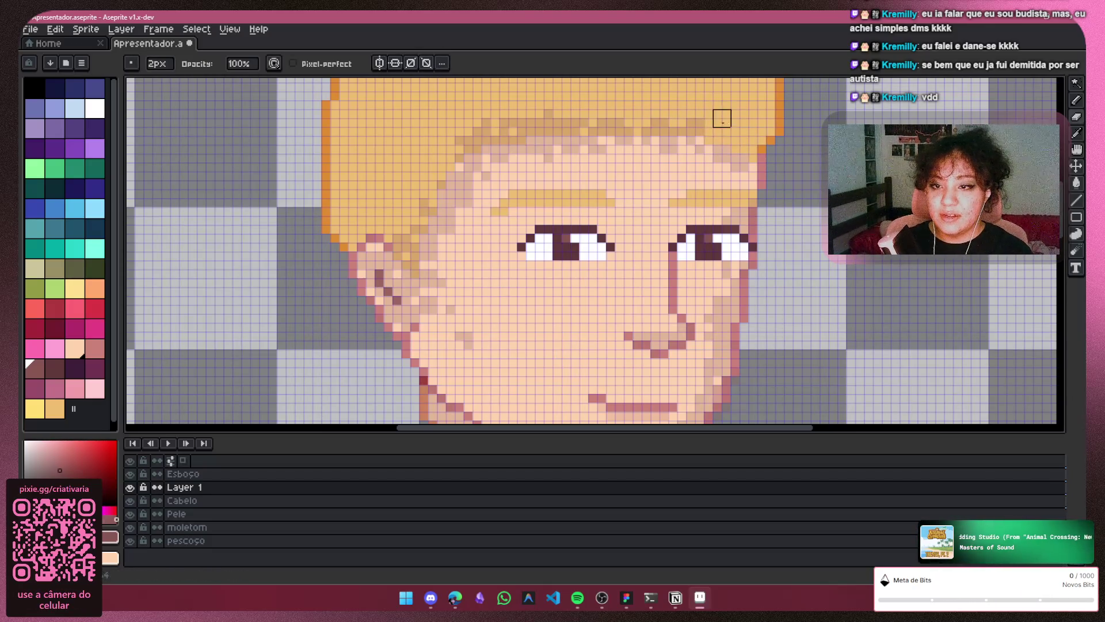
# Paint a darker tan band across the hair above the forehead, then shrink the brush to 1px.
pyautogui.moveTo(597, 118); pyautogui.dragTo(720, 124)
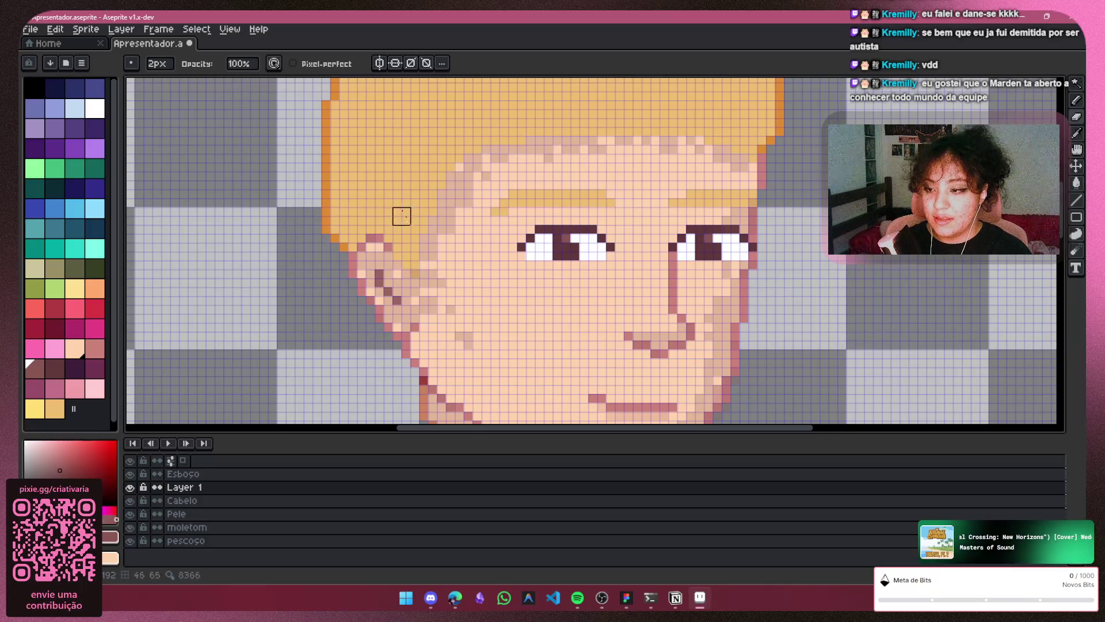
pyautogui.press('-')
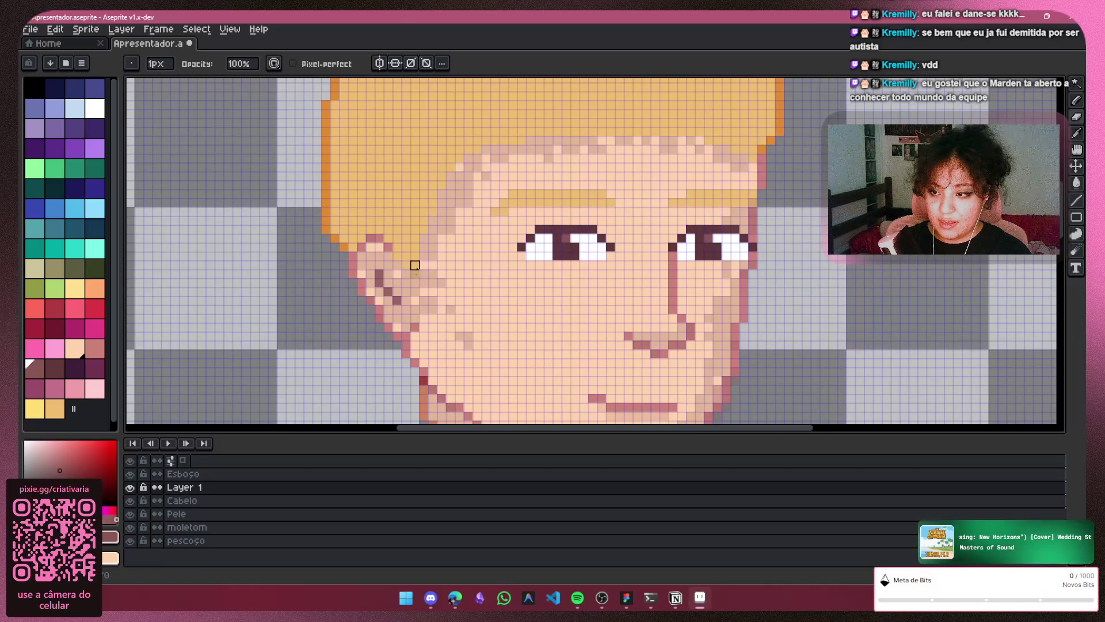
pyautogui.press('b')
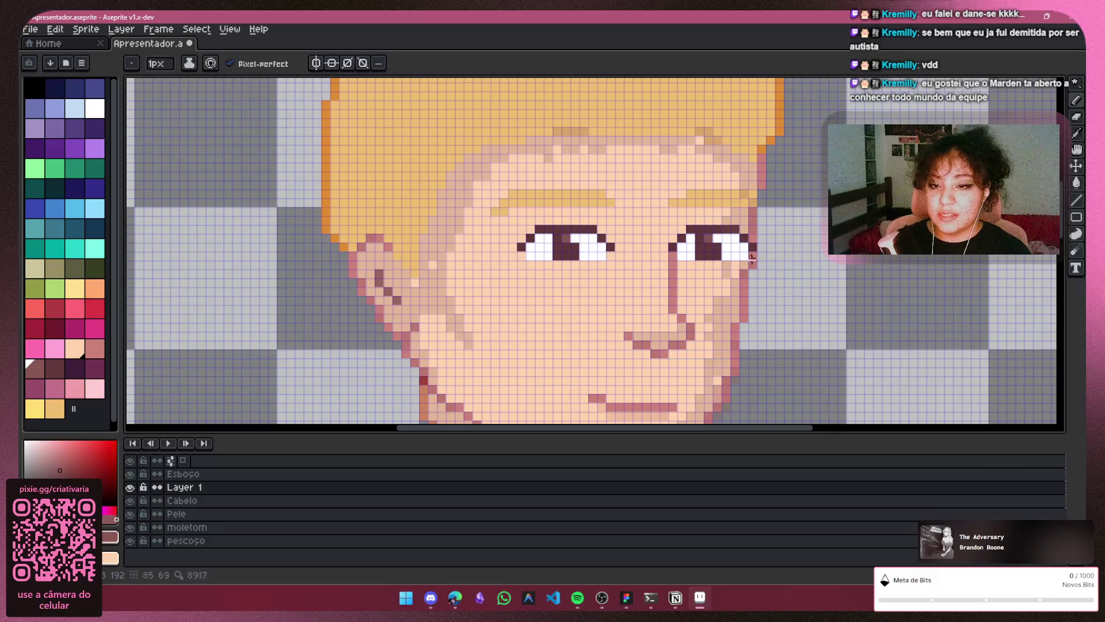
pyautogui.click(1076, 117)
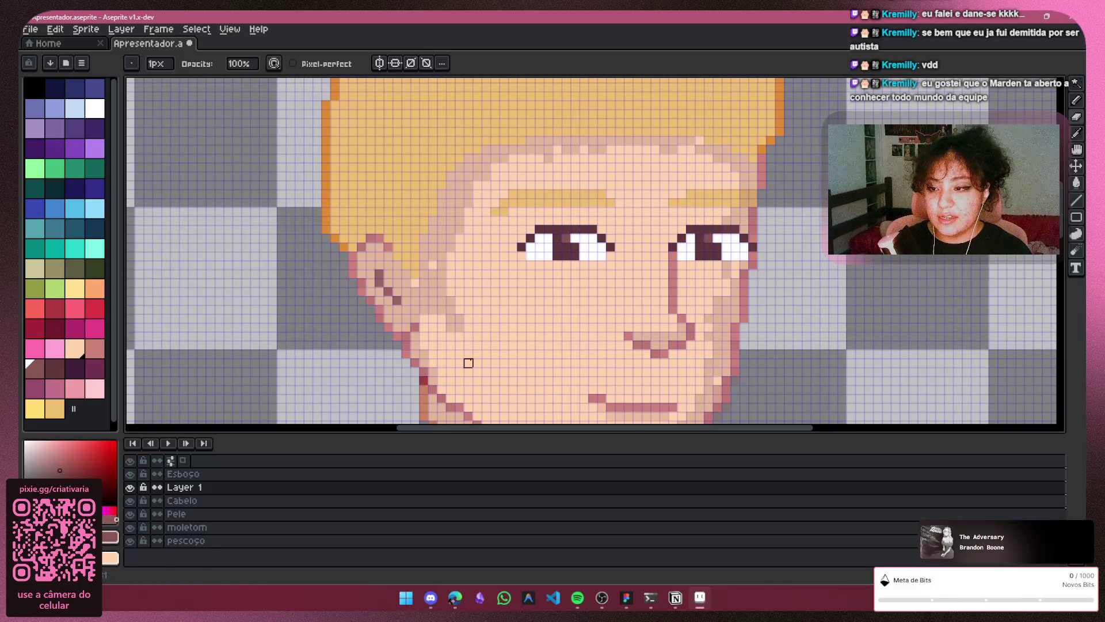
pyautogui.scroll(-3, 599, 291)
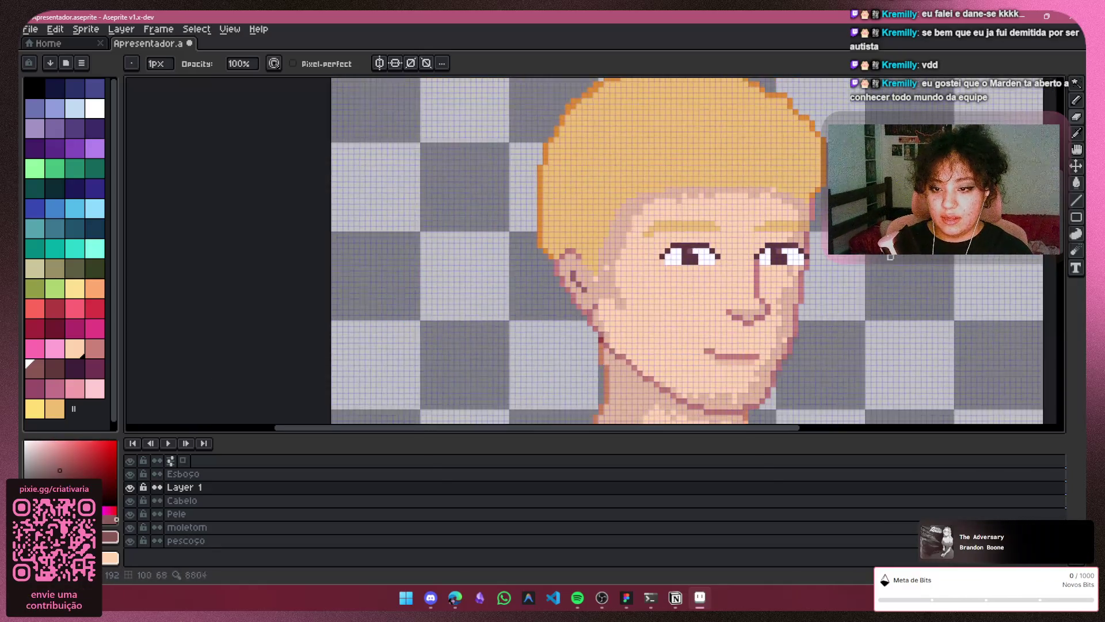
pyautogui.moveTo(780, 424); pyautogui.dragTo(844, 412)
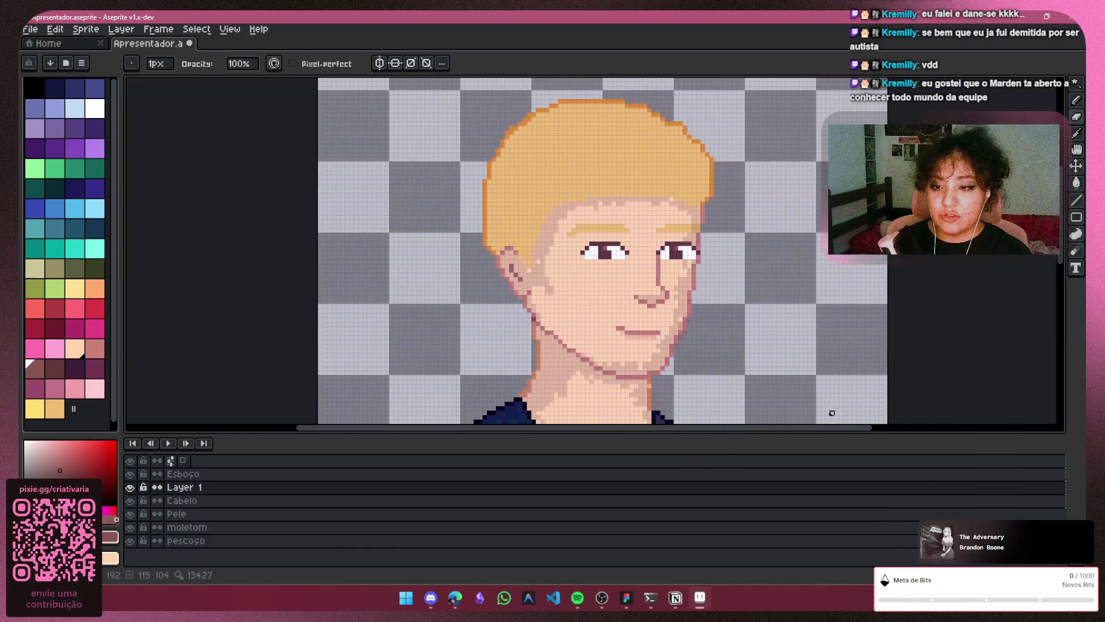
pyautogui.scroll(1, 635, 353)
pyautogui.scroll(1, 634, 353)
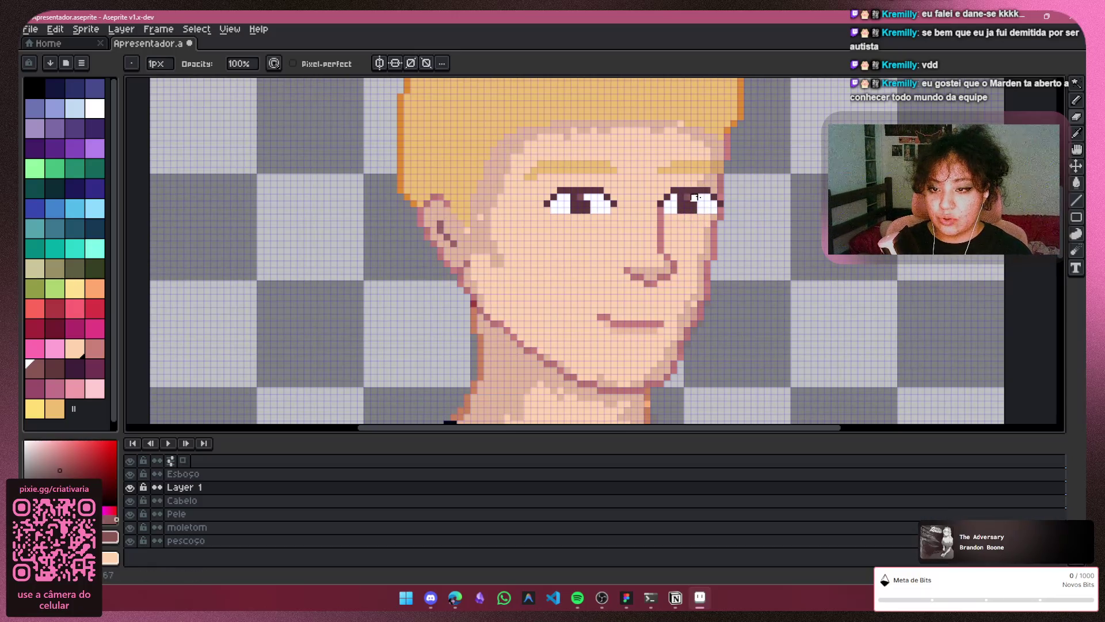
pyautogui.scroll(-4, 723, 291)
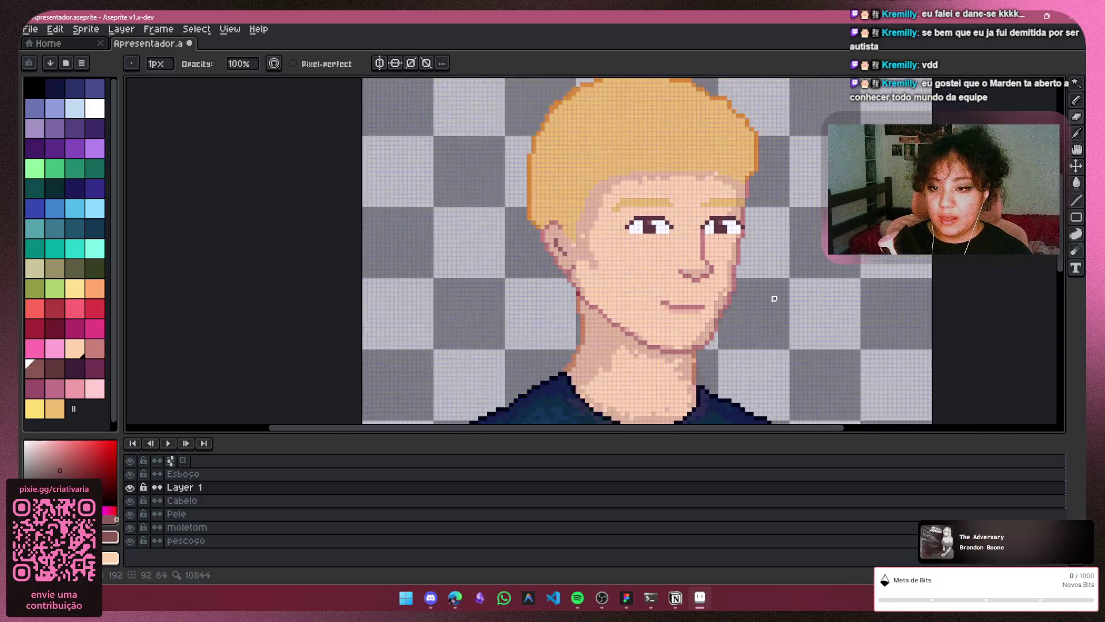
pyautogui.scroll(2, 703, 288)
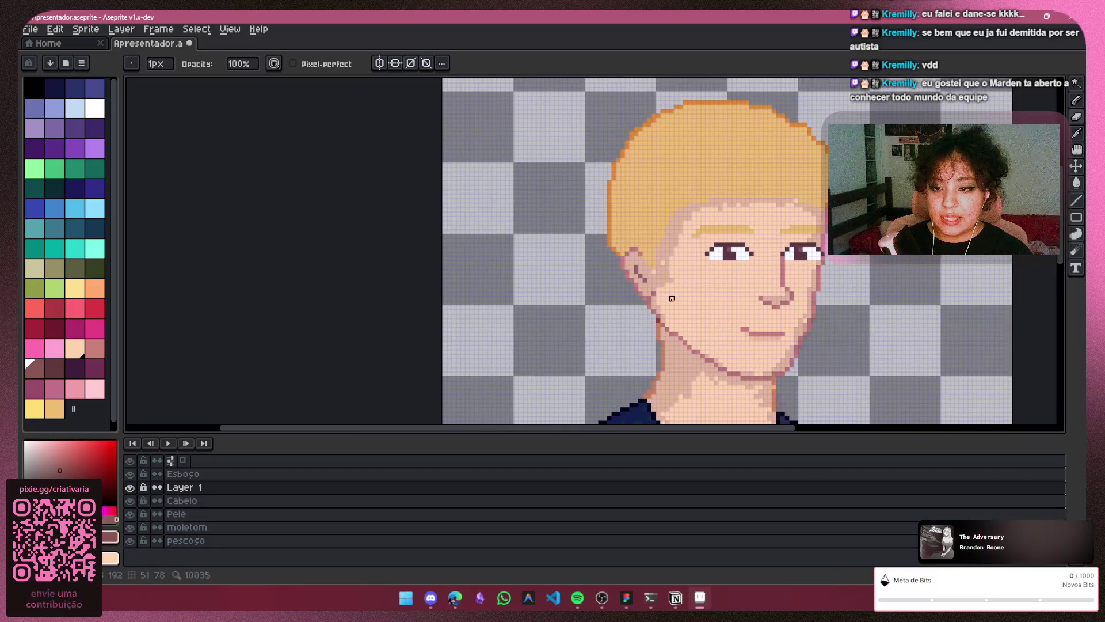
pyautogui.click(1072, 118)
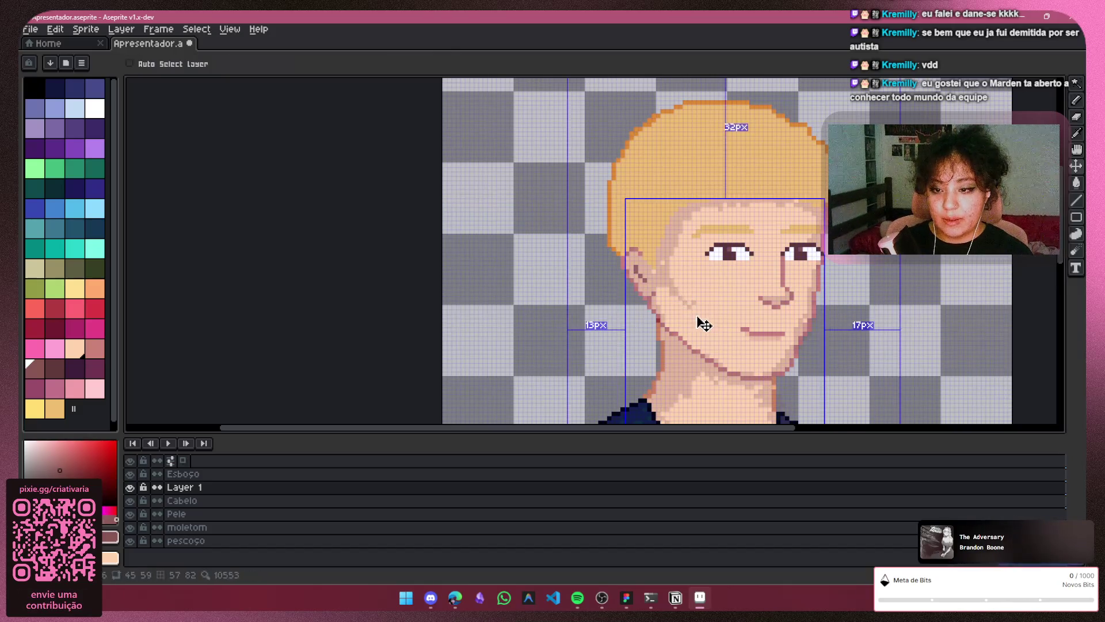
pyautogui.click(1073, 123)
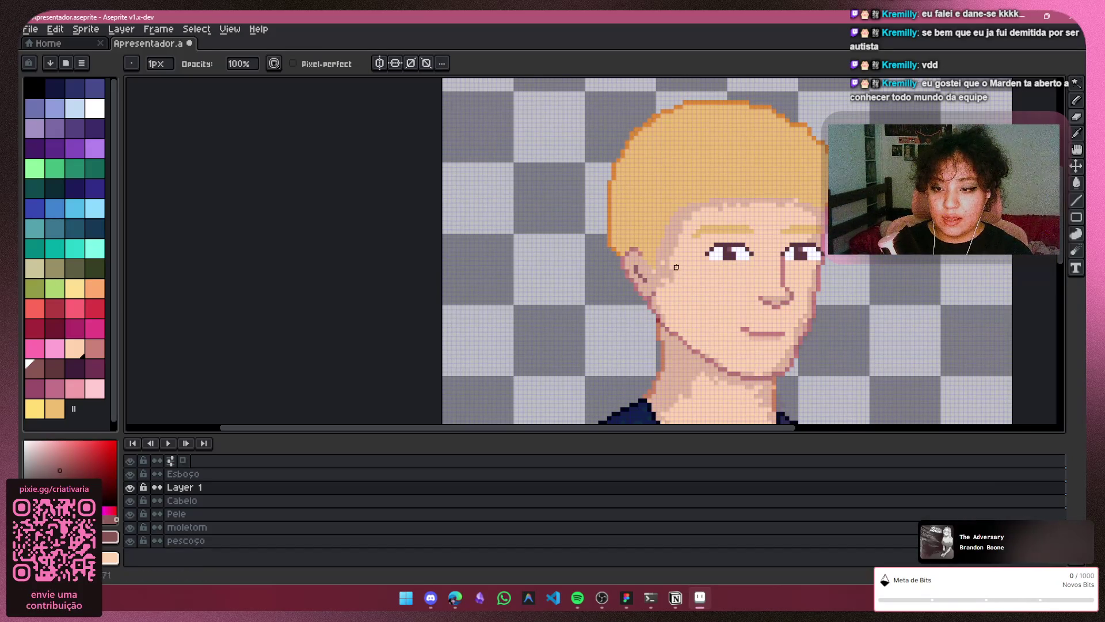
pyautogui.scroll(-3, 924, 165)
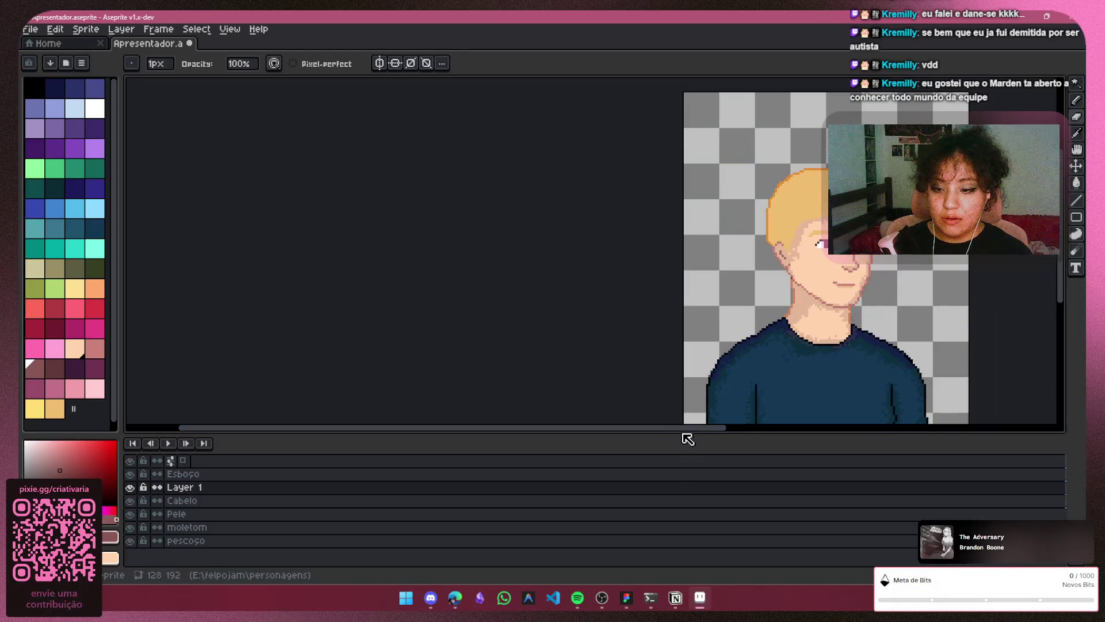
pyautogui.moveTo(692, 434); pyautogui.dragTo(780, 374)
pyautogui.scroll(3, 618, 346)
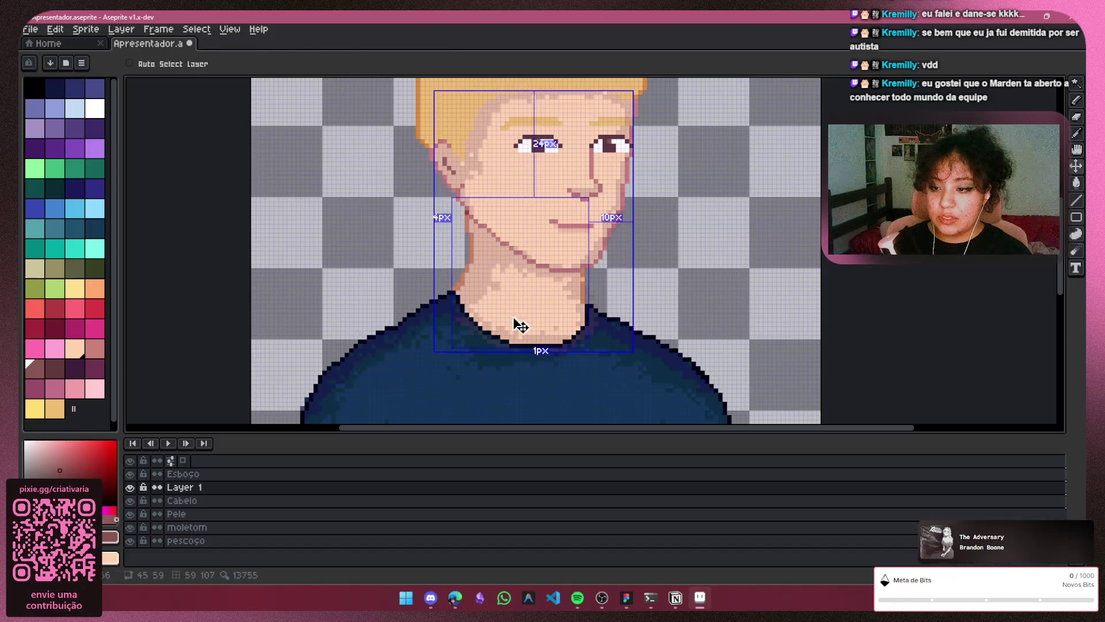
# Lower Layer 1's opacity to 24% in its Layer Properties.
pyautogui.scroll(-3, 614, 284)
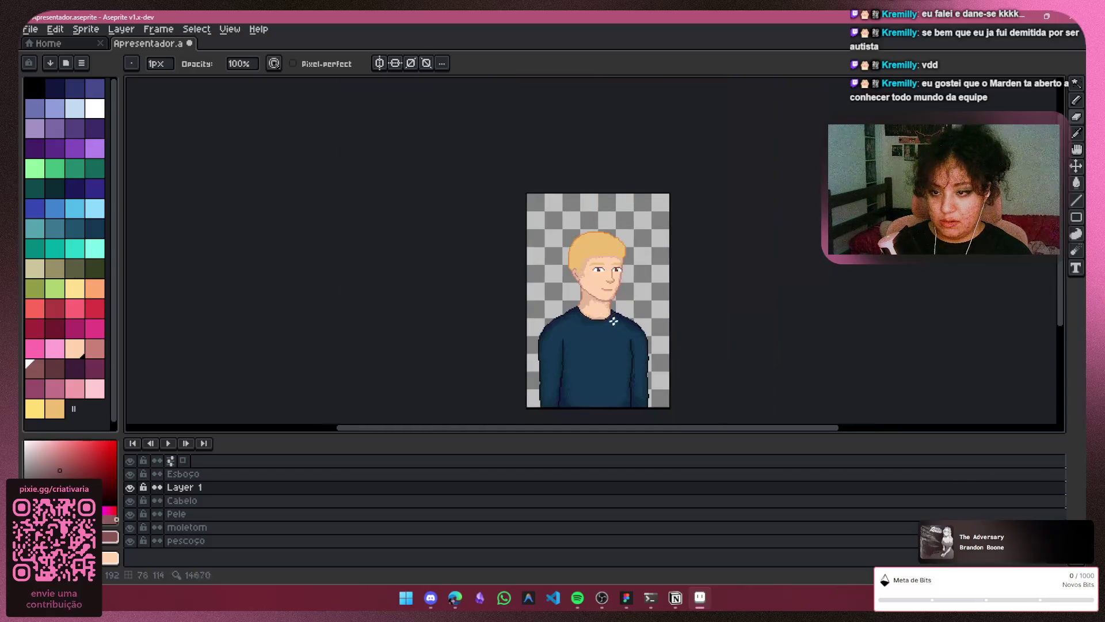
pyautogui.moveTo(628, 429); pyautogui.dragTo(678, 429)
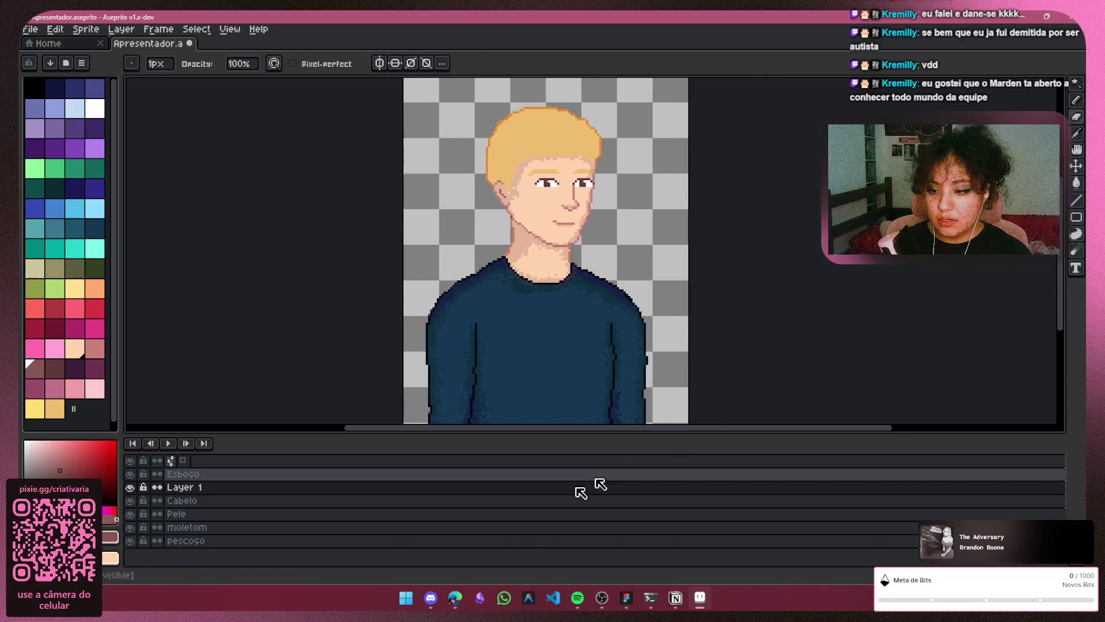
pyautogui.doubleClick(374, 488)
pyautogui.moveTo(247, 241)
pyautogui.mouseDown()
pyautogui.moveTo(209, 237)
pyautogui.moveTo(273, 244)
pyautogui.moveTo(217, 244)
pyautogui.mouseUp()
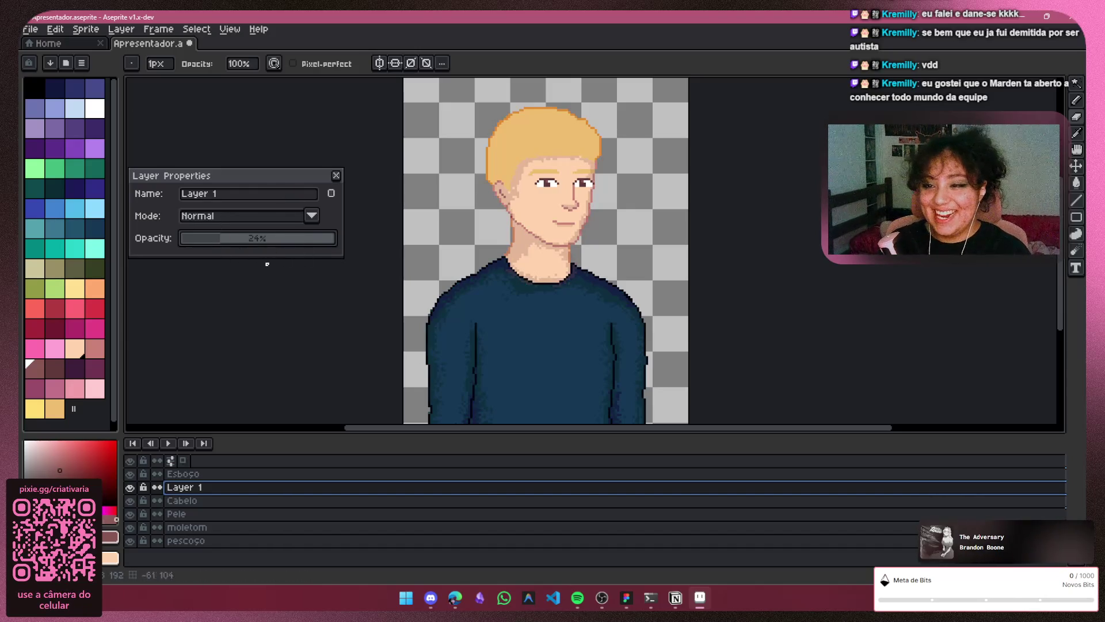
pyautogui.scroll(-1, 779, 212)
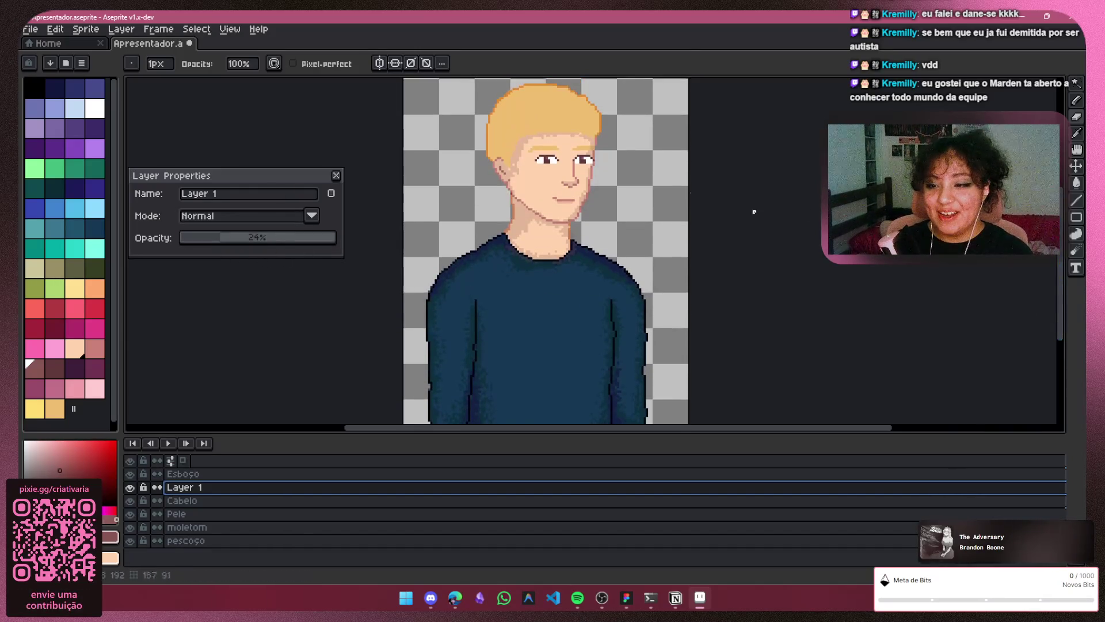
pyautogui.scroll(-2, 661, 338)
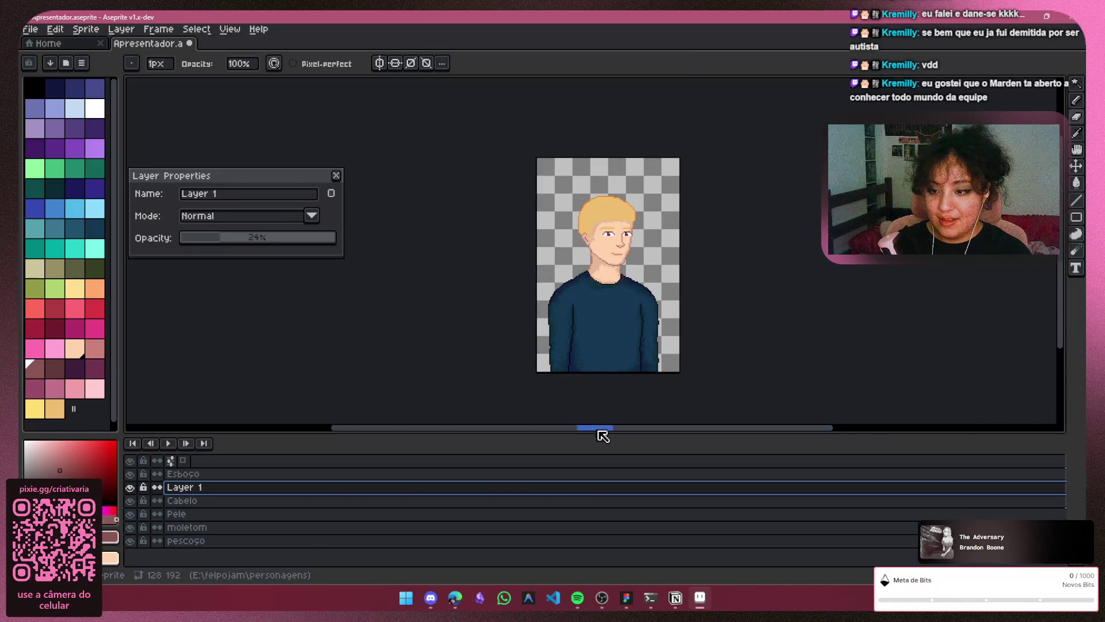
pyautogui.hscroll(1, 593, 402)
pyautogui.scroll(2, 575, 230)
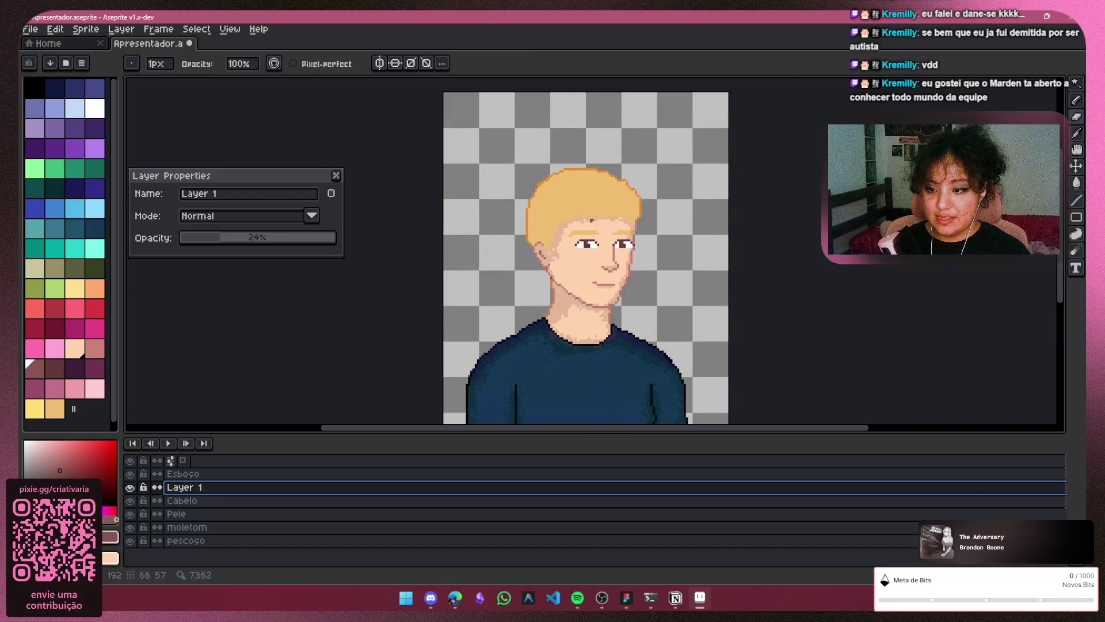
pyautogui.scroll(4, 592, 220)
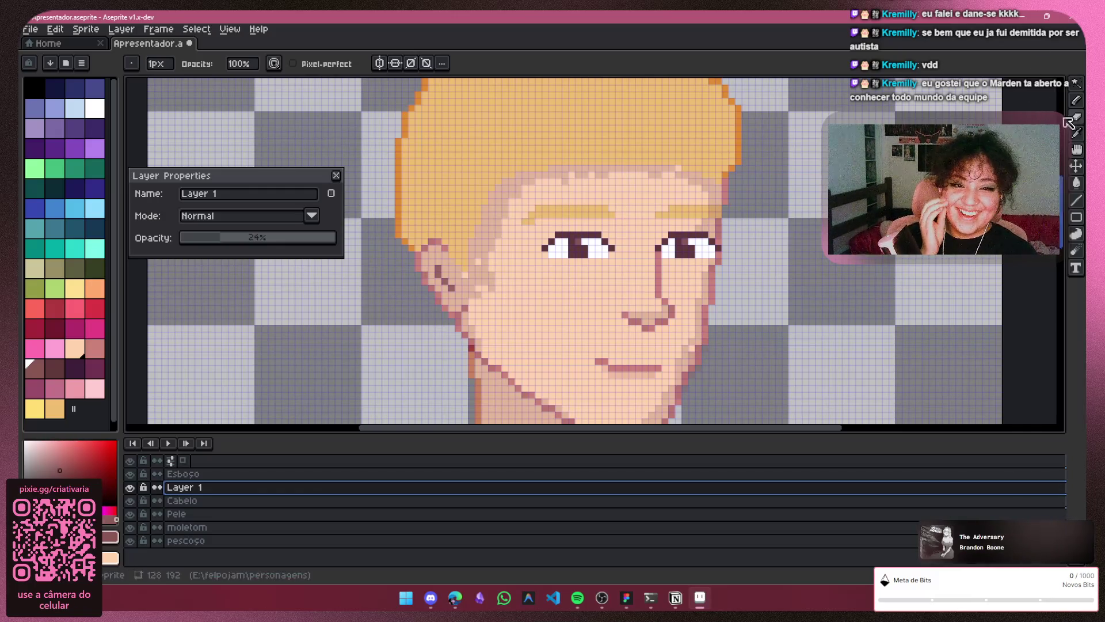
pyautogui.press('b')
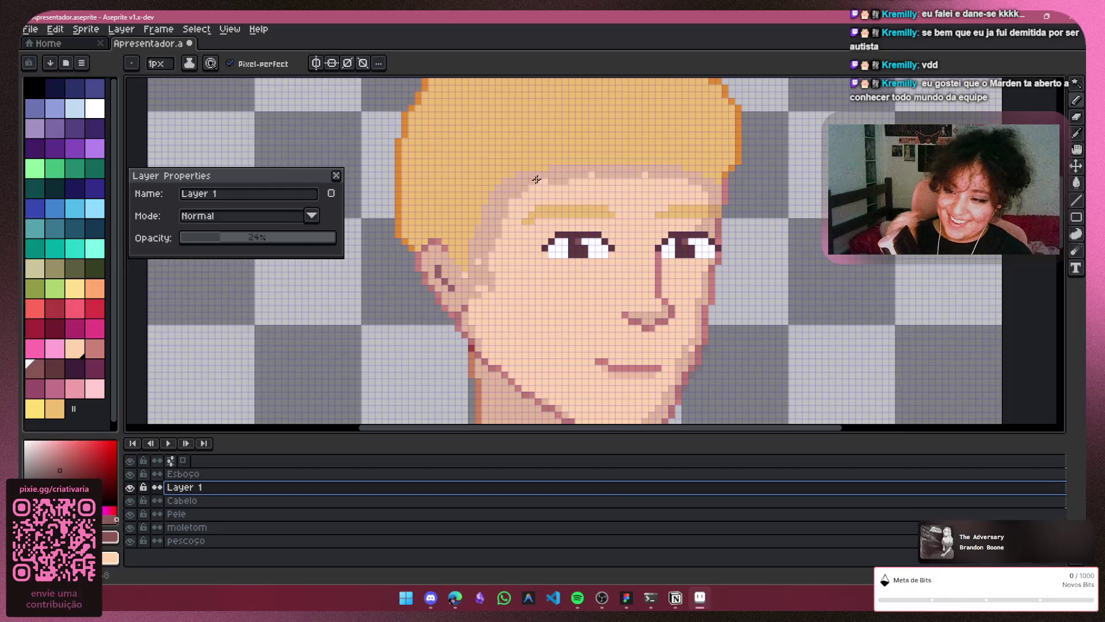
pyautogui.click(1078, 118)
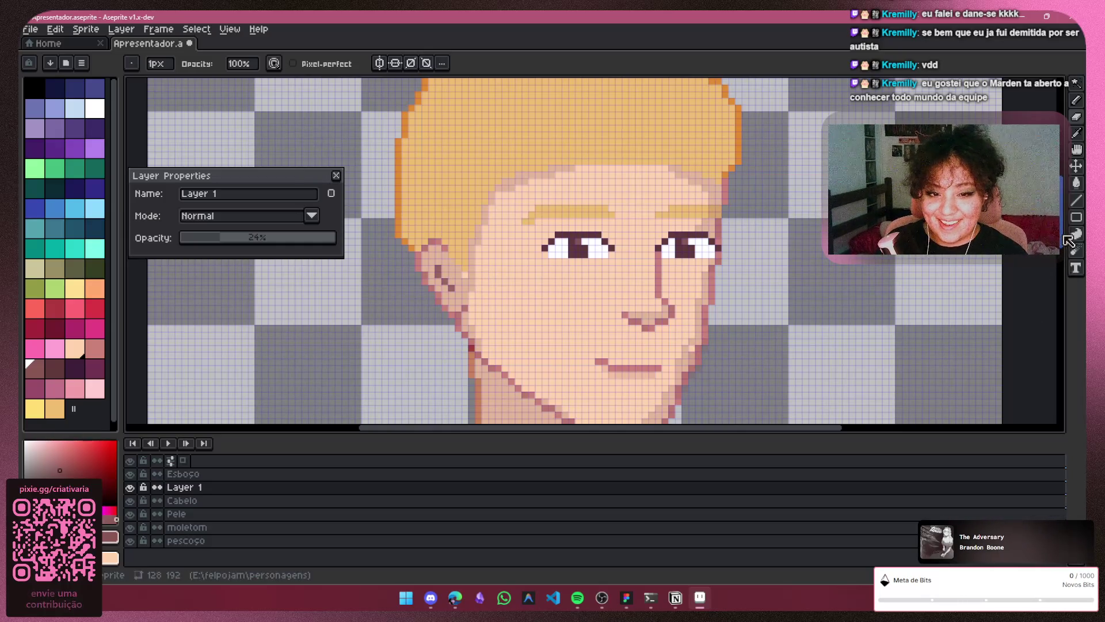
pyautogui.scroll(-3, 875, 271)
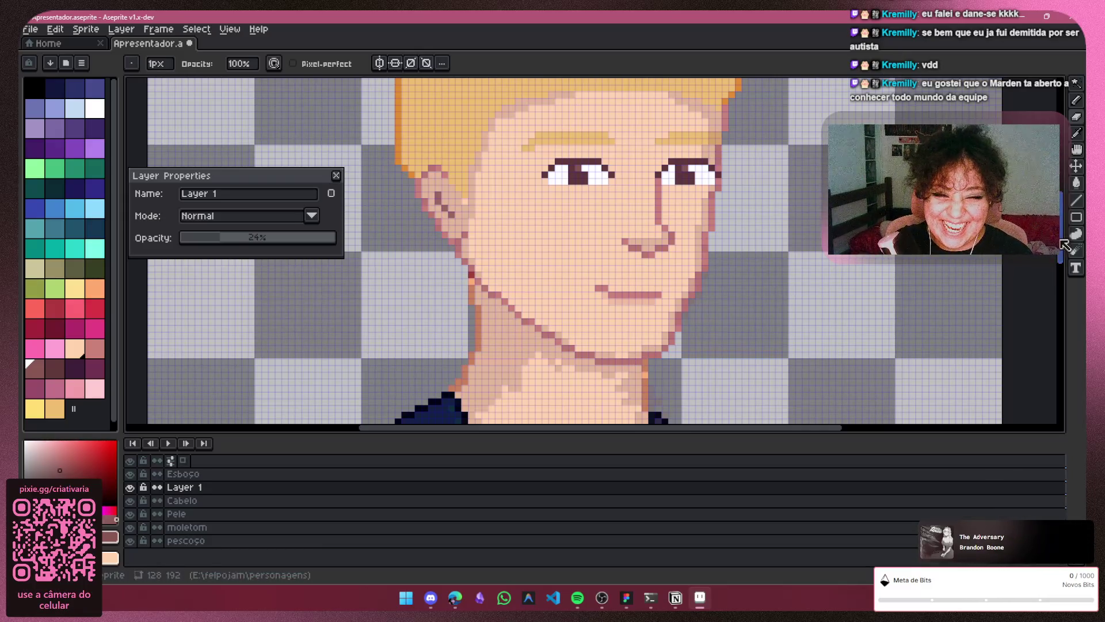
pyautogui.scroll(-2, 585, 342)
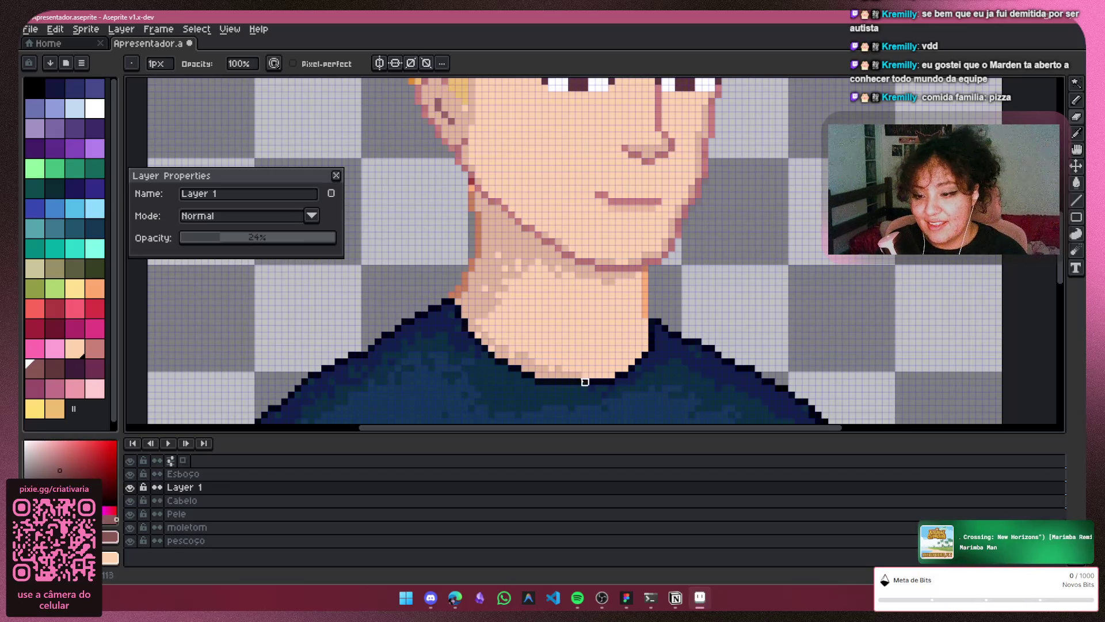
pyautogui.scroll(-4, 831, 328)
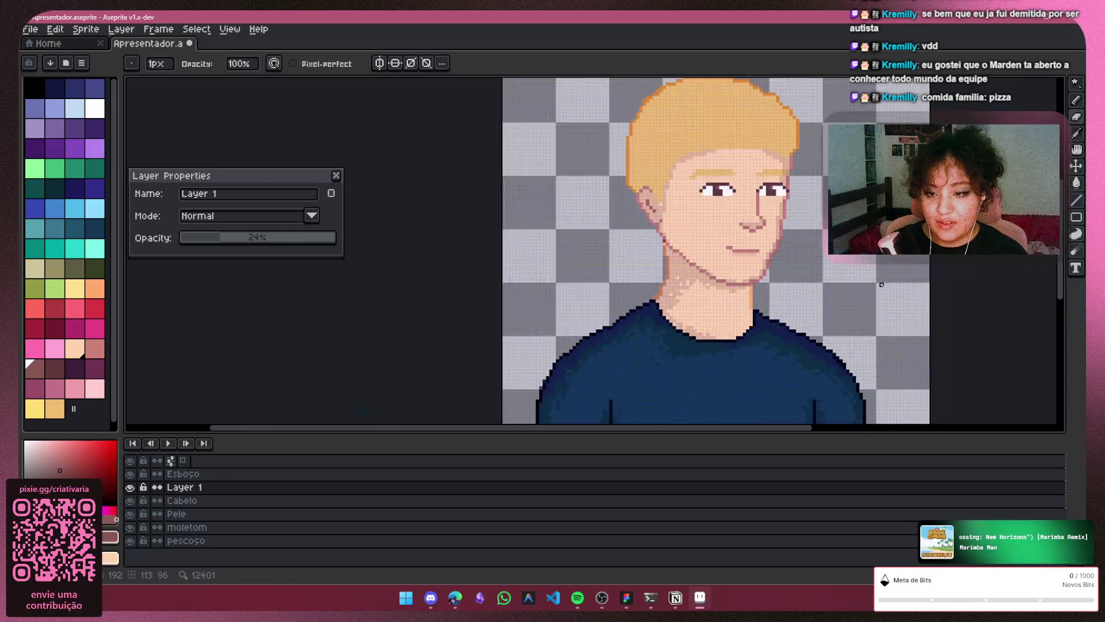
pyautogui.scroll(-1, 885, 284)
pyautogui.scroll(5, 732, 347)
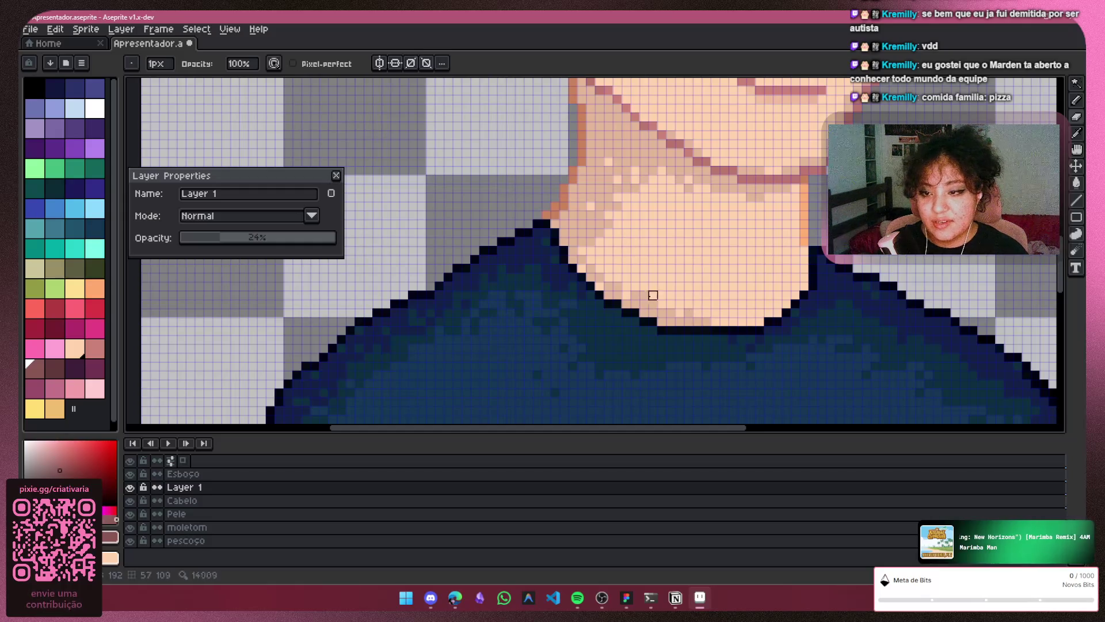
pyautogui.press('b')
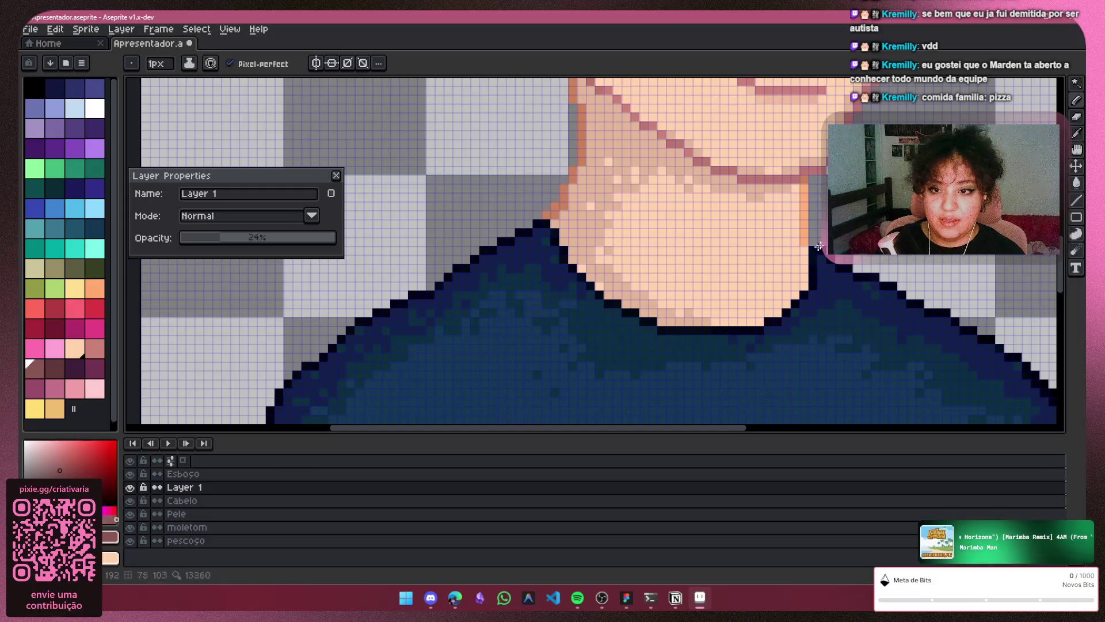
pyautogui.scroll(-6, 788, 351)
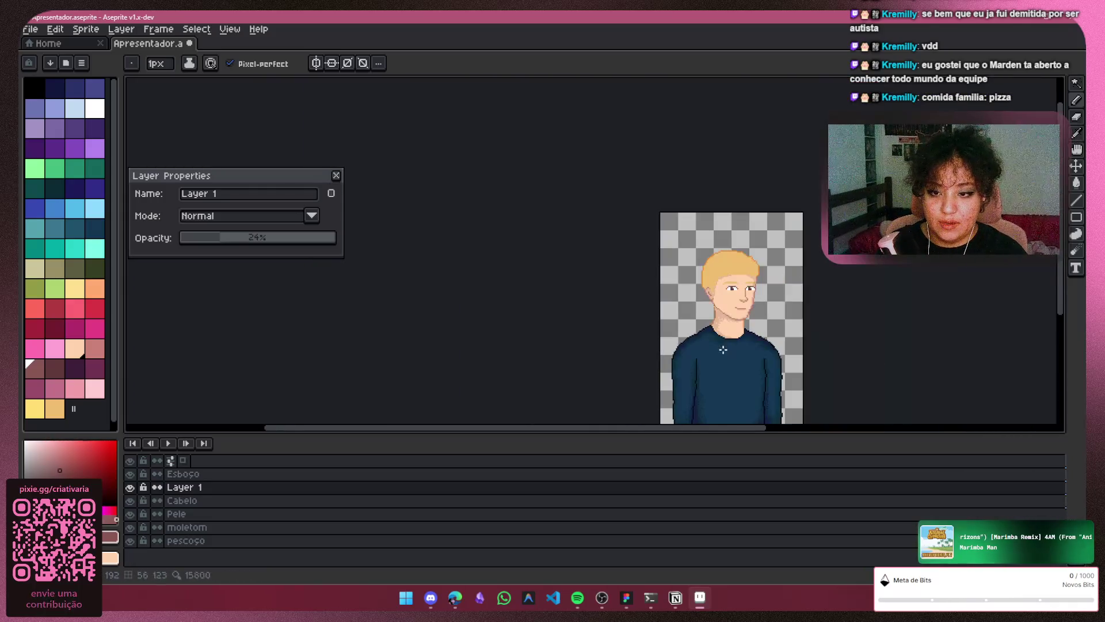
# Add faint shading along the jaw and neck.
pyautogui.scroll(2, 736, 310)
pyautogui.moveTo(772, 430); pyautogui.dragTo(877, 433)
pyautogui.scroll(-2, 785, 289)
pyautogui.moveTo(1062, 252); pyautogui.dragTo(1015, 298)
pyautogui.scroll(1, 608, 236)
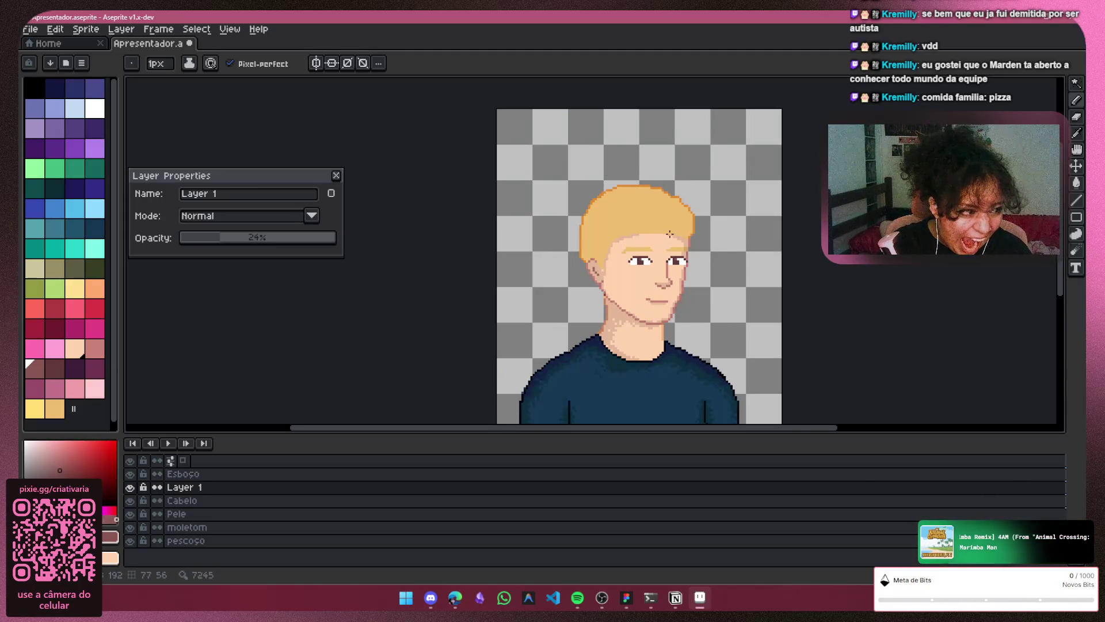
pyautogui.scroll(3, 534, 303)
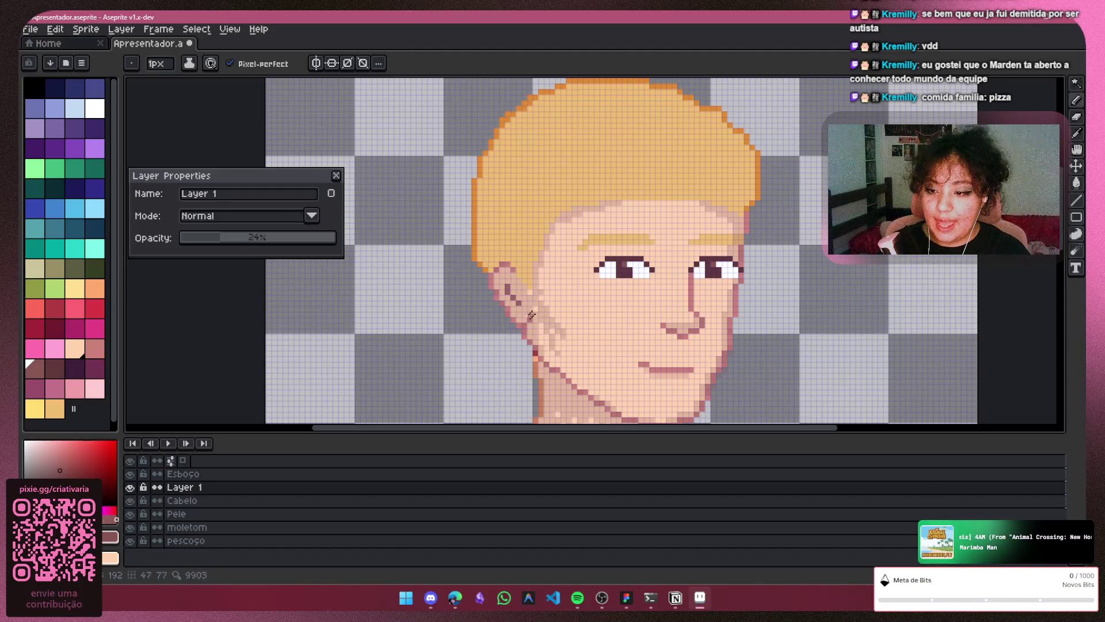
pyautogui.moveTo(573, 344); pyautogui.dragTo(577, 381)
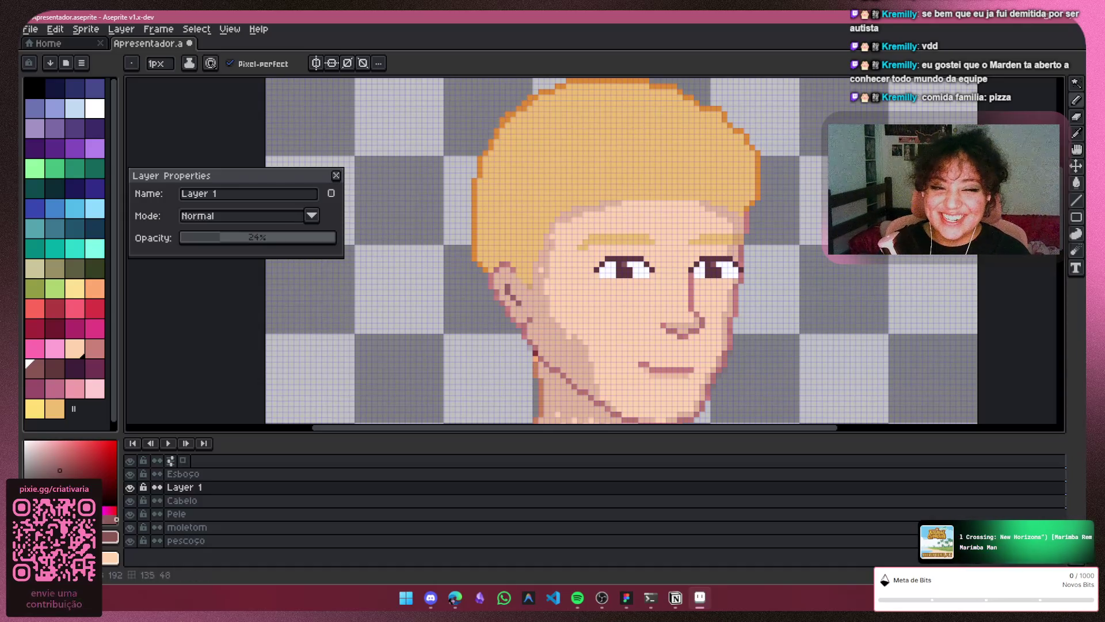
pyautogui.press('e')
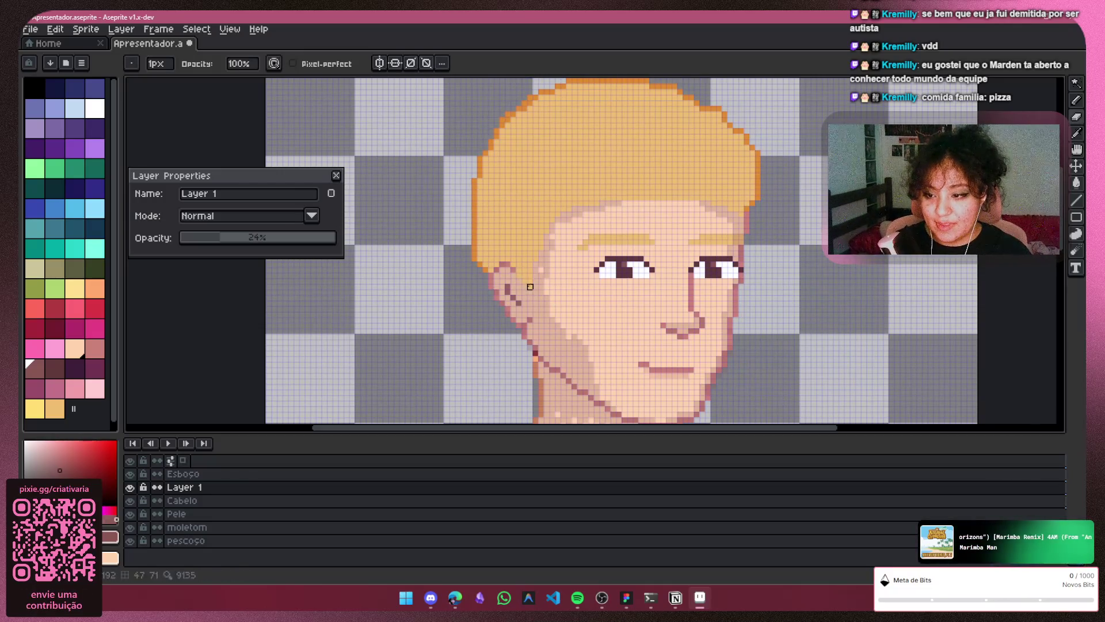
# Fine-tune Layer 1's opacity to about 20% and close its properties window.
pyautogui.scroll(-2, 713, 426)
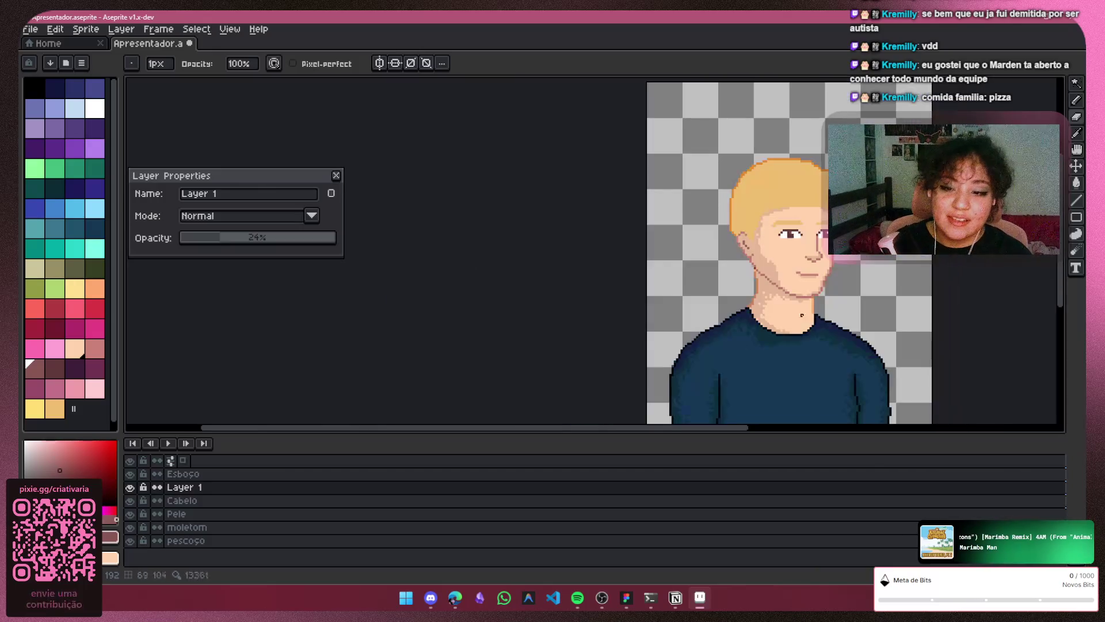
pyautogui.scroll(3, 713, 426)
pyautogui.moveTo(713, 434); pyautogui.dragTo(889, 415)
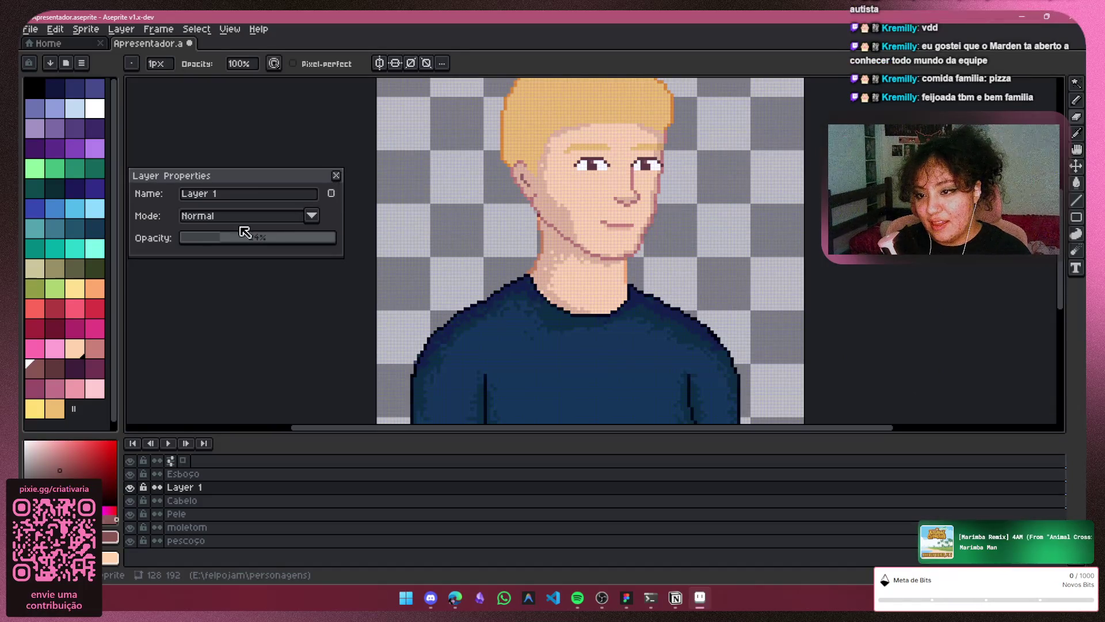
pyautogui.click(248, 246)
pyautogui.moveTo(248, 246); pyautogui.dragTo(254, 242)
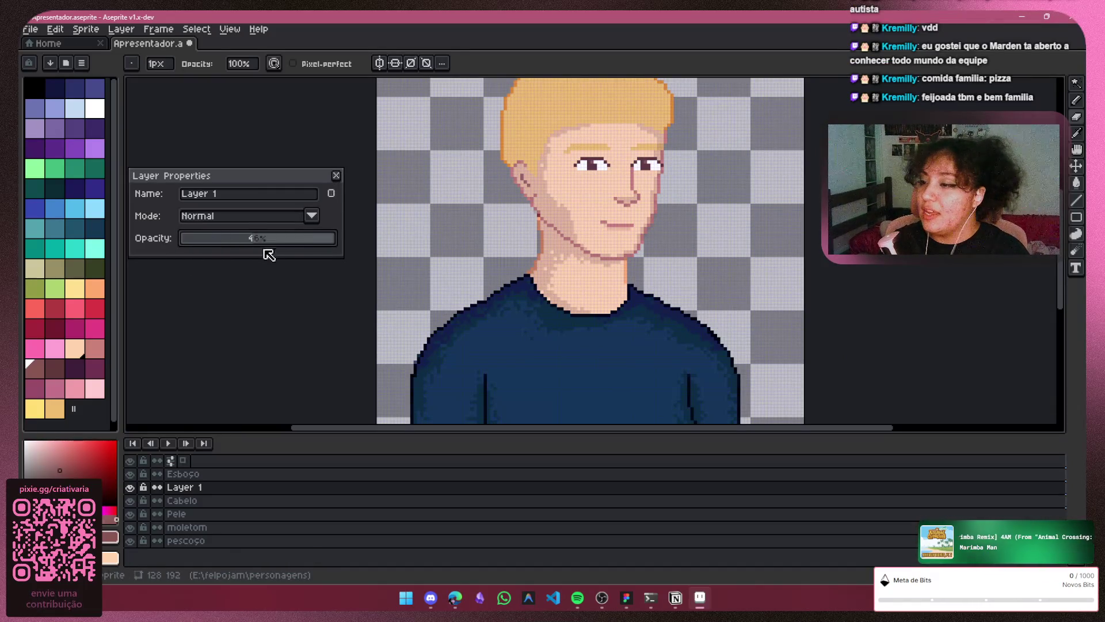
pyautogui.click(230, 245)
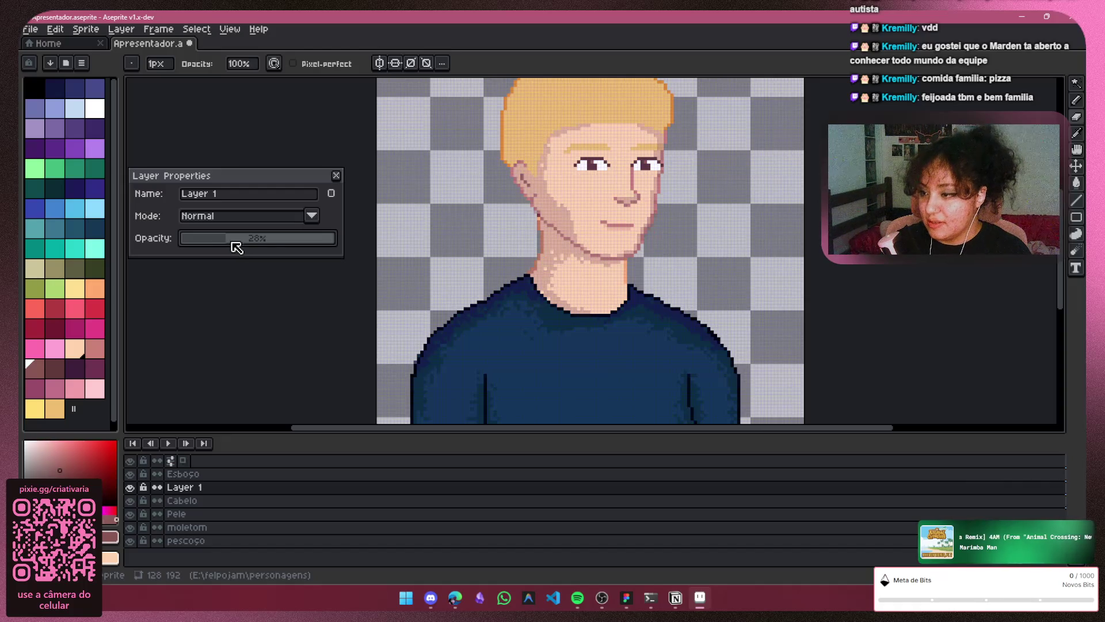
pyautogui.moveTo(220, 234); pyautogui.dragTo(214, 246)
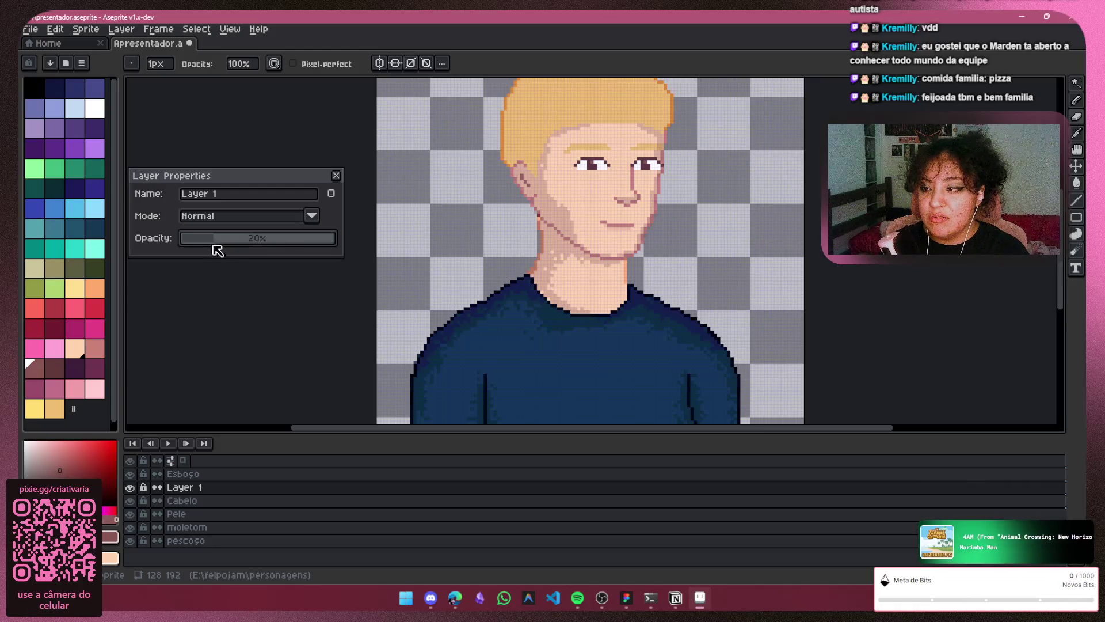
pyautogui.click(336, 176)
pyautogui.scroll(-2, 804, 121)
pyautogui.scroll(1, 804, 121)
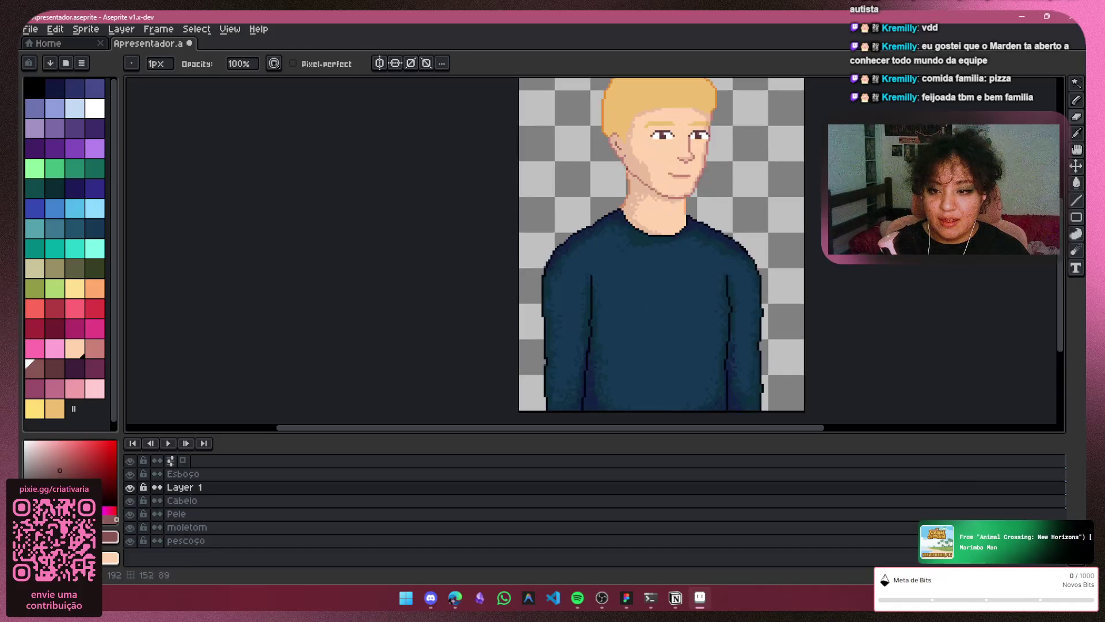
# Zoom in on the face, switch to single-pixel drawing, and hide then show Layer 1 to compare the shading.
pyautogui.moveTo(816, 427)
pyautogui.mouseDown()
pyautogui.moveTo(906, 423)
pyautogui.moveTo(858, 429)
pyautogui.mouseUp()
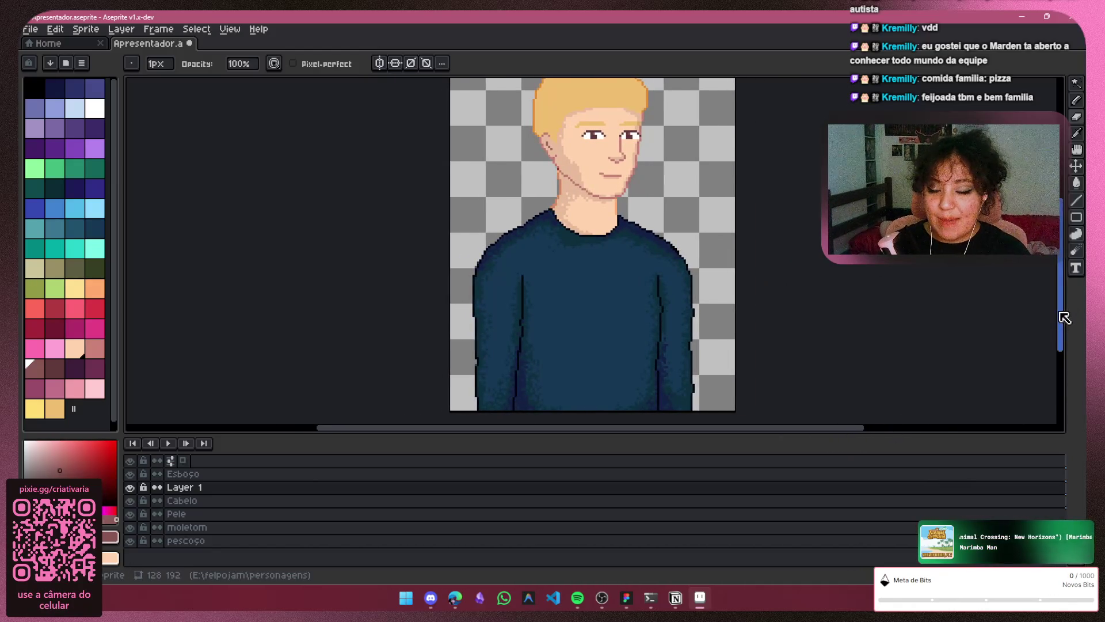
pyautogui.moveTo(1063, 313); pyautogui.dragTo(1063, 303)
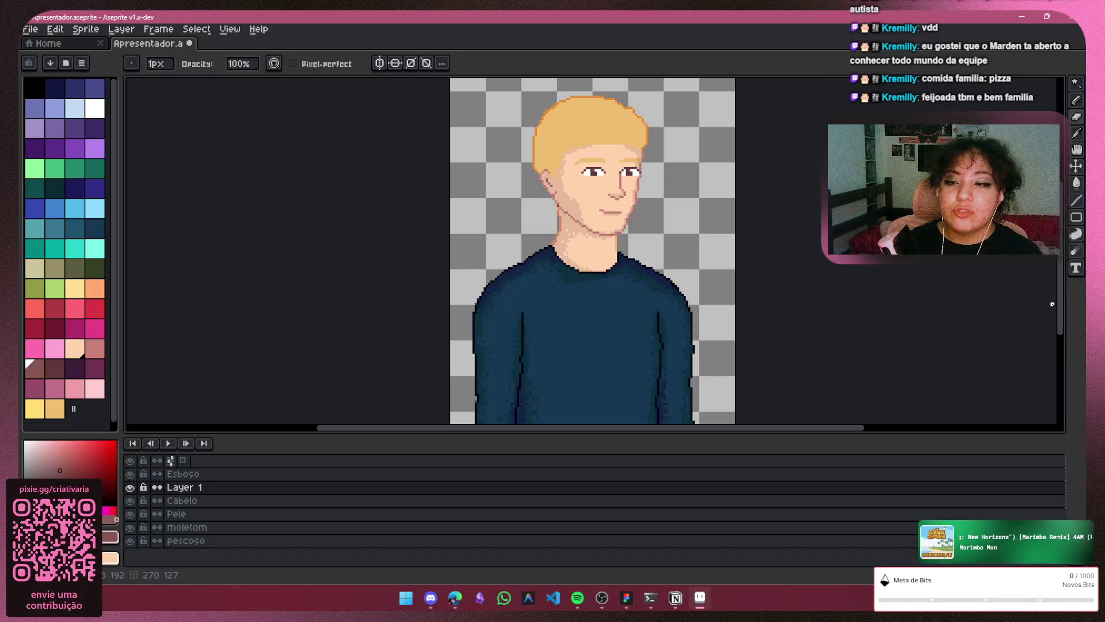
pyautogui.scroll(1, 546, 195)
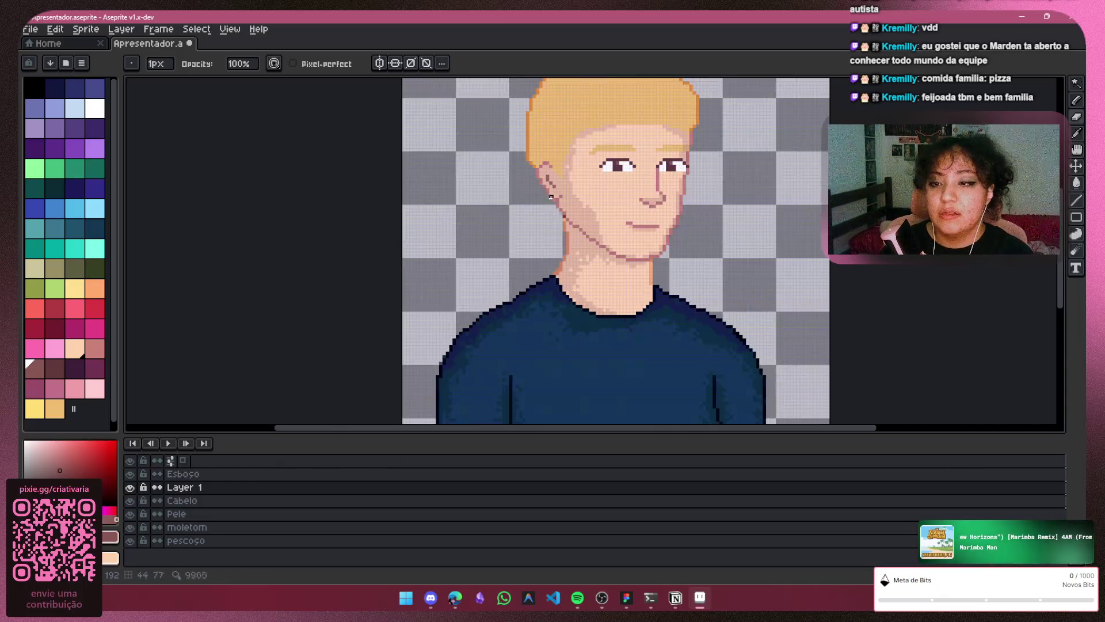
pyautogui.scroll(1, 597, 194)
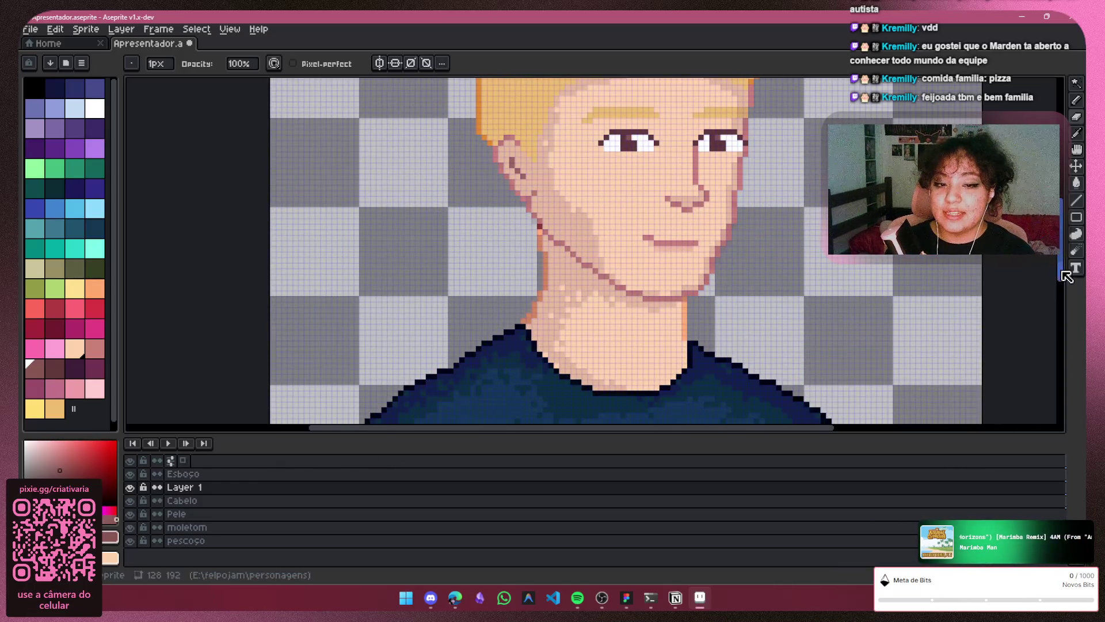
pyautogui.scroll(2, 745, 216)
pyautogui.click(1076, 116)
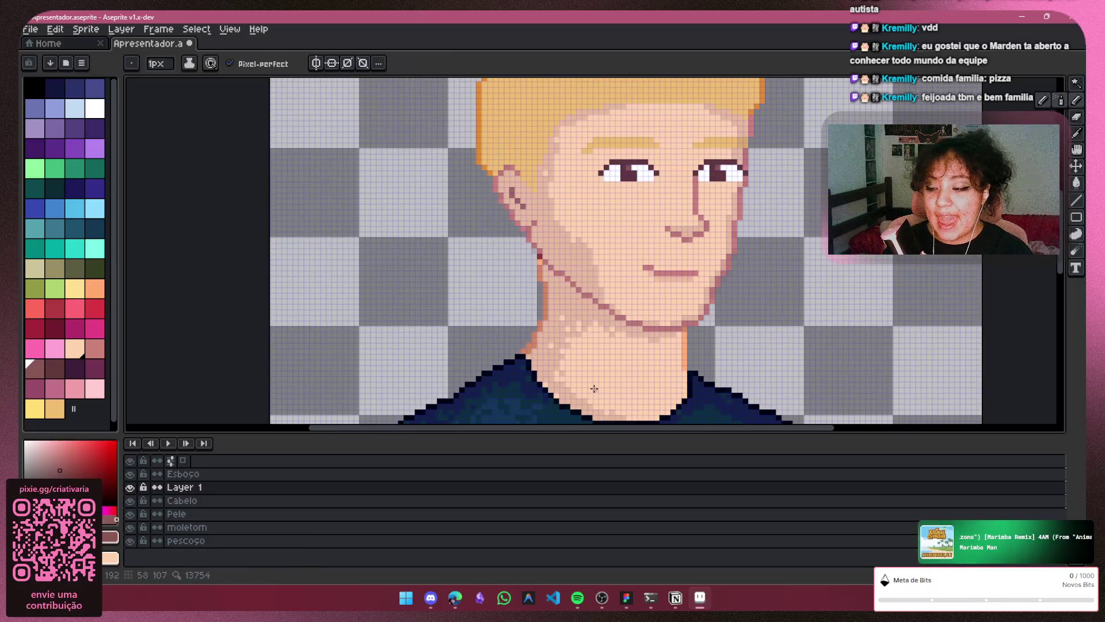
pyautogui.click(131, 487)
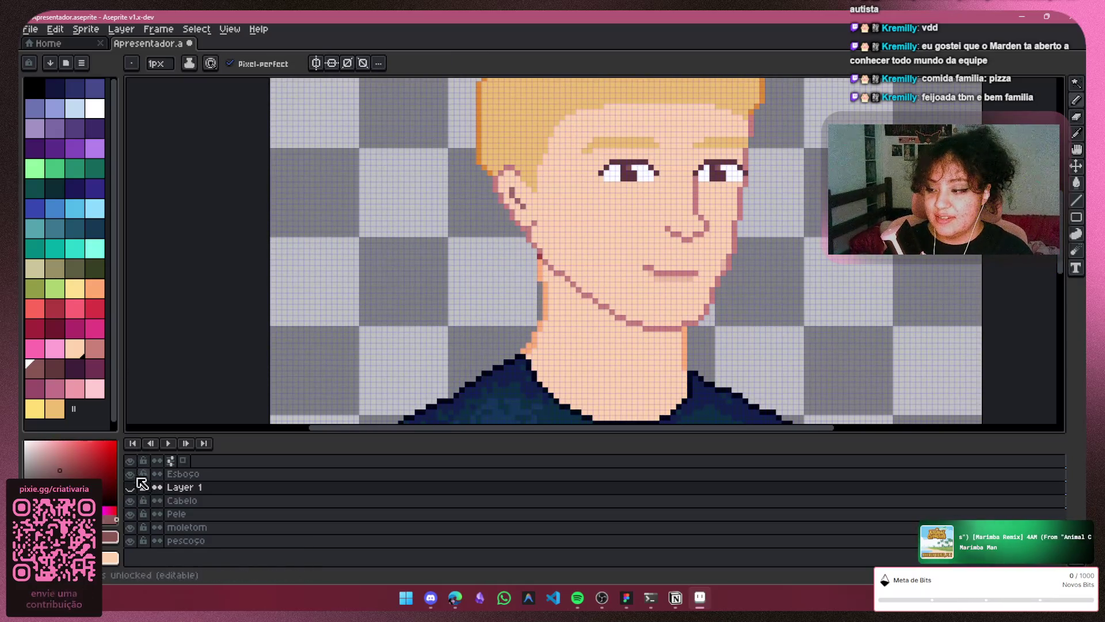
pyautogui.click(130, 487)
# Pick the dark purple swatch and darken the jaw line below the ear with the Pencil.
pyautogui.click(55, 368)
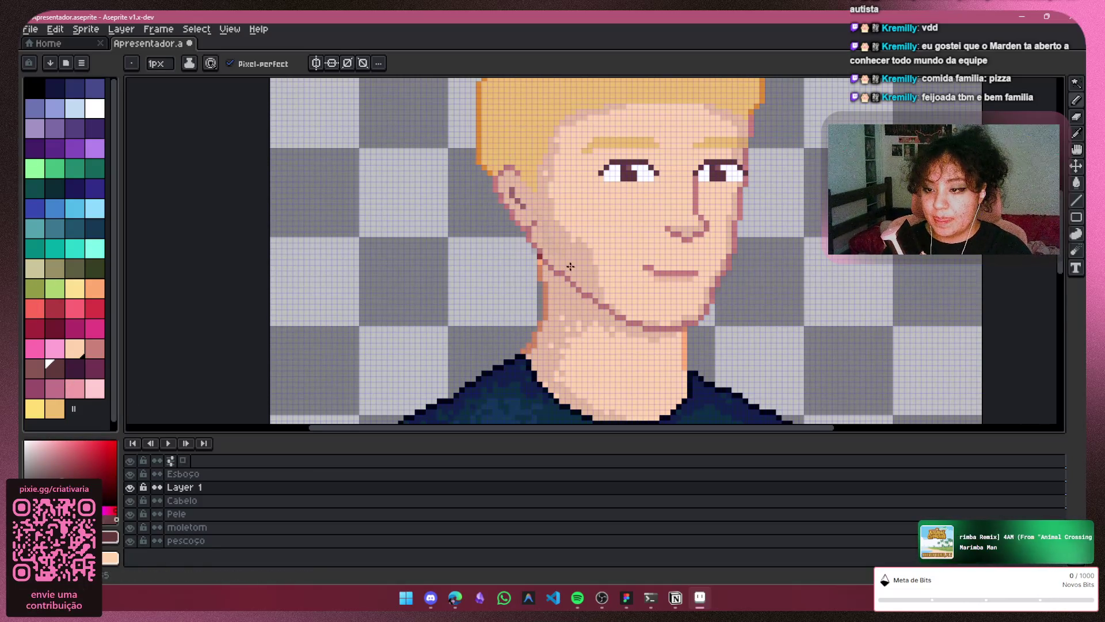
pyautogui.click(75, 368)
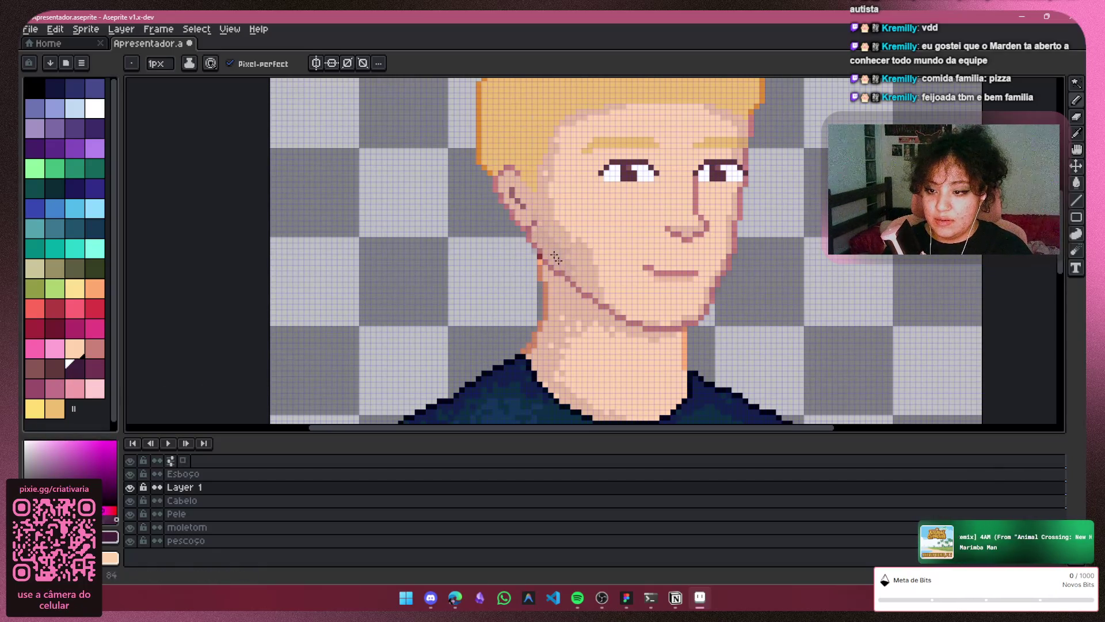
pyautogui.moveTo(564, 282); pyautogui.dragTo(592, 313)
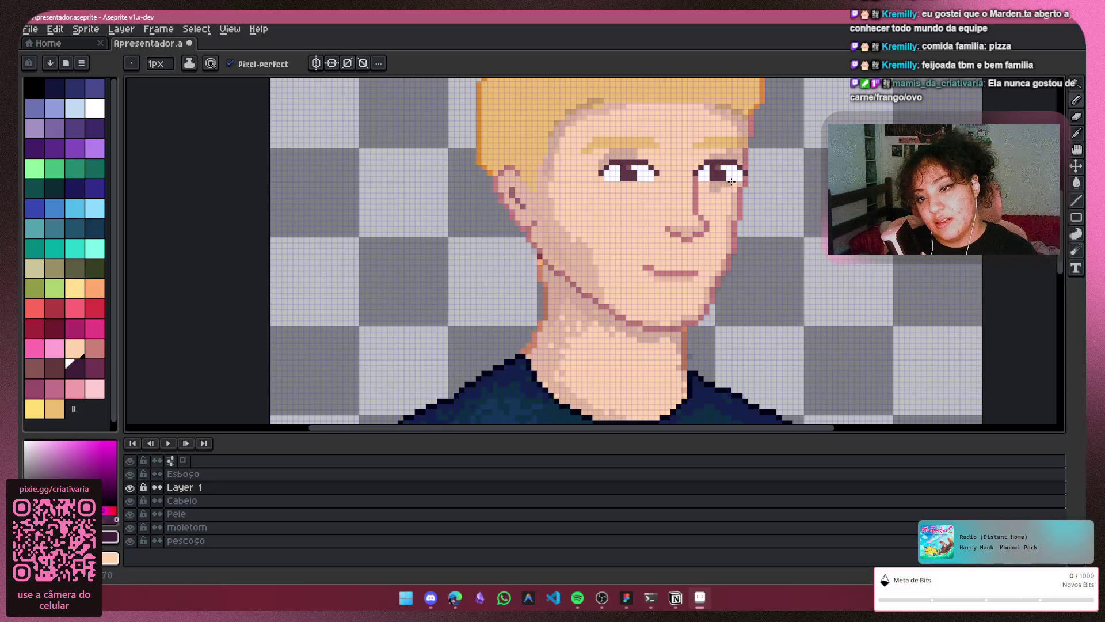
pyautogui.press('v')
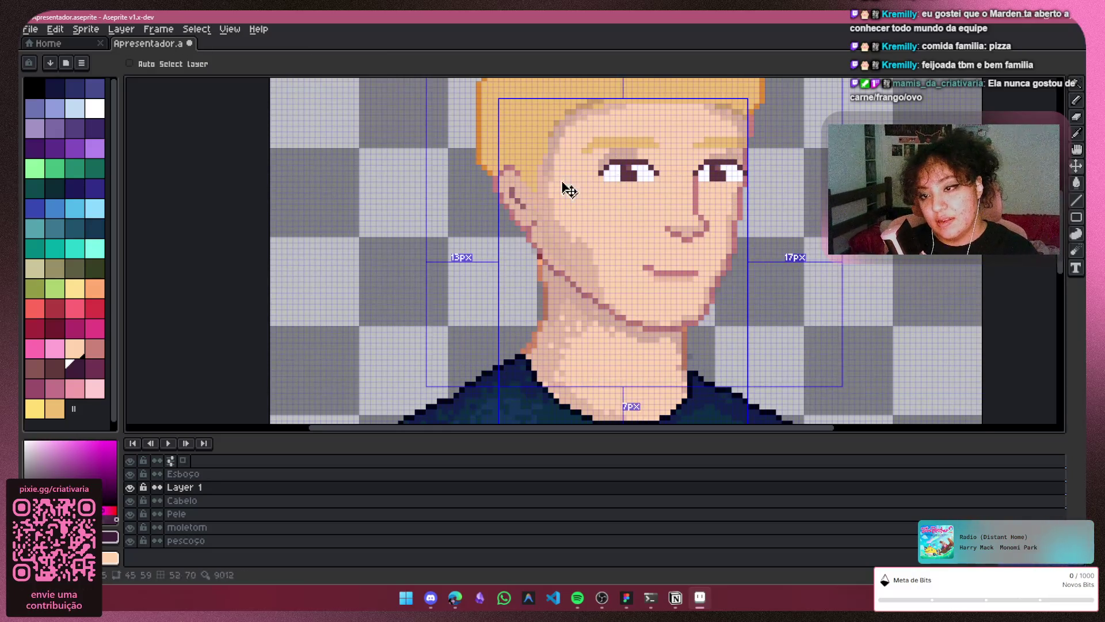
pyautogui.press('b')
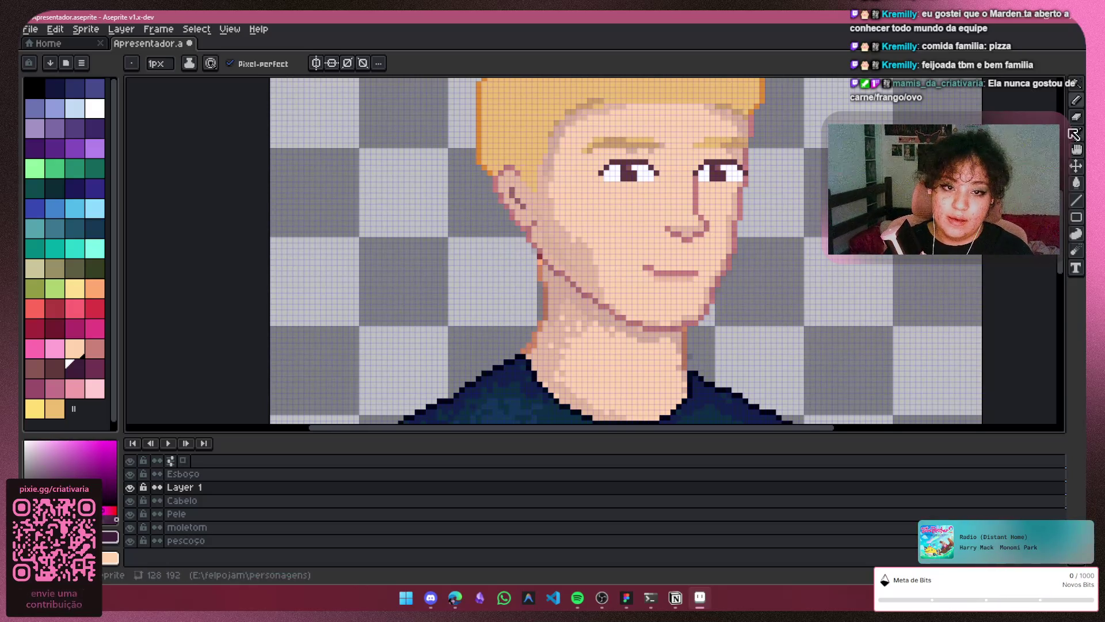
pyautogui.press('e')
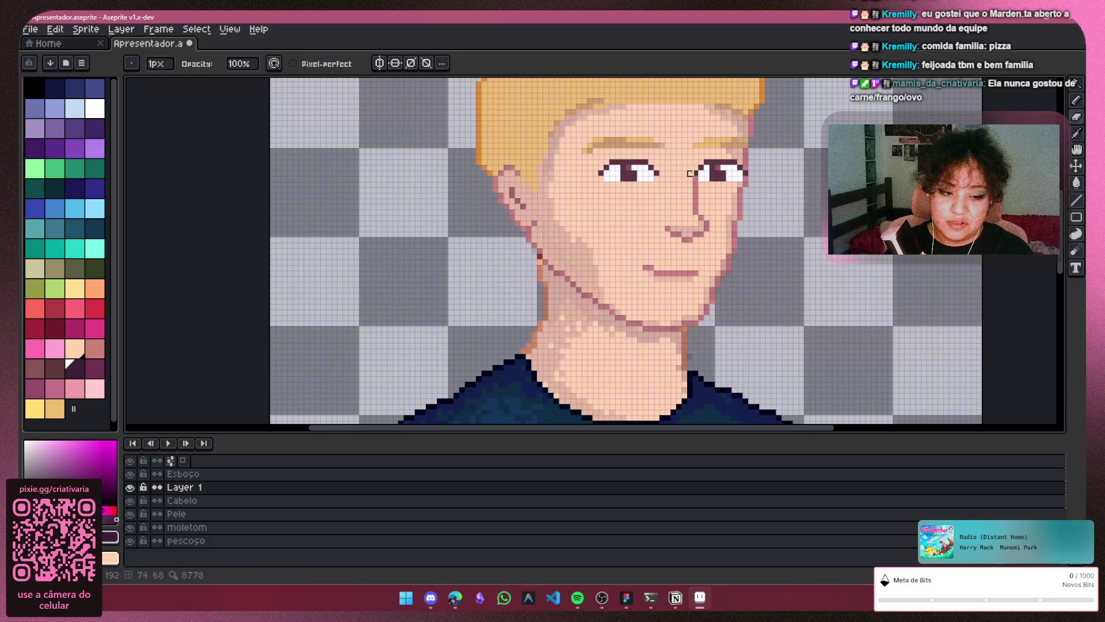
pyautogui.scroll(-2, 628, 150)
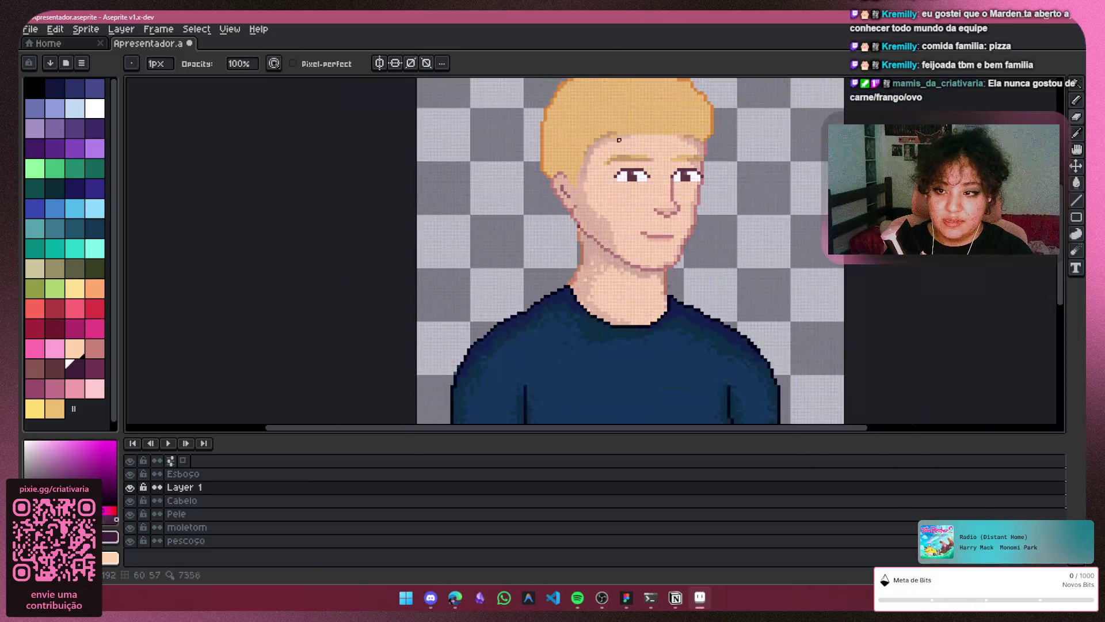
pyautogui.scroll(2, 620, 104)
pyautogui.scroll(2, 527, 83)
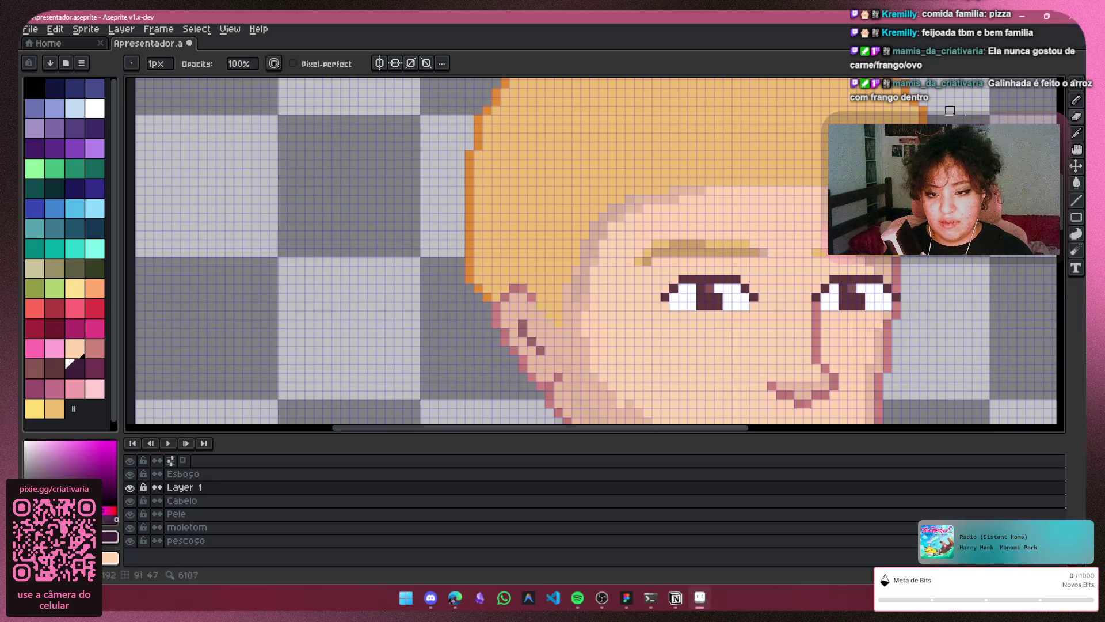
pyautogui.hotkey('ctrl', 'alt', 'c')
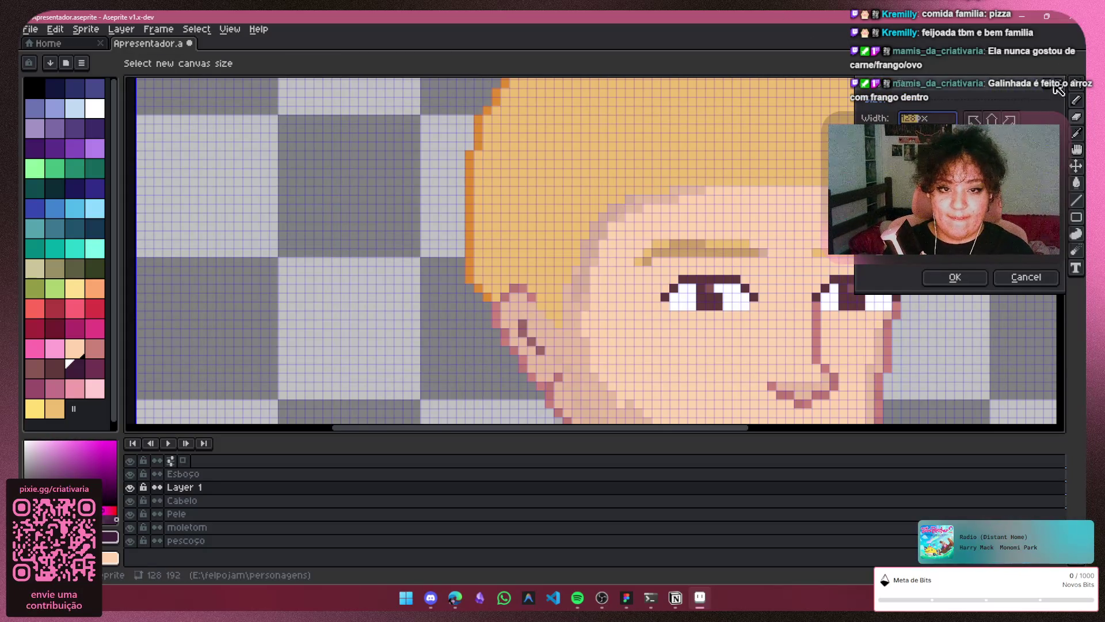
pyautogui.click(1058, 87)
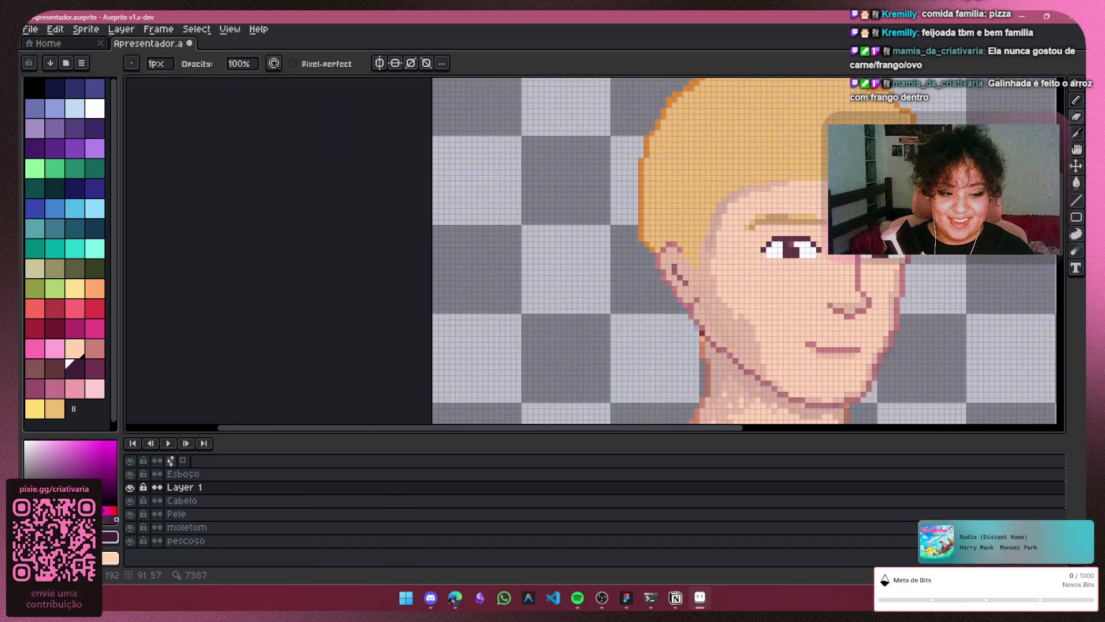
# Zoom out and drag the timeline splitter up to make the layers panel taller.
pyautogui.scroll(-2, 927, 185)
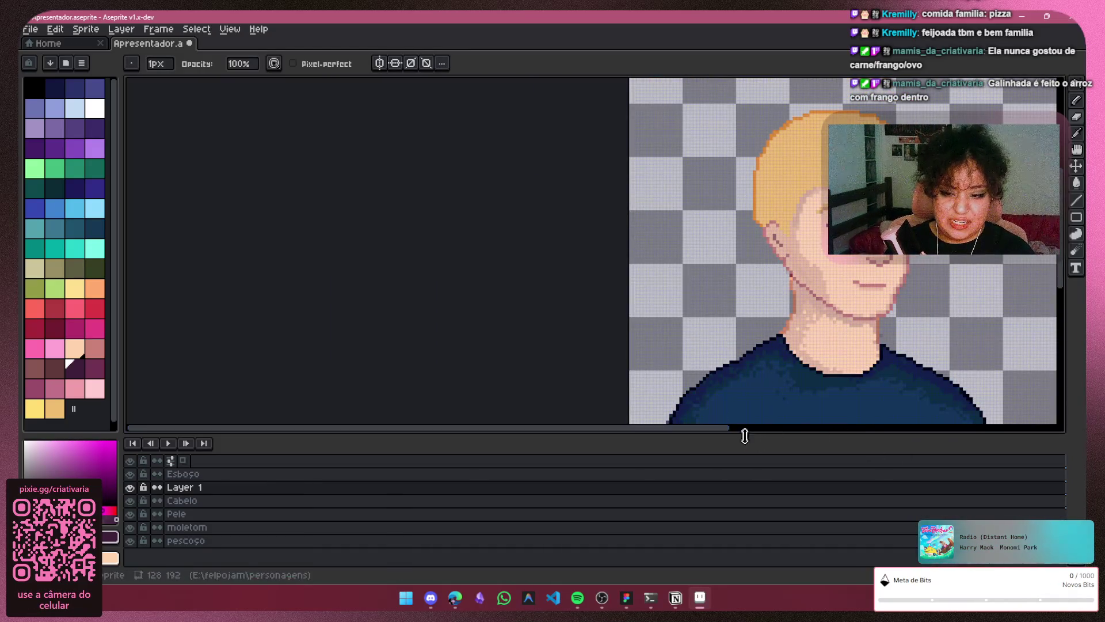
pyautogui.scroll(-3, 851, 402)
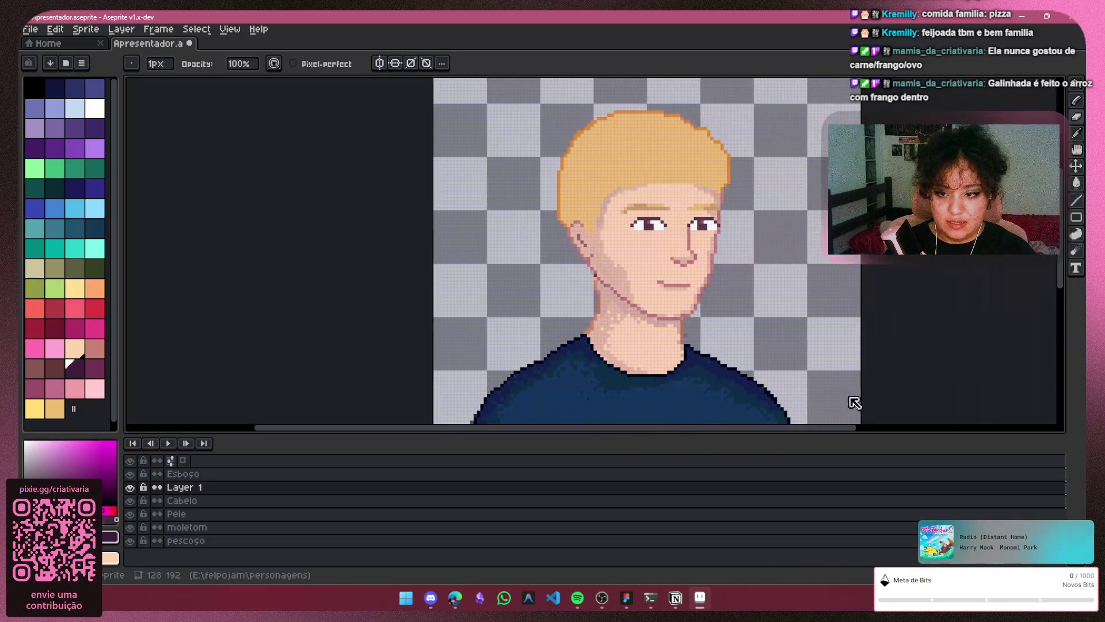
pyautogui.scroll(-1, 823, 271)
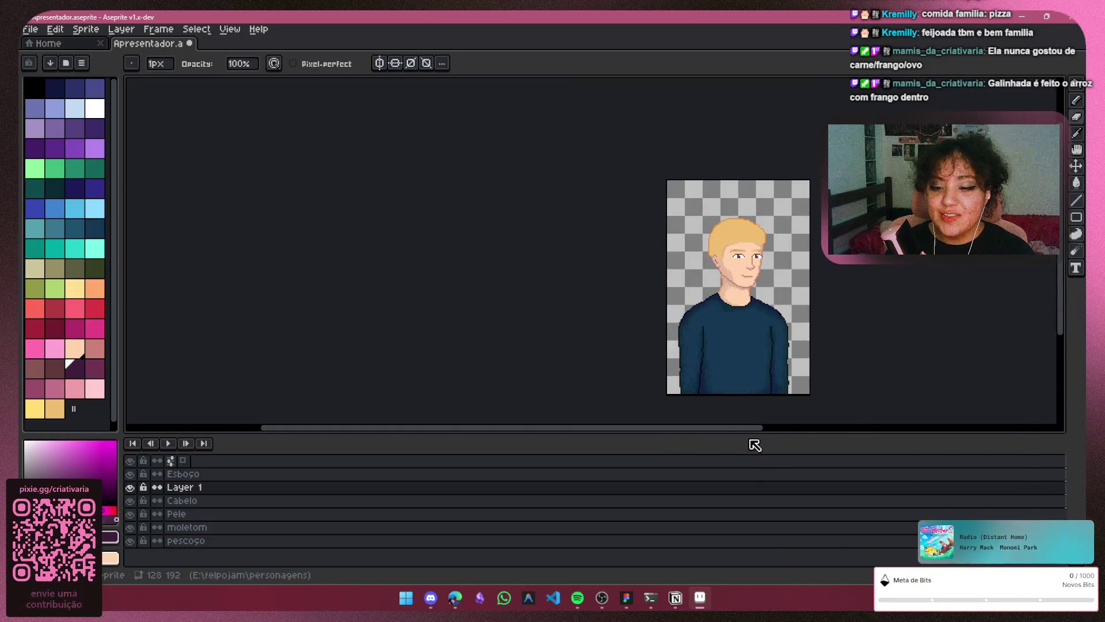
pyautogui.scroll(-1, 753, 438)
pyautogui.moveTo(753, 435); pyautogui.dragTo(840, 423)
pyautogui.scroll(2, 516, 130)
pyautogui.scroll(2, 515, 130)
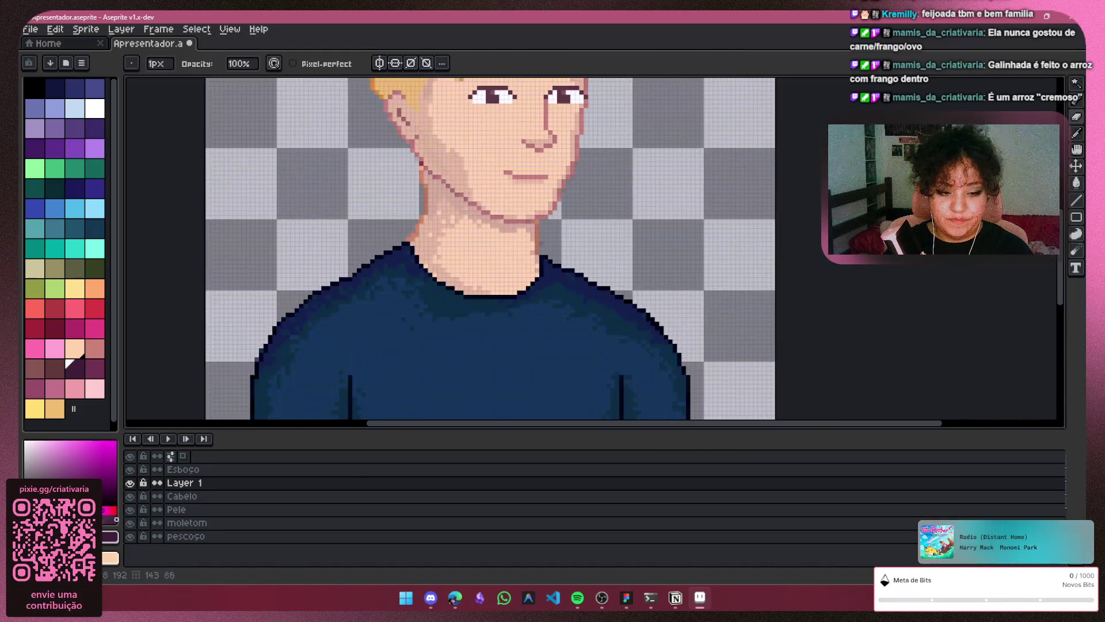
pyautogui.scroll(1, 1063, 284)
pyautogui.hscroll(2, 1059, 281)
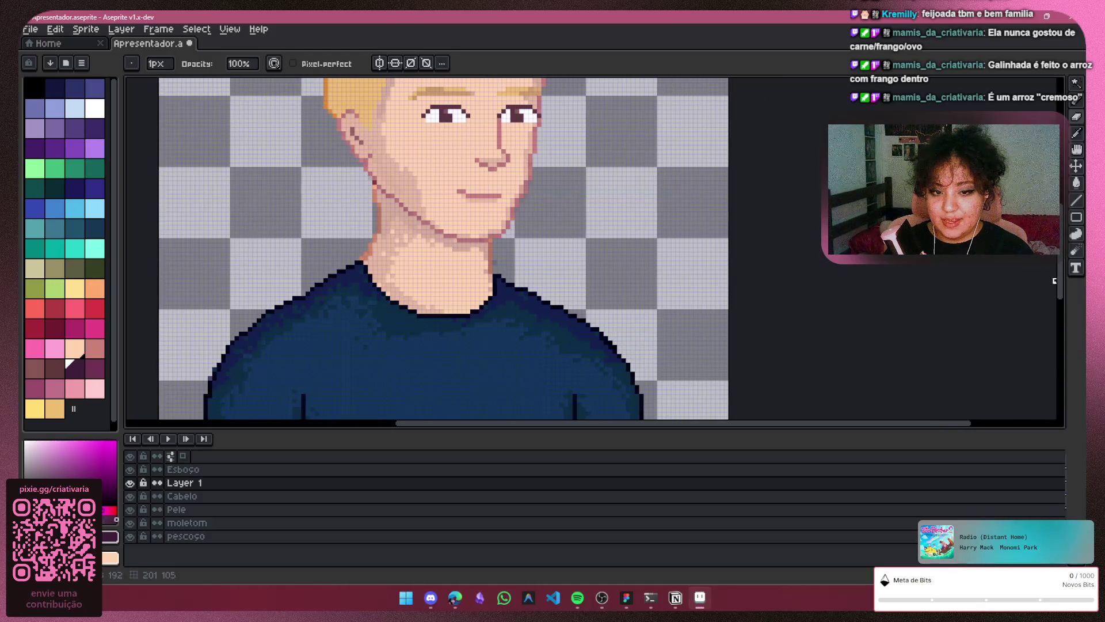
pyautogui.scroll(8, 1055, 277)
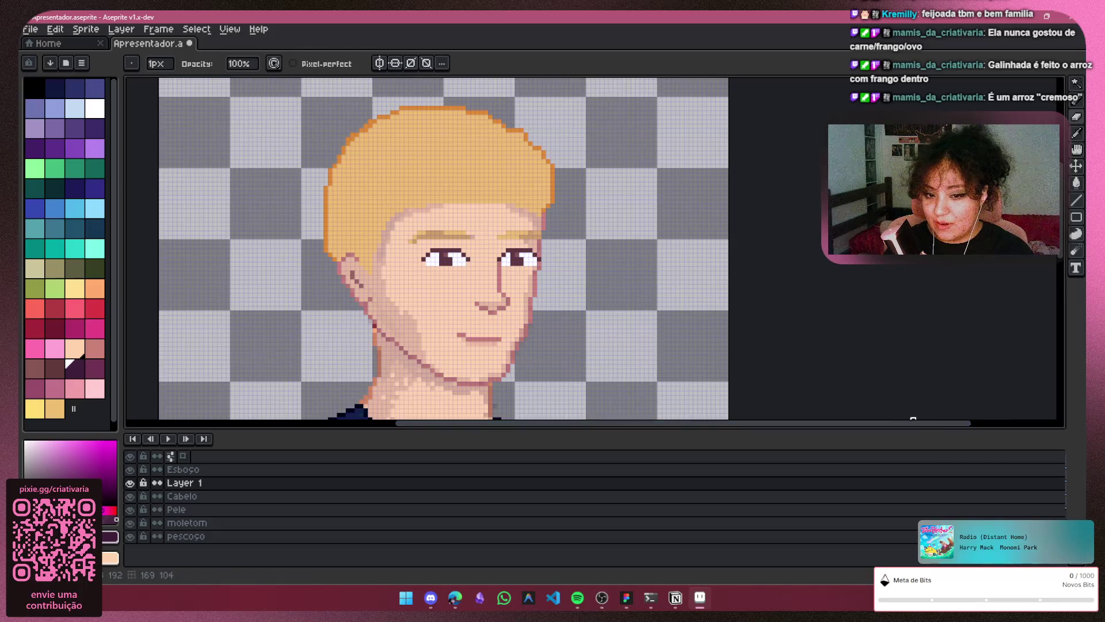
pyautogui.moveTo(917, 424); pyautogui.dragTo(835, 426)
pyautogui.scroll(1, 507, 173)
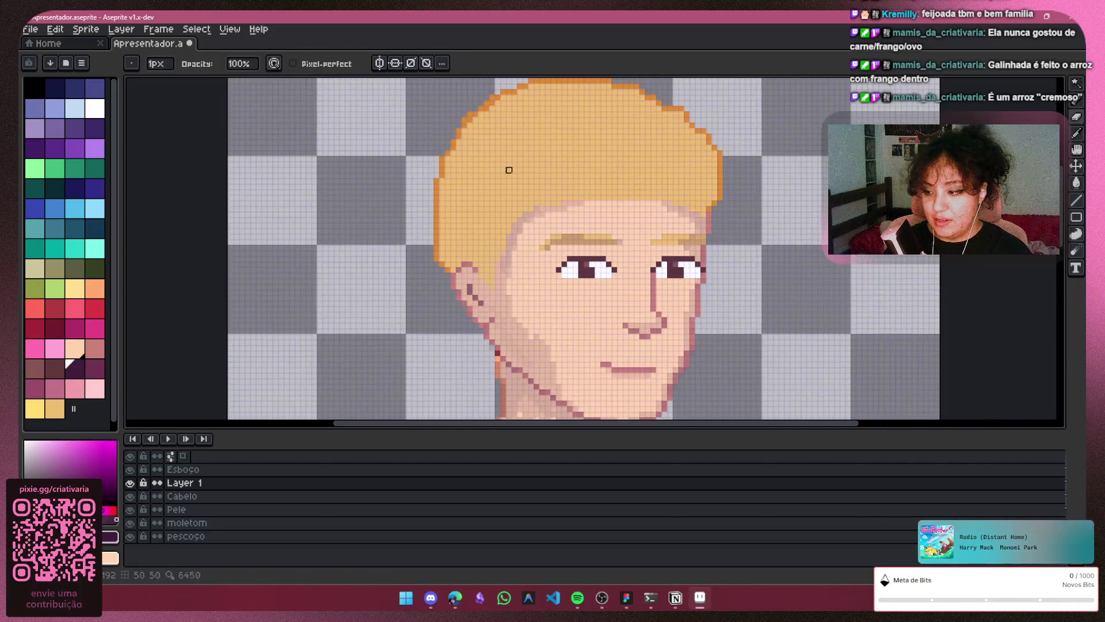
# Select the Cabelo hair layer, hide and show it to check, and recentre the portrait.
pyautogui.click(179, 495)
pyautogui.click(130, 495)
pyautogui.click(130, 495)
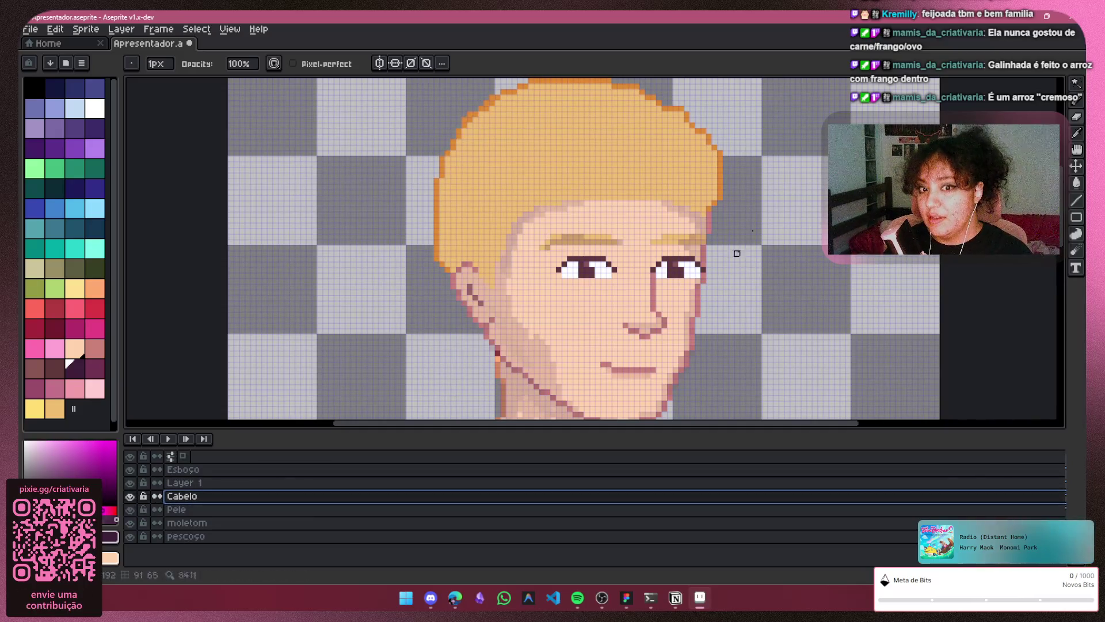
pyautogui.scroll(-4, 726, 270)
pyautogui.scroll(1, 733, 430)
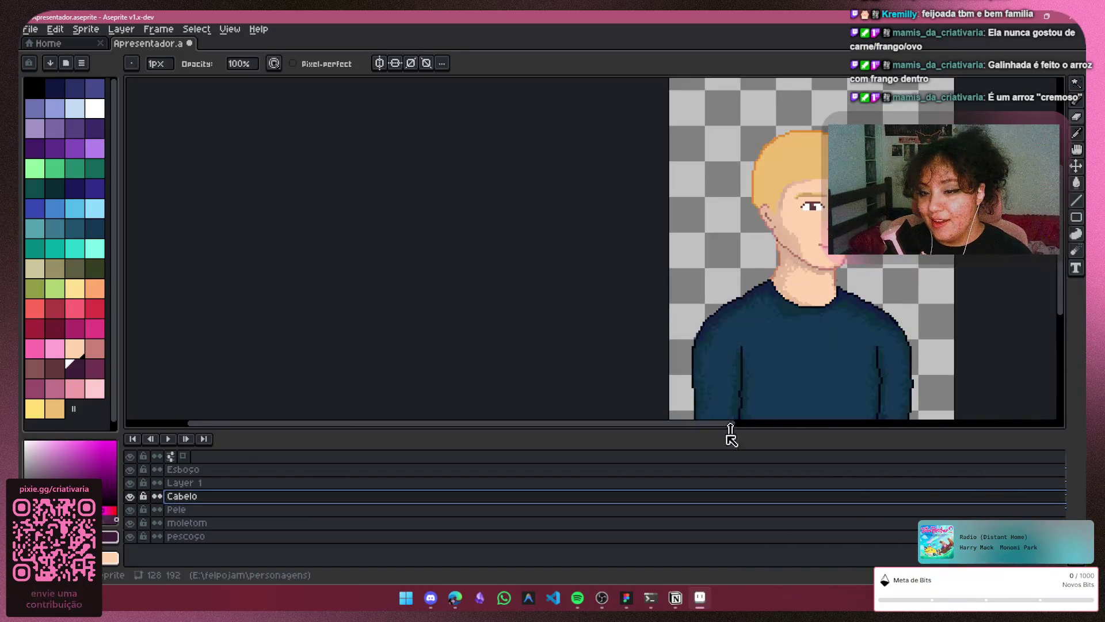
pyautogui.moveTo(703, 432); pyautogui.dragTo(839, 429)
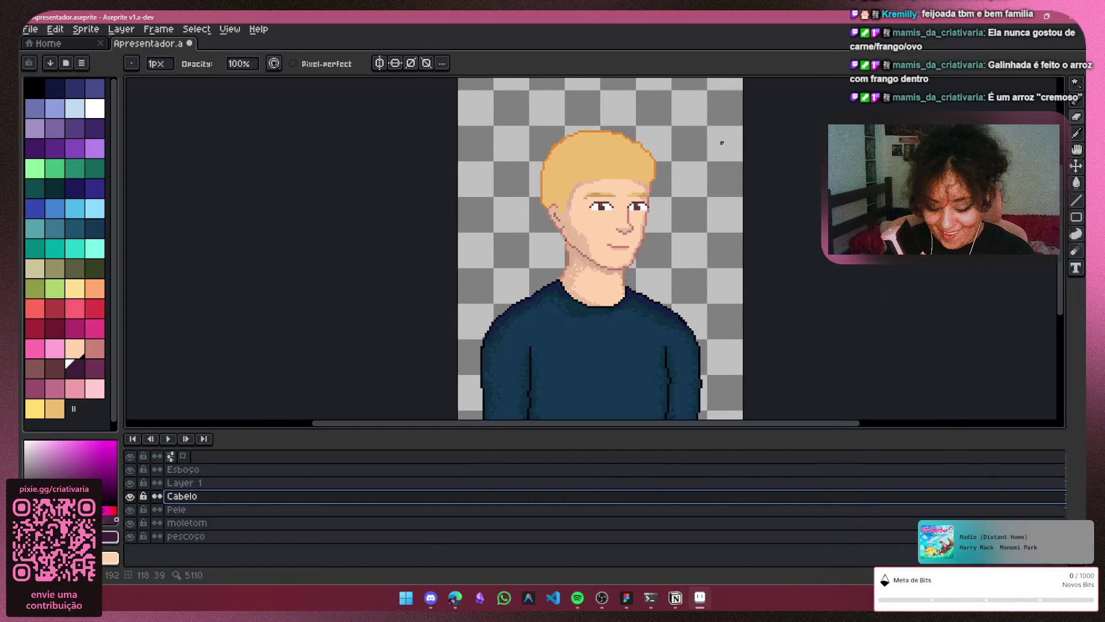
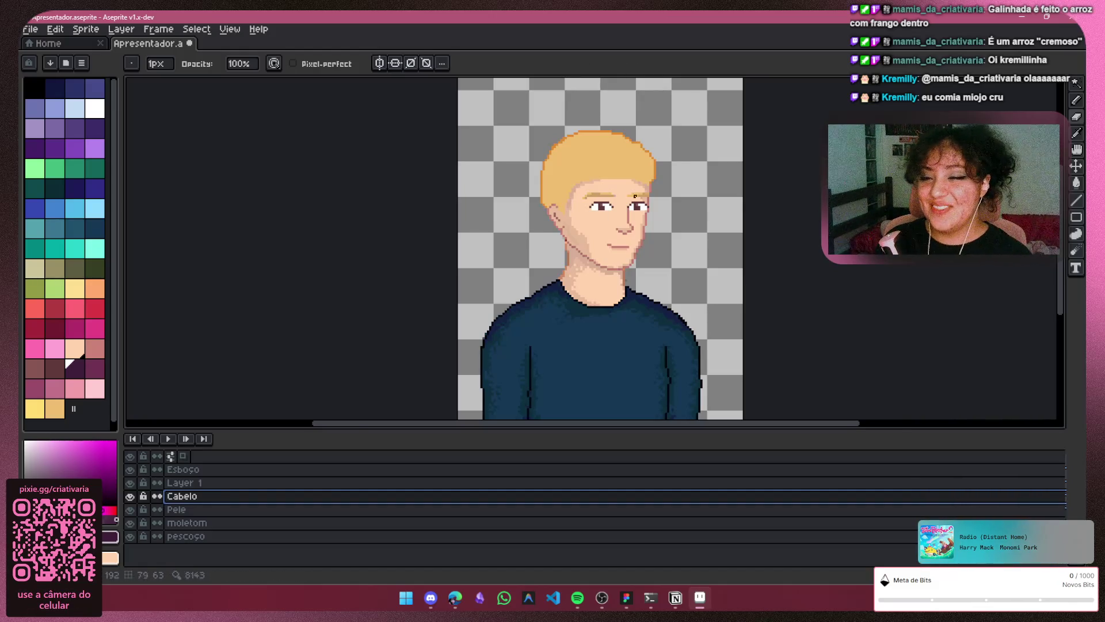
# Zoom in on the face, toggle Layer 1's visibility to check it, and select it.
pyautogui.scroll(3, 656, 179)
pyautogui.moveTo(573, 169)
pyautogui.mouseDown()
pyautogui.moveTo(597, 264)
pyautogui.moveTo(471, 257)
pyautogui.mouseUp()
pyautogui.scroll(1, 597, 264)
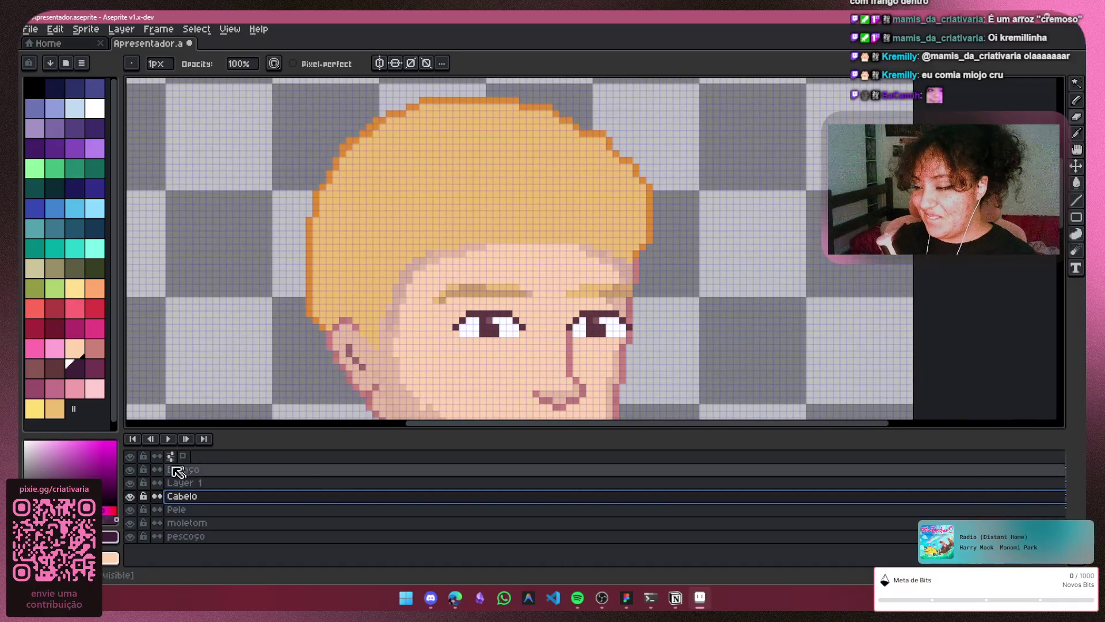
pyautogui.click(130, 483)
pyautogui.click(130, 483)
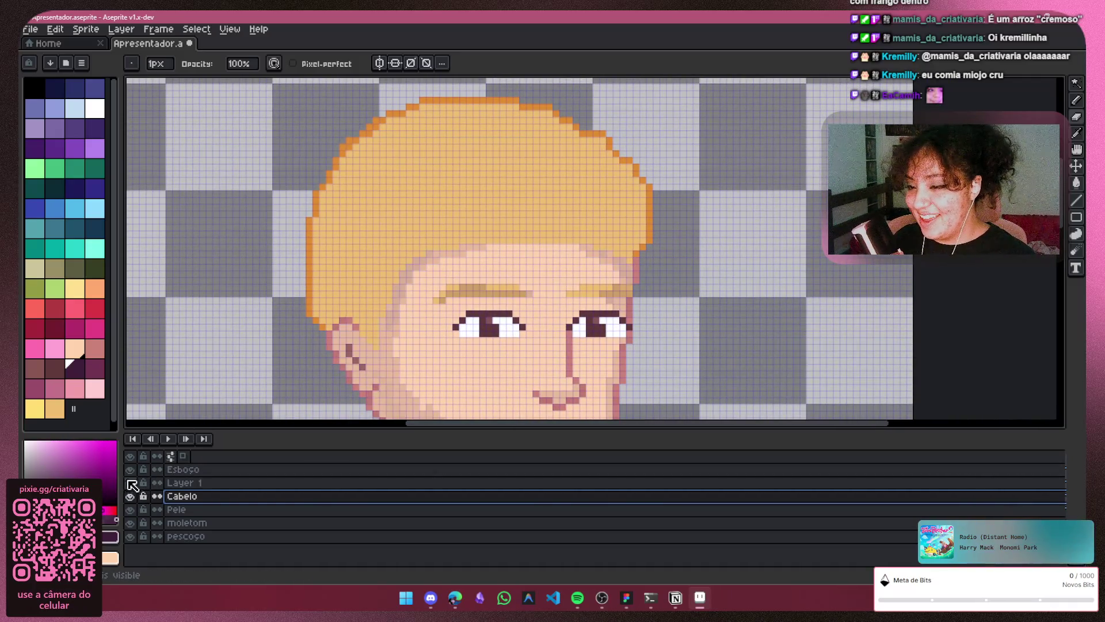
pyautogui.click(184, 483)
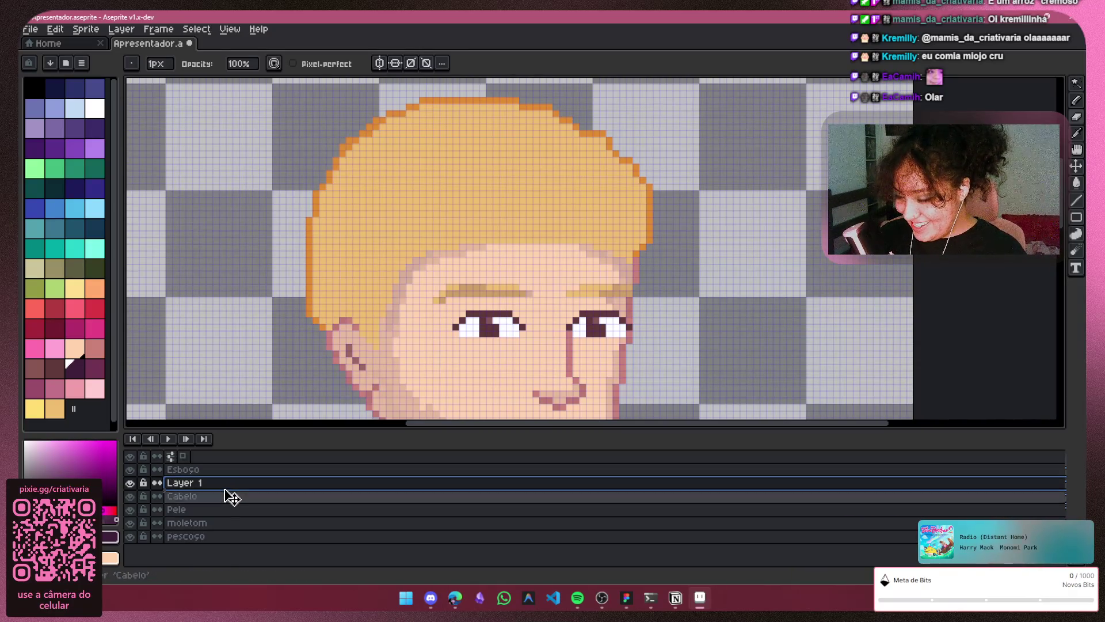
# Move Layer 1 below Cabelo, merge it with Pele, and name the result pele.
pyautogui.moveTo(233, 508); pyautogui.dragTo(230, 509)
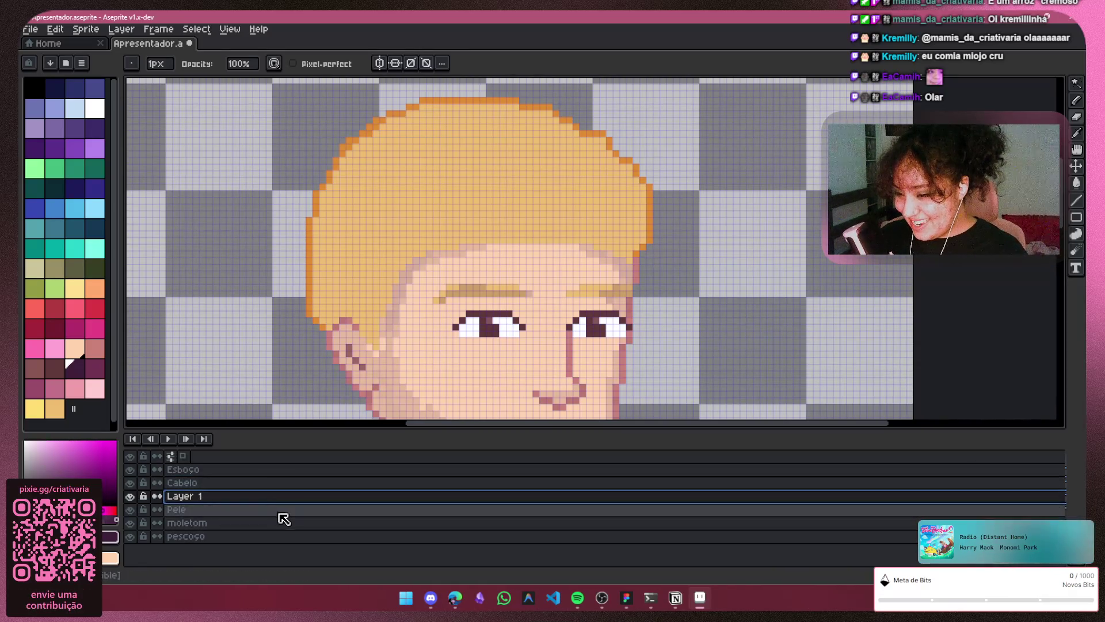
pyautogui.keyDown('shift'); pyautogui.click(278, 511); pyautogui.keyUp('shift')
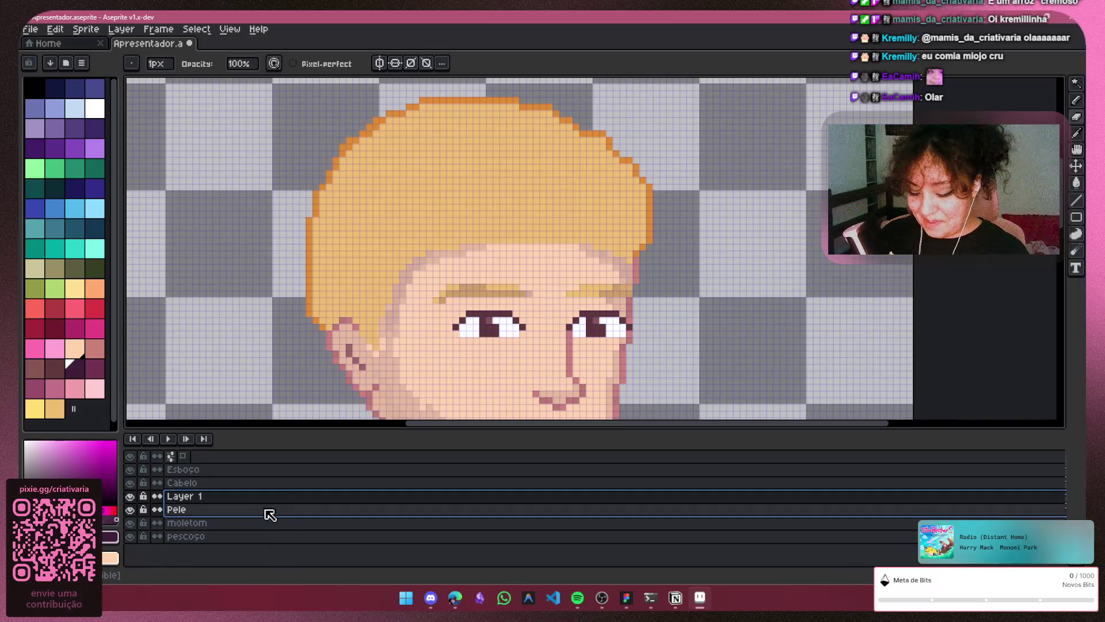
pyautogui.hotkey('ctrl', 'e')
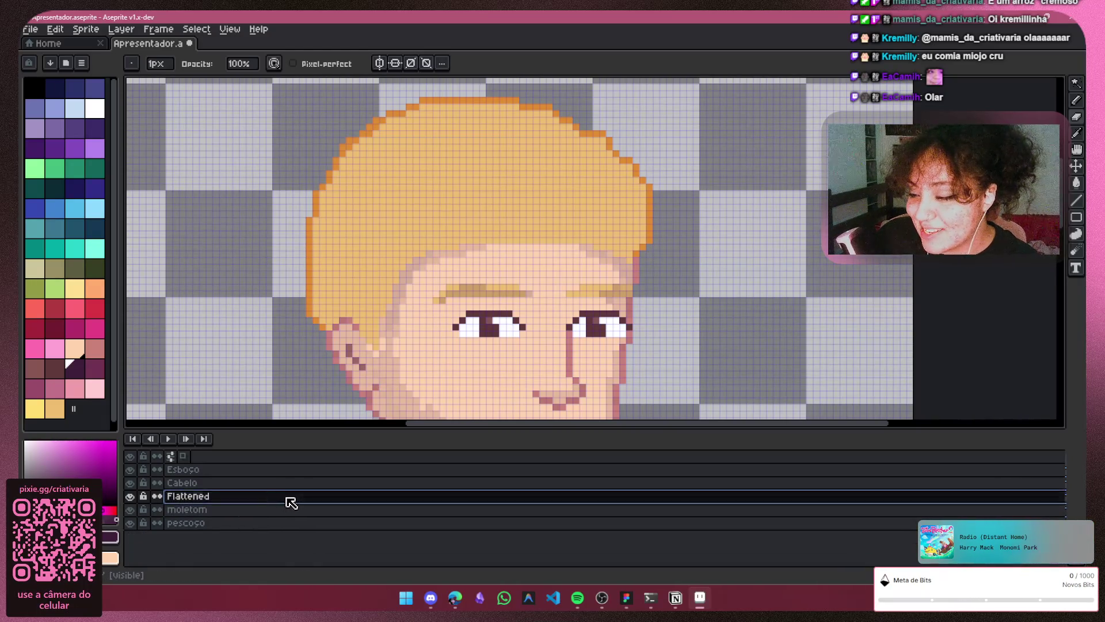
pyautogui.doubleClick(290, 498)
pyautogui.write('pele')
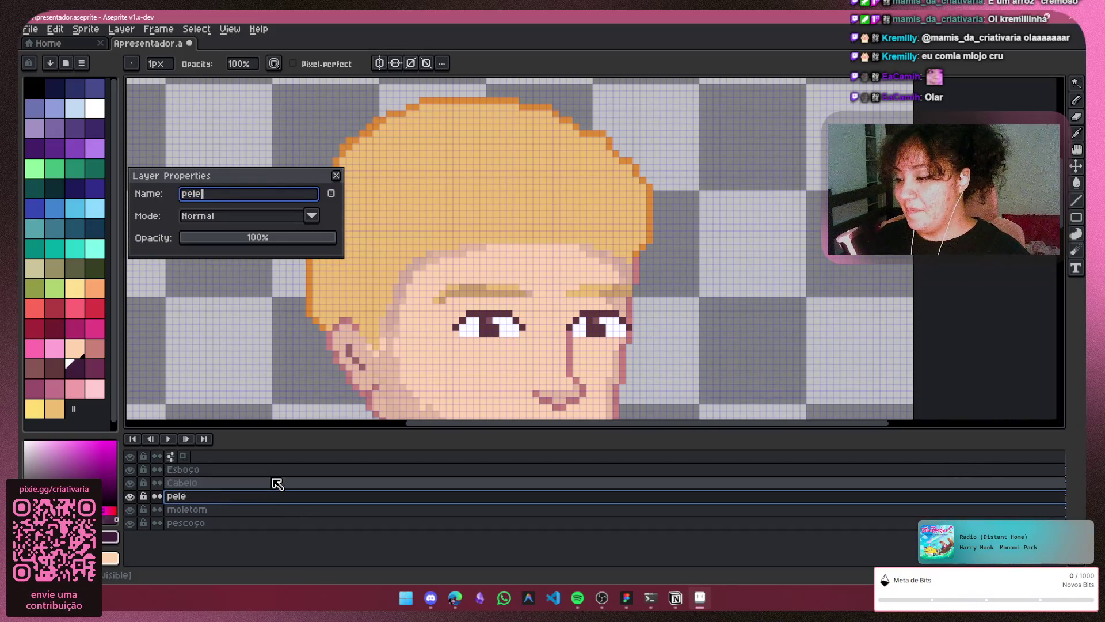
pyautogui.press('Return')
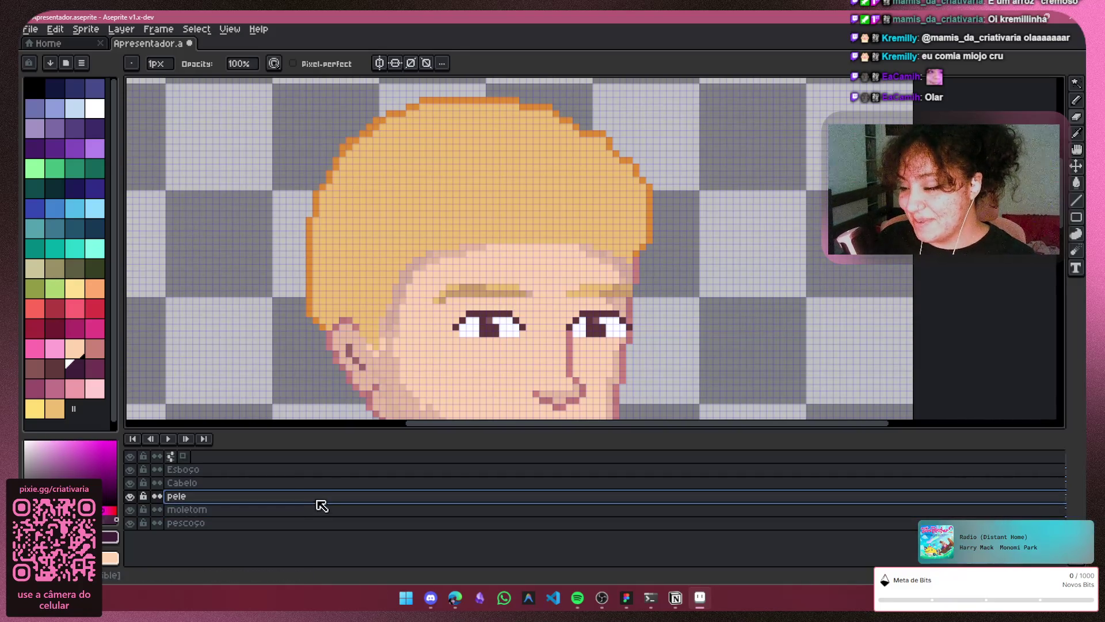
# Make the Cabelo layer active.
pyautogui.scroll(-5, 857, 267)
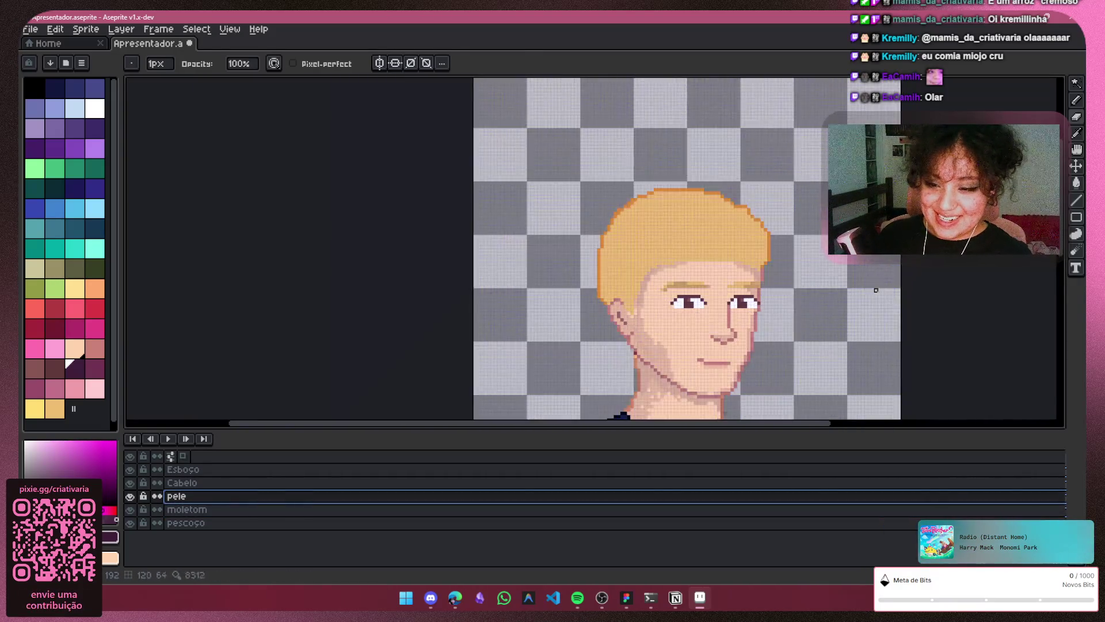
pyautogui.moveTo(759, 431); pyautogui.dragTo(869, 429)
pyautogui.click(193, 483)
# Add a new Layer 1 above Cabelo and make the pele layer active.
pyautogui.hotkey('shift', 'n')
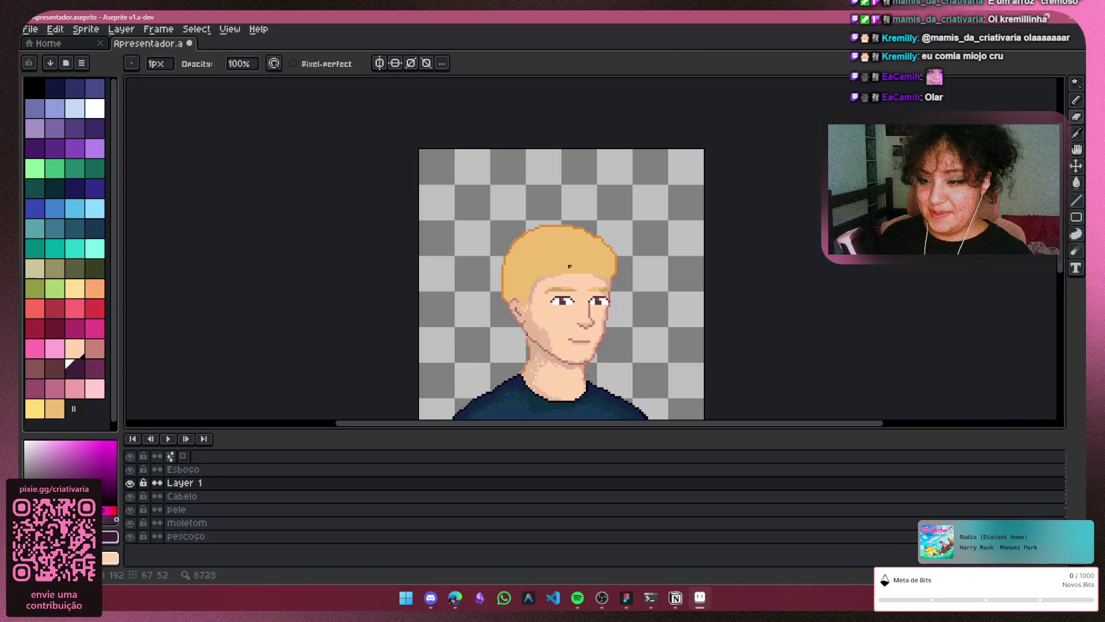
pyautogui.scroll(5, 568, 264)
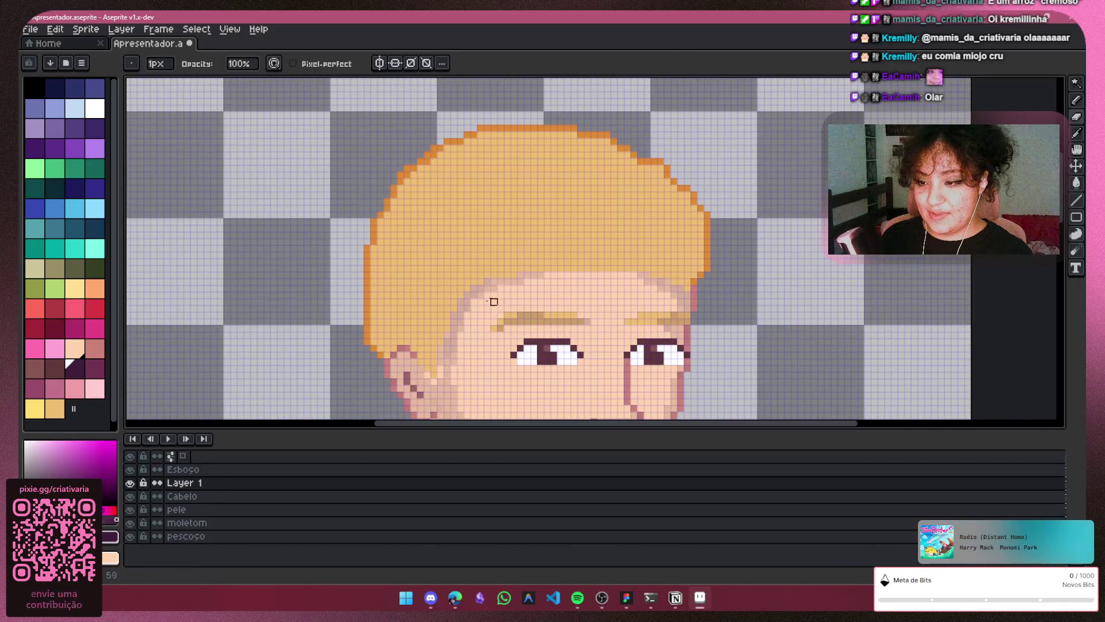
pyautogui.click(184, 510)
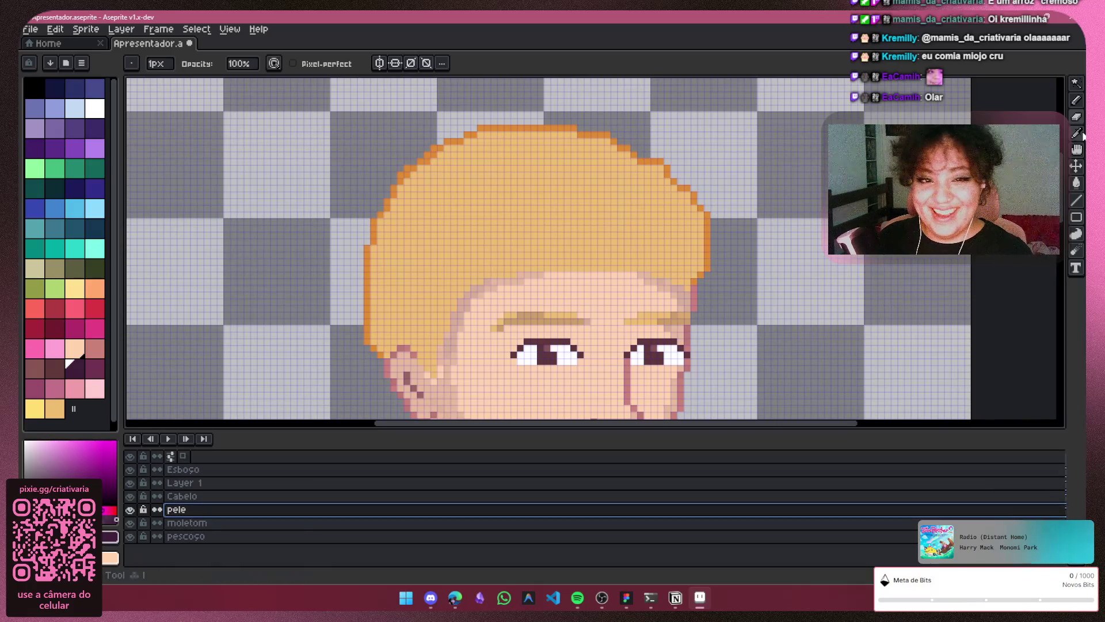
# Sample the peach skin tone from the cheek and return to the Pencil.
pyautogui.click(1075, 134)
pyautogui.click(548, 302)
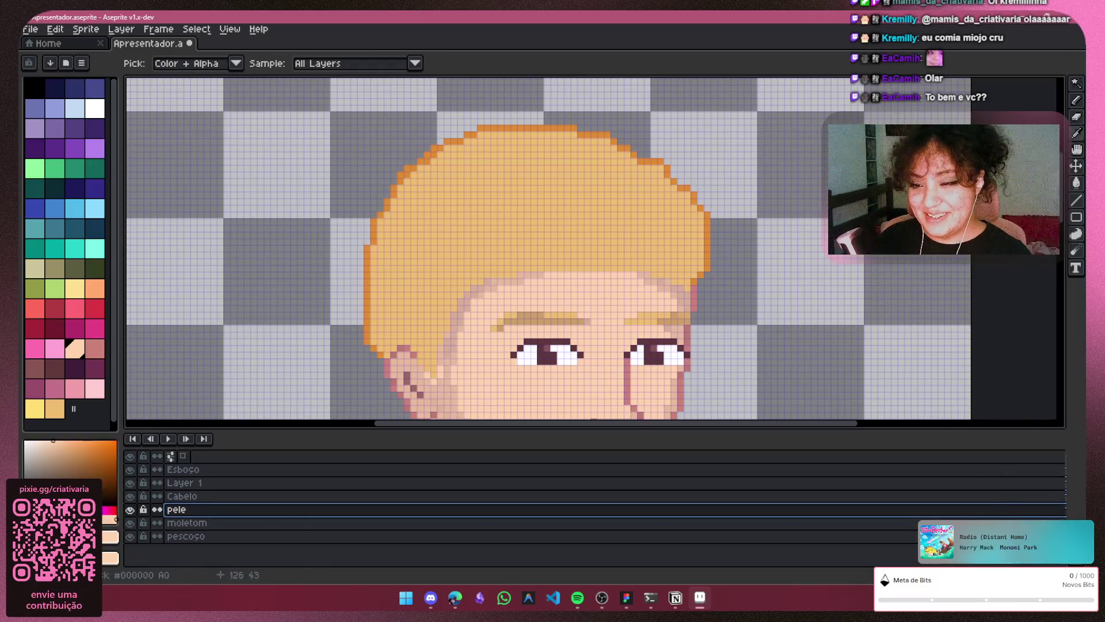
pyautogui.click(1076, 101)
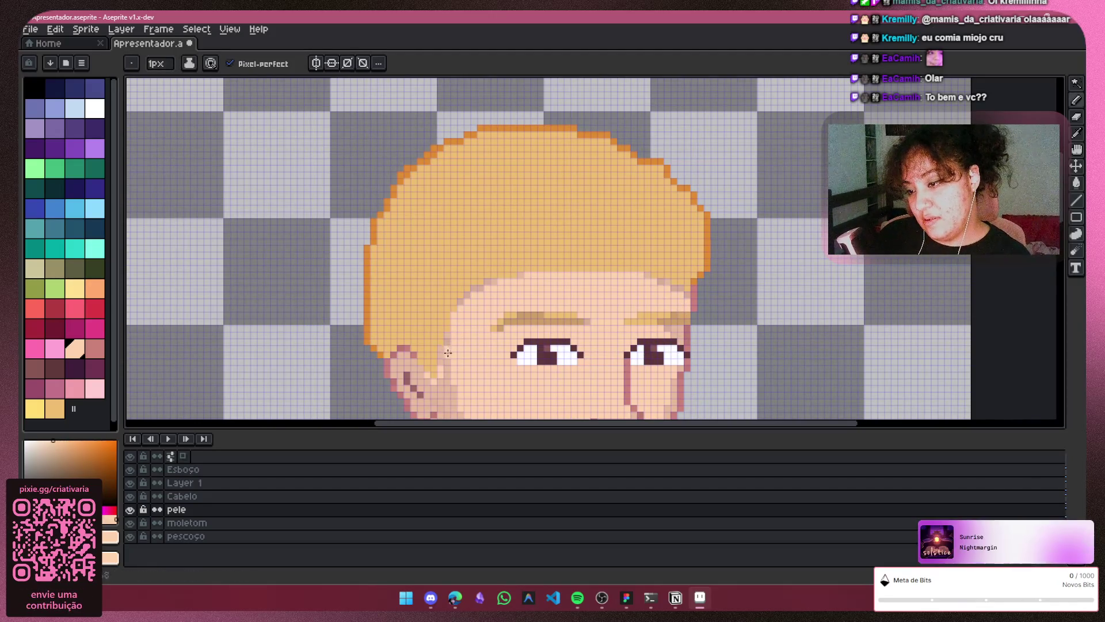
pyautogui.scroll(-2, 705, 267)
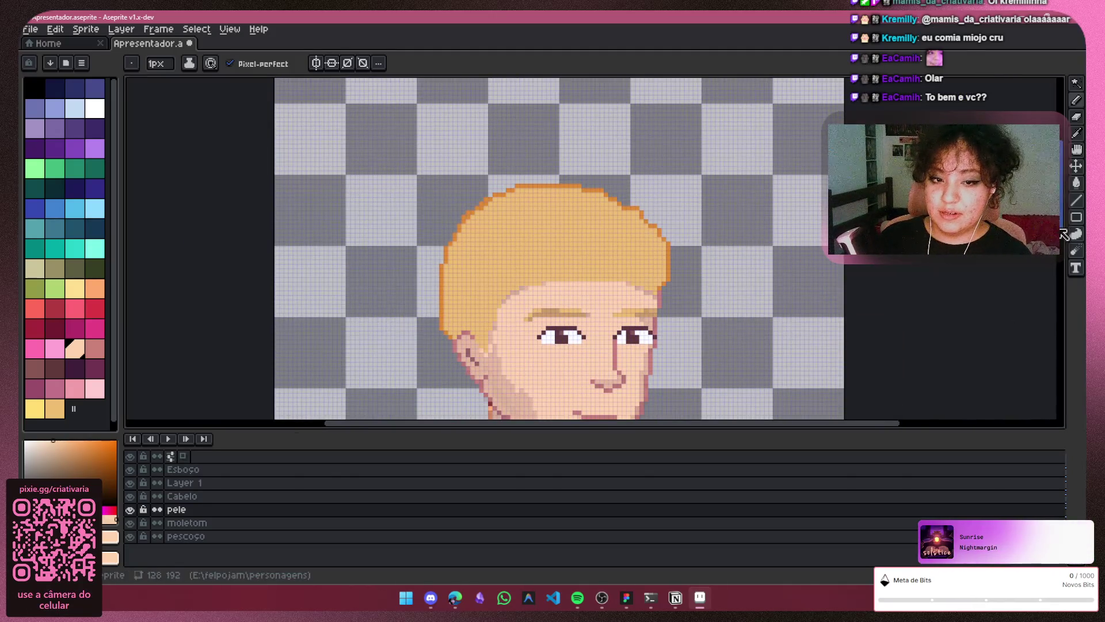
pyautogui.scroll(-3, 513, 268)
pyautogui.scroll(3, 514, 268)
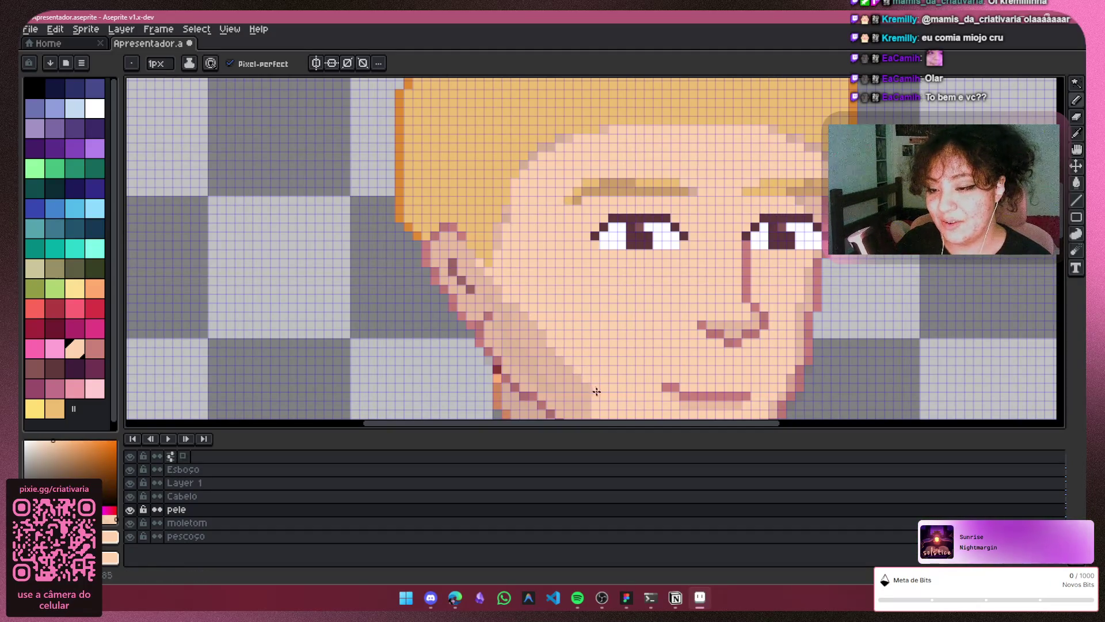
pyautogui.scroll(-2, 982, 311)
pyautogui.scroll(-1, 982, 311)
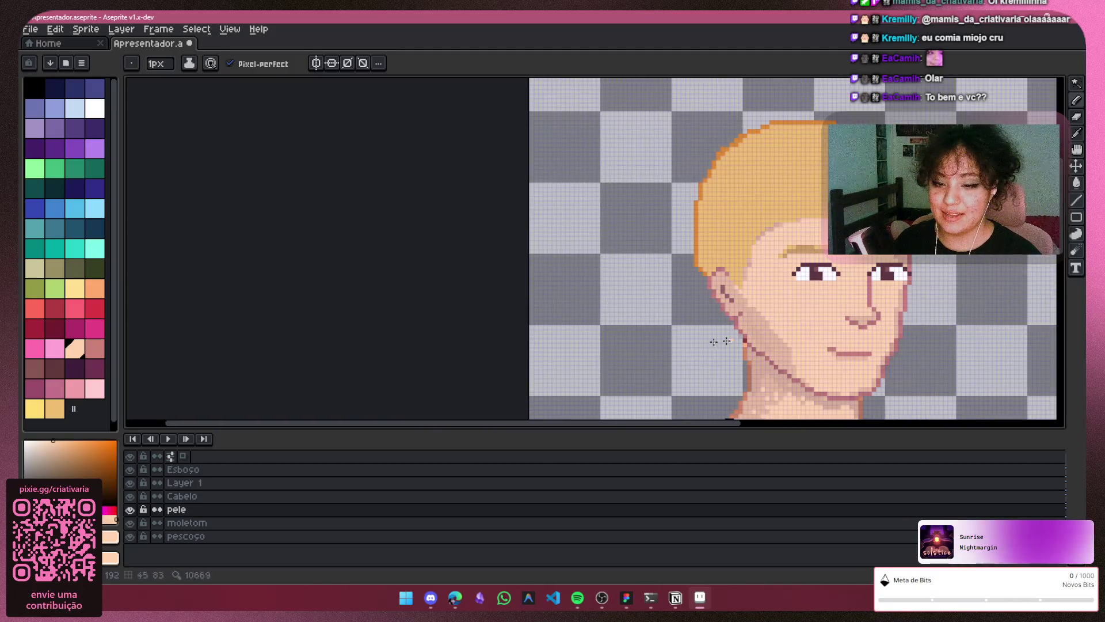
pyautogui.moveTo(685, 426); pyautogui.dragTo(809, 424)
pyautogui.moveTo(1060, 244); pyautogui.dragTo(1061, 271)
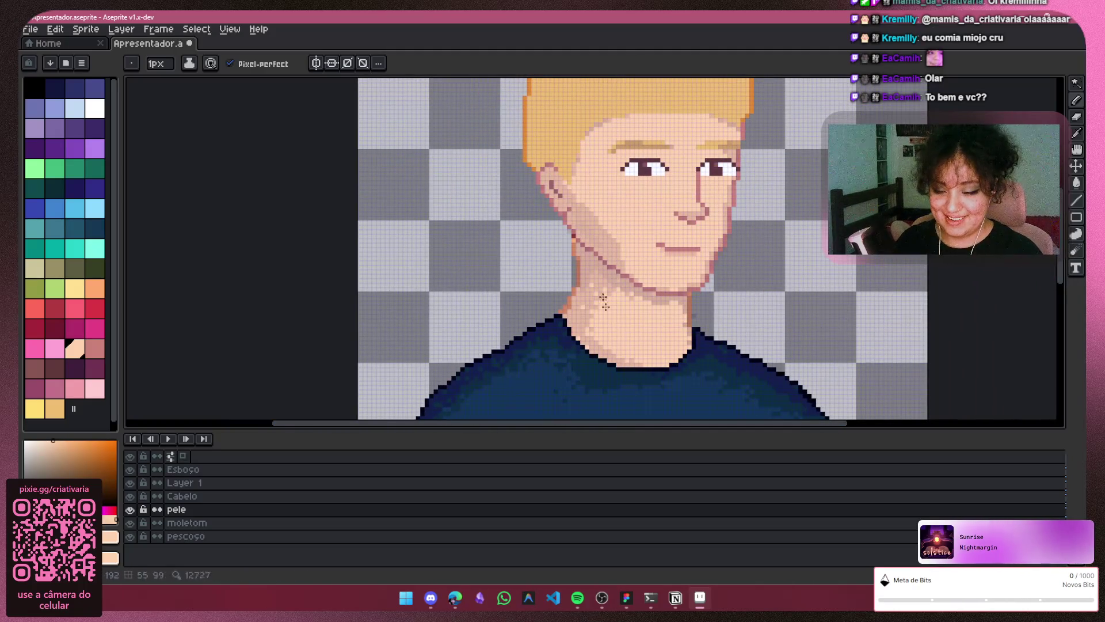
pyautogui.scroll(1, 587, 356)
pyautogui.scroll(1, 586, 356)
pyautogui.scroll(1, 639, 272)
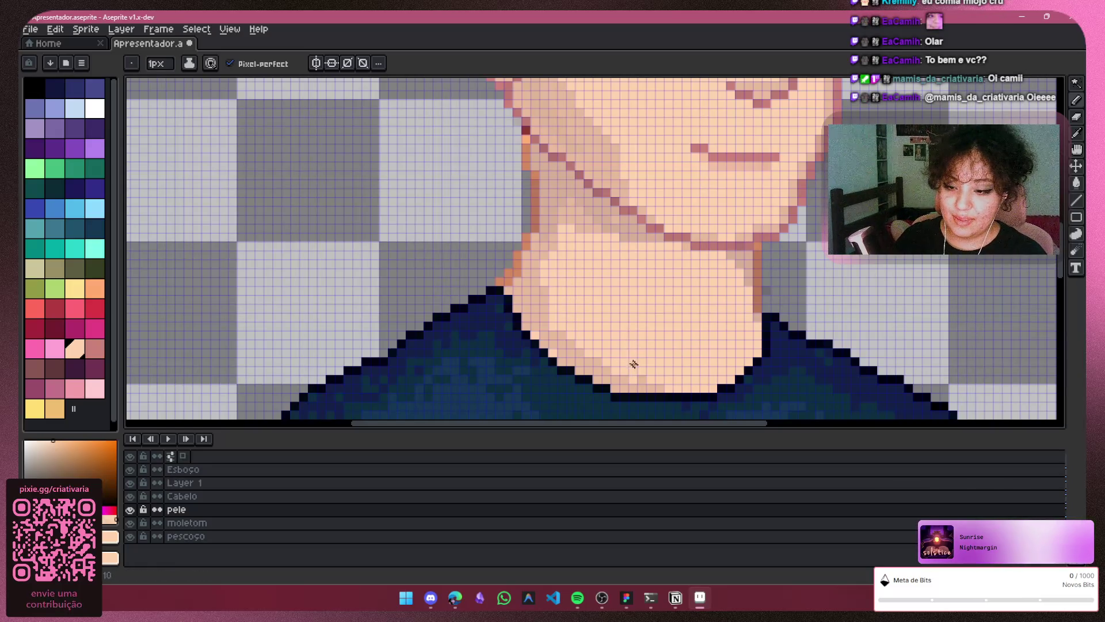
# Navigate back to the face with the Pencil and make Layer 1 the painting layer.
pyautogui.scroll(-3, 1014, 296)
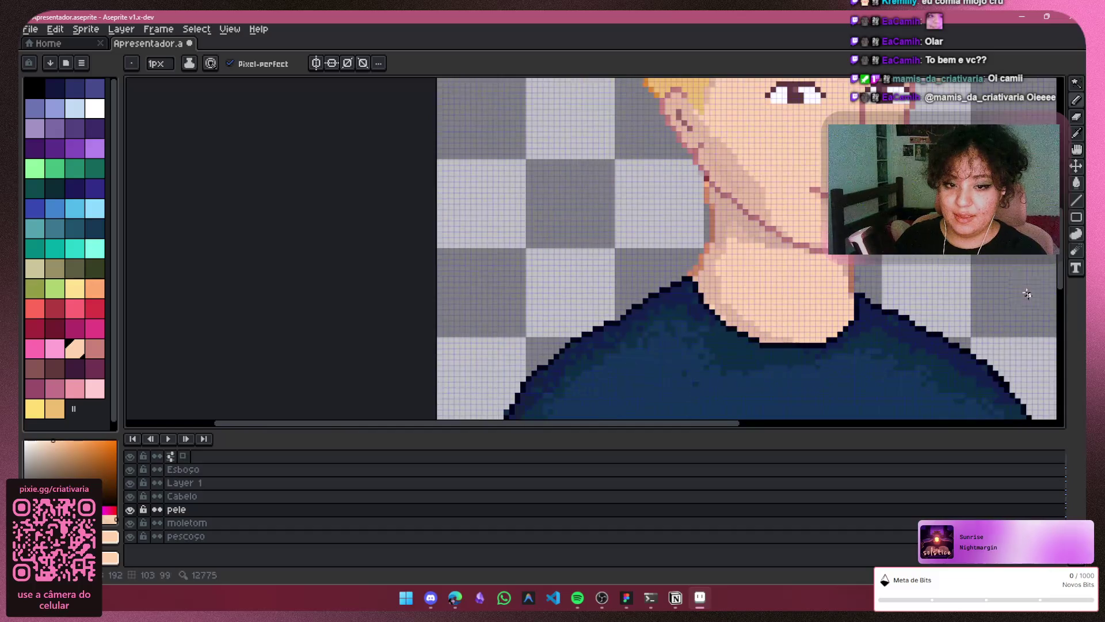
pyautogui.scroll(2, 834, 202)
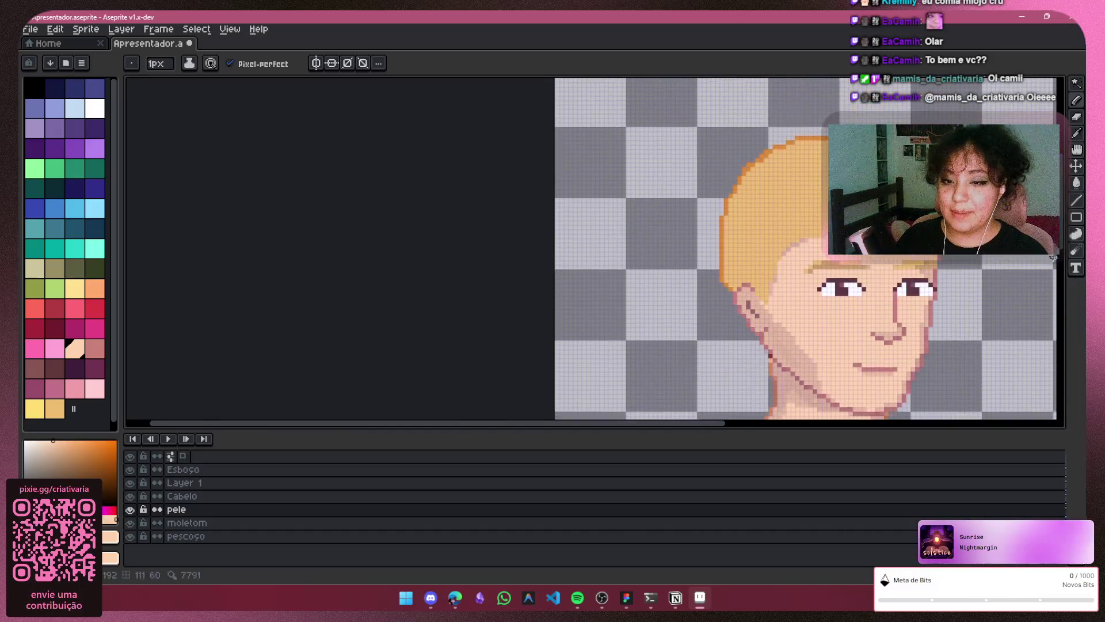
pyautogui.scroll(-1, 834, 201)
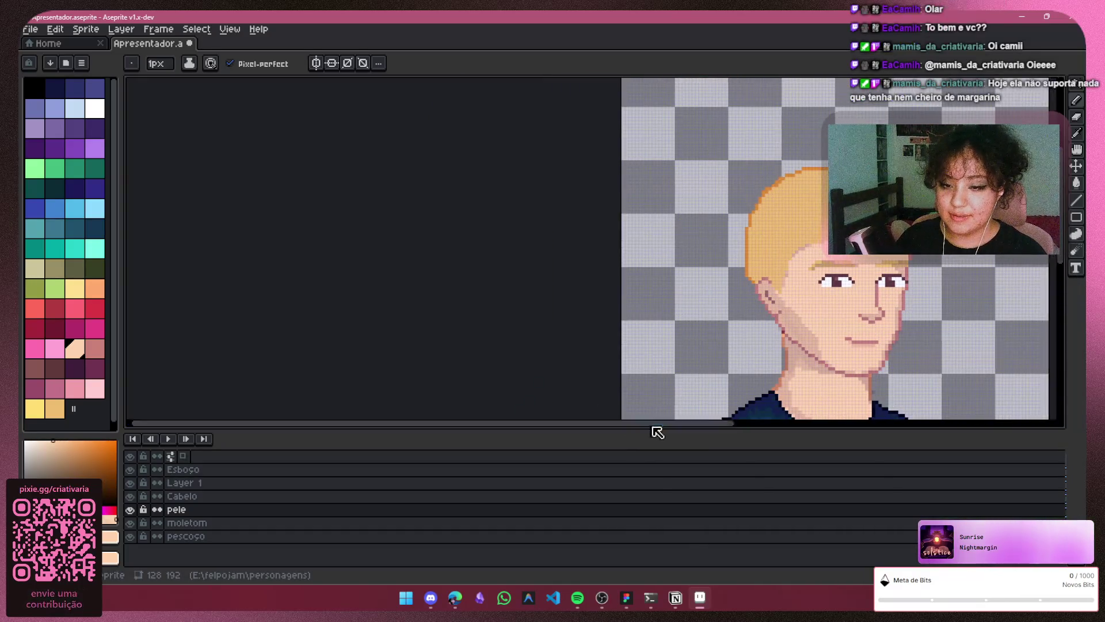
pyautogui.hscroll(3, 633, 375)
pyautogui.scroll(3, 577, 350)
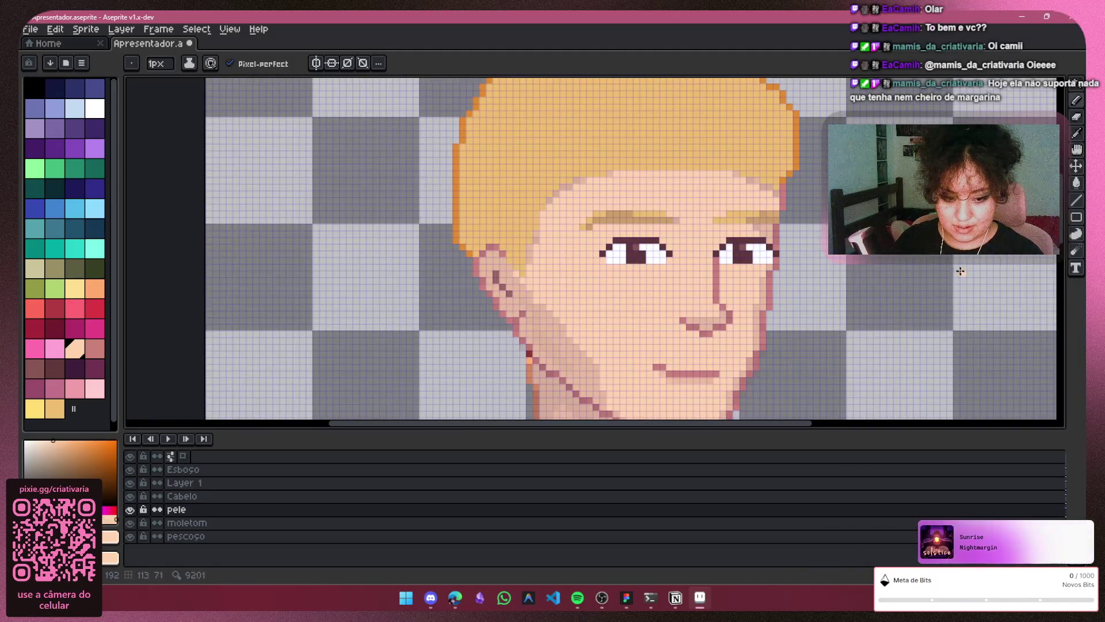
pyautogui.scroll(-3, 1066, 253)
pyautogui.scroll(-3, 1066, 257)
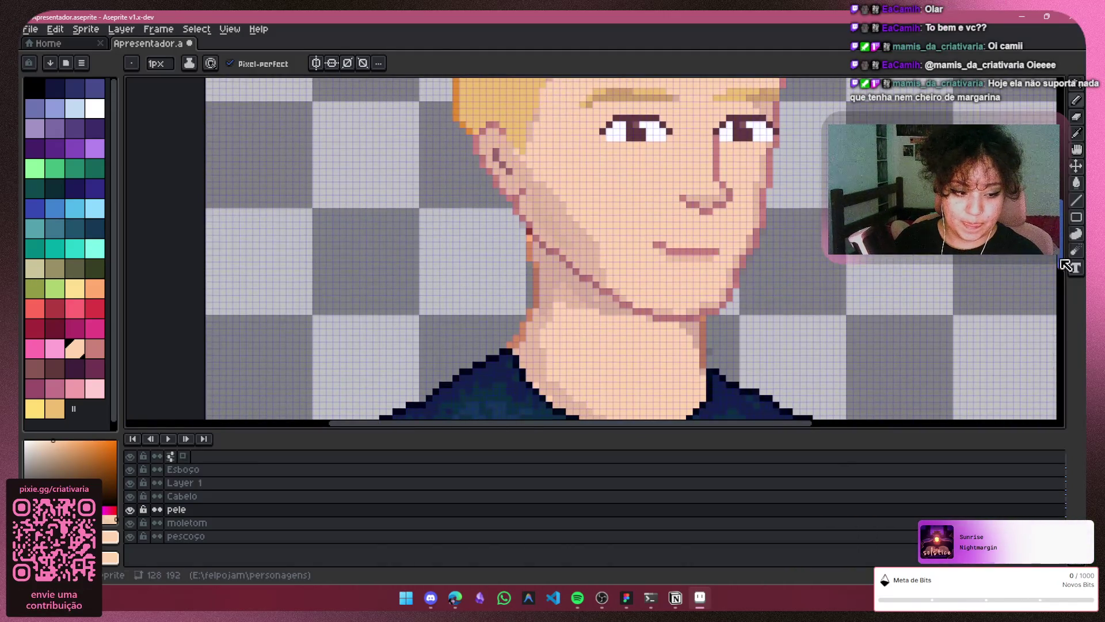
pyautogui.scroll(2, 678, 225)
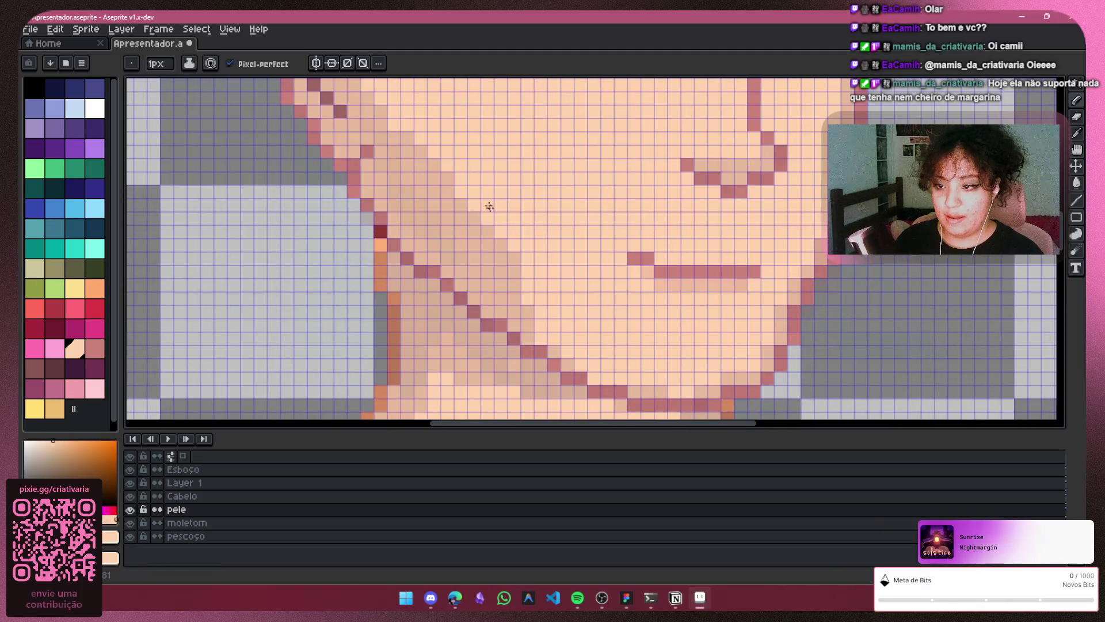
pyautogui.press('v')
pyautogui.press('b')
pyautogui.scroll(1, 777, 287)
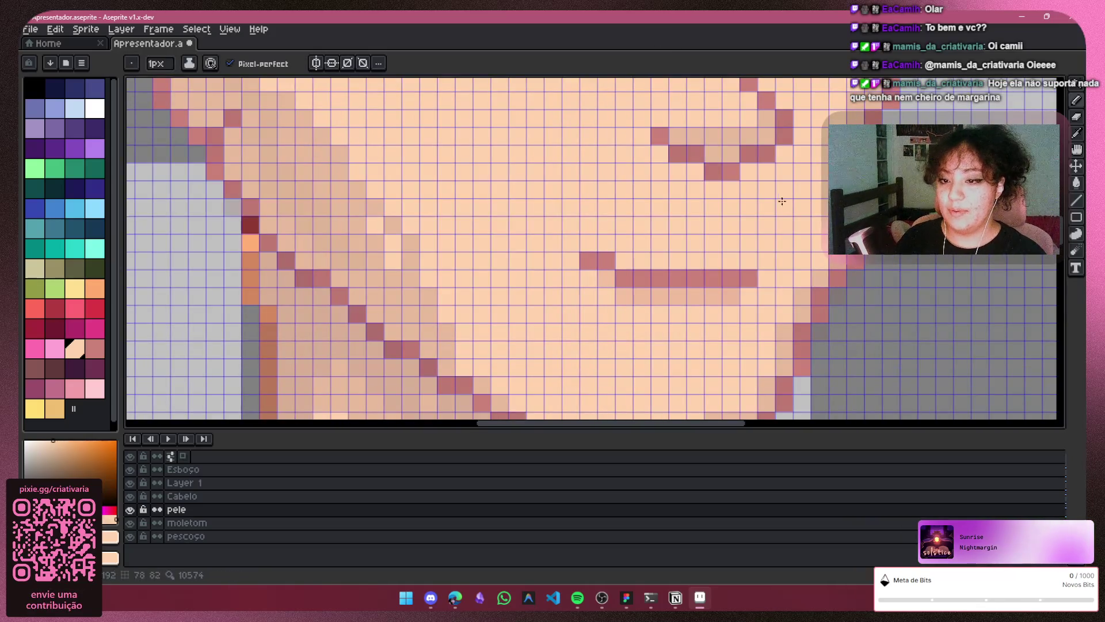
pyautogui.scroll(2, 806, 240)
pyautogui.scroll(-3, 768, 339)
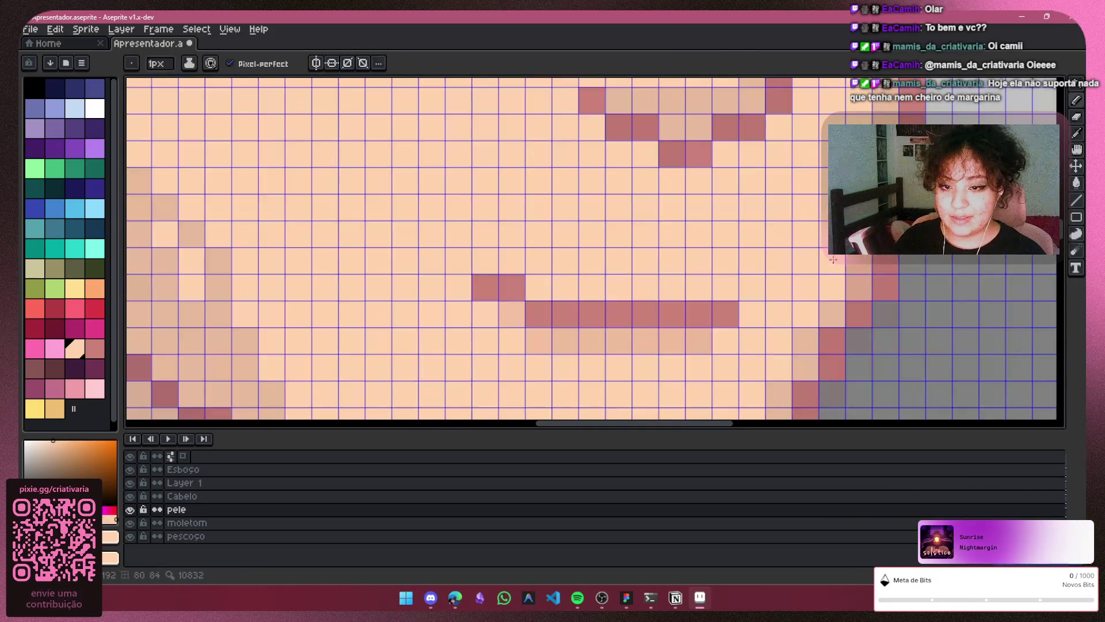
pyautogui.scroll(-4, 767, 339)
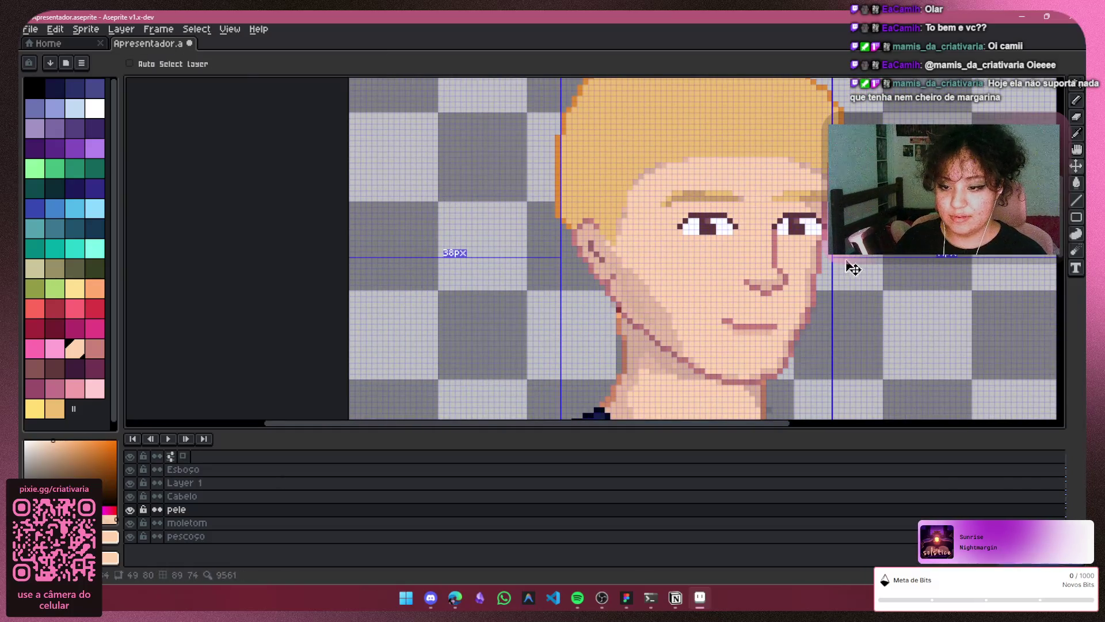
pyautogui.scroll(-2, 777, 310)
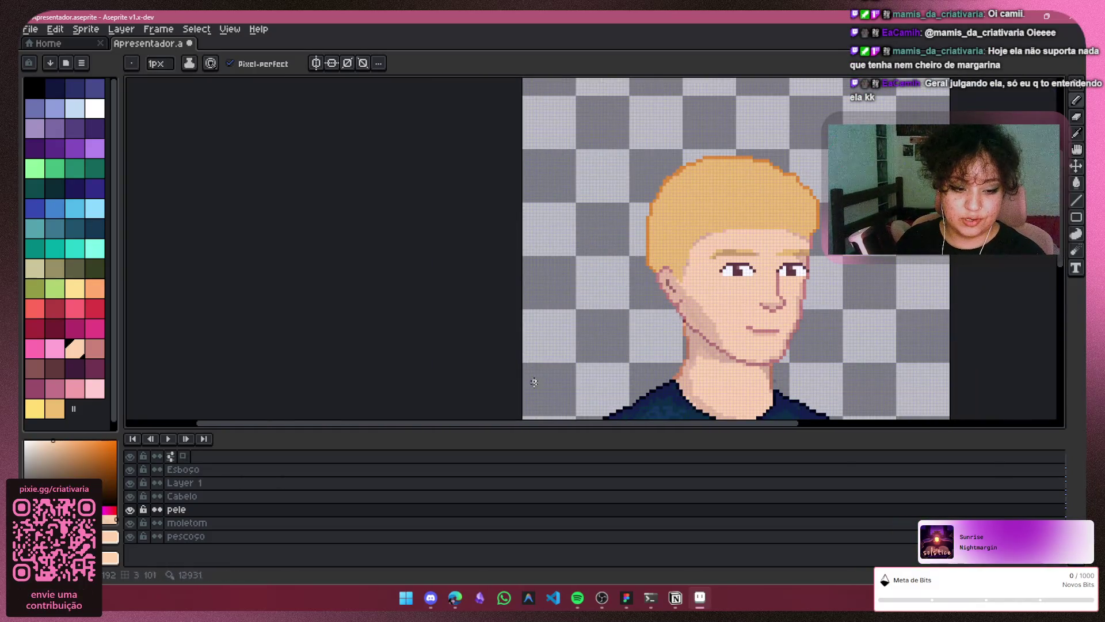
pyautogui.moveTo(624, 429); pyautogui.dragTo(719, 429)
pyautogui.scroll(1, 572, 289)
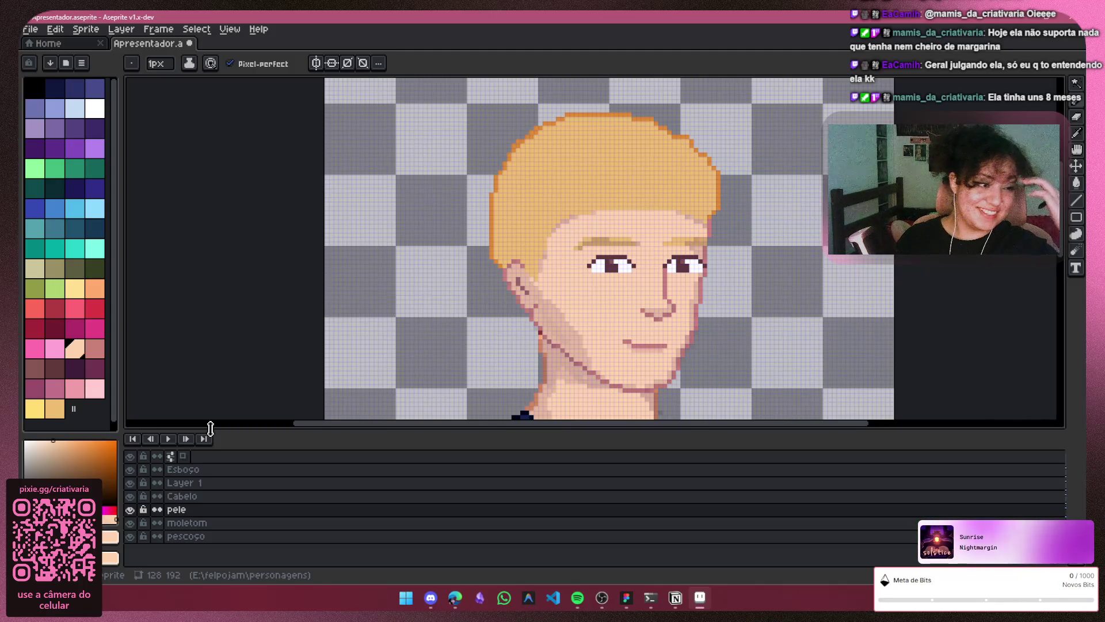
pyautogui.click(266, 484)
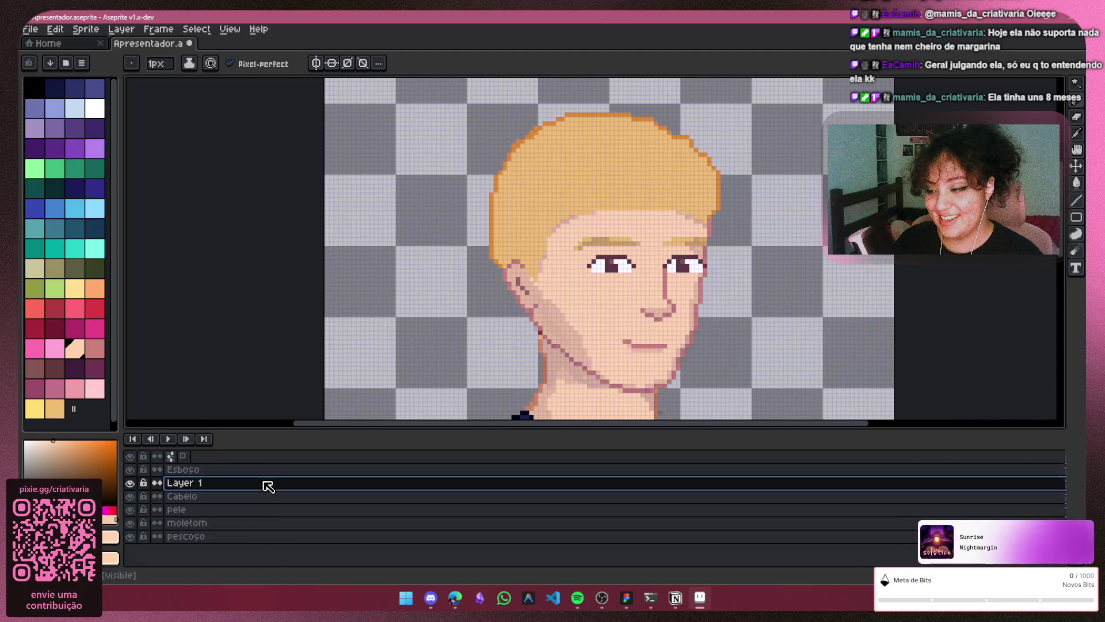
# Compare Layer 1 on and off, pick orange and a forehead colour, undoing a stray strand.
pyautogui.click(130, 483)
pyautogui.click(130, 483)
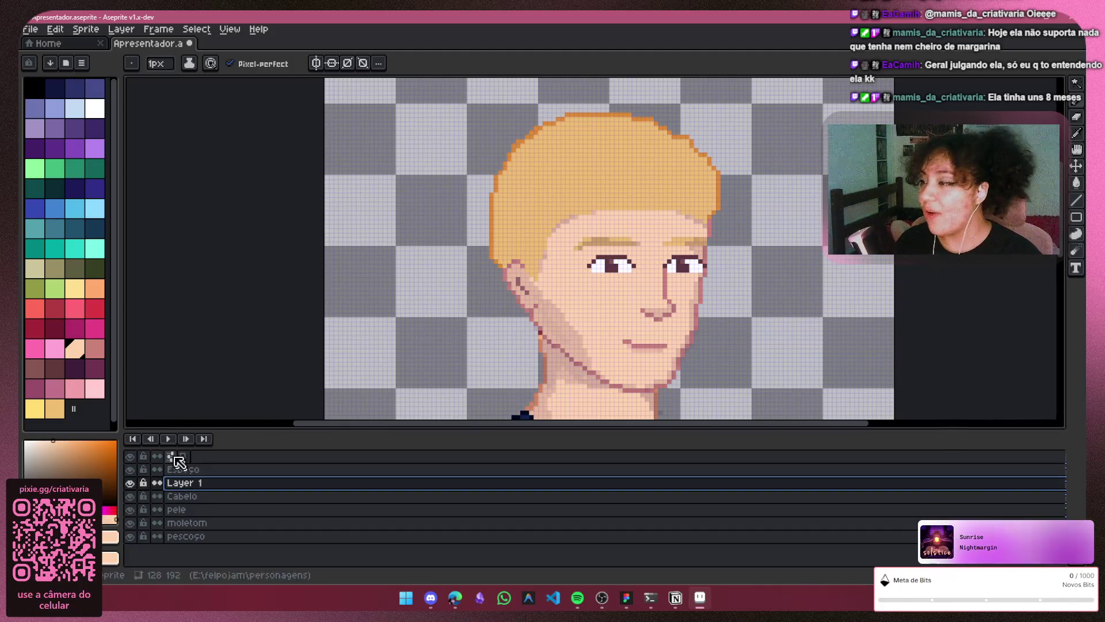
pyautogui.click(1077, 135)
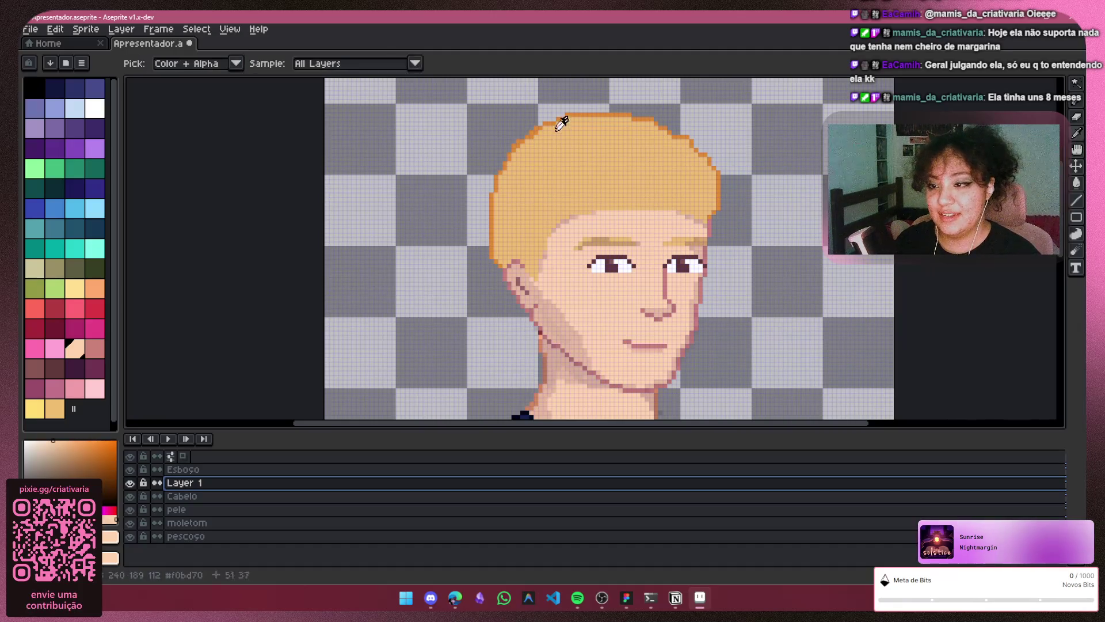
pyautogui.click(1076, 133)
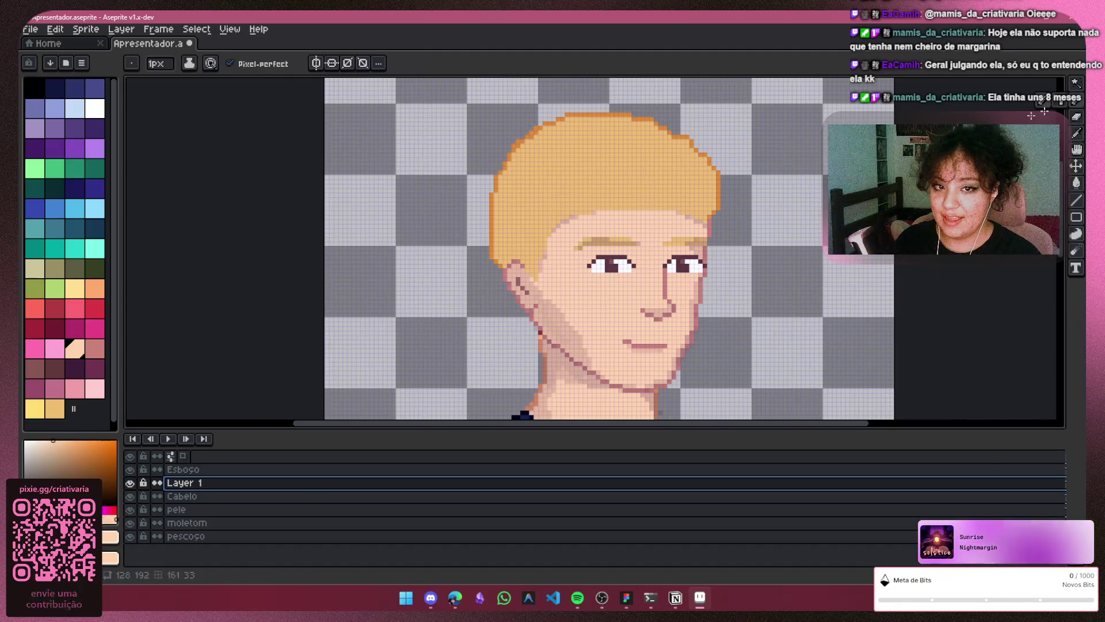
pyautogui.click(103, 289)
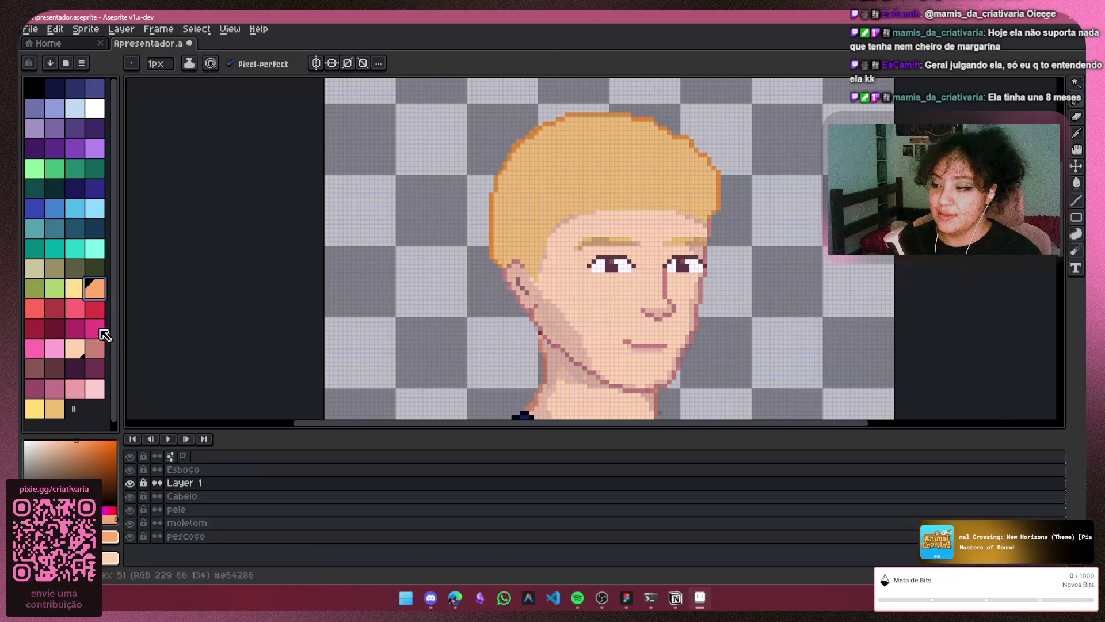
pyautogui.scroll(2, 623, 142)
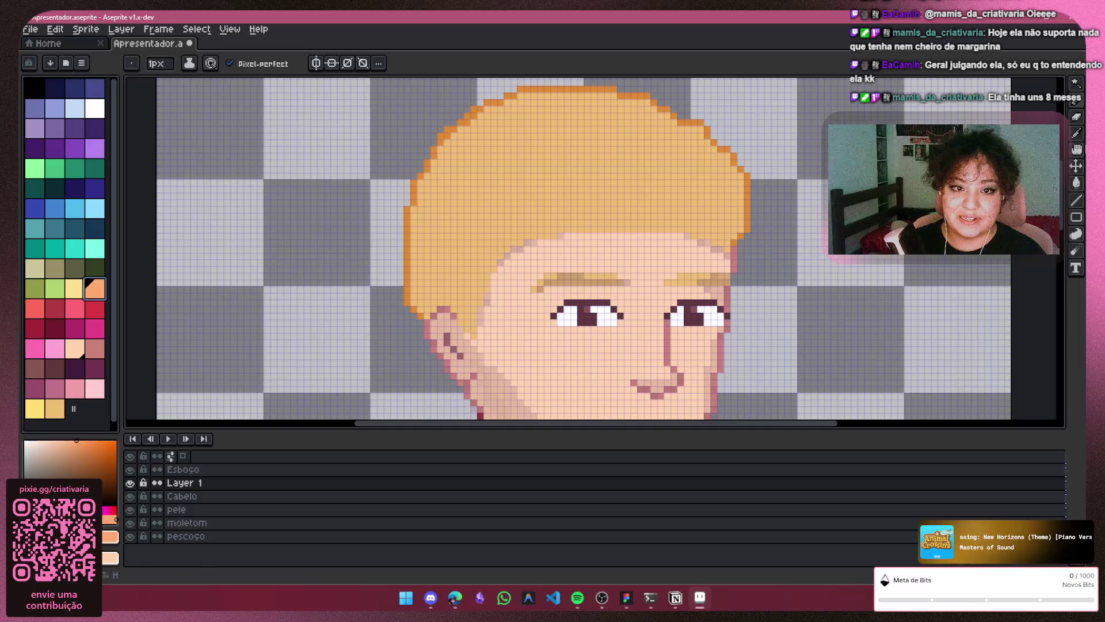
pyautogui.click(1076, 137)
pyautogui.click(582, 284)
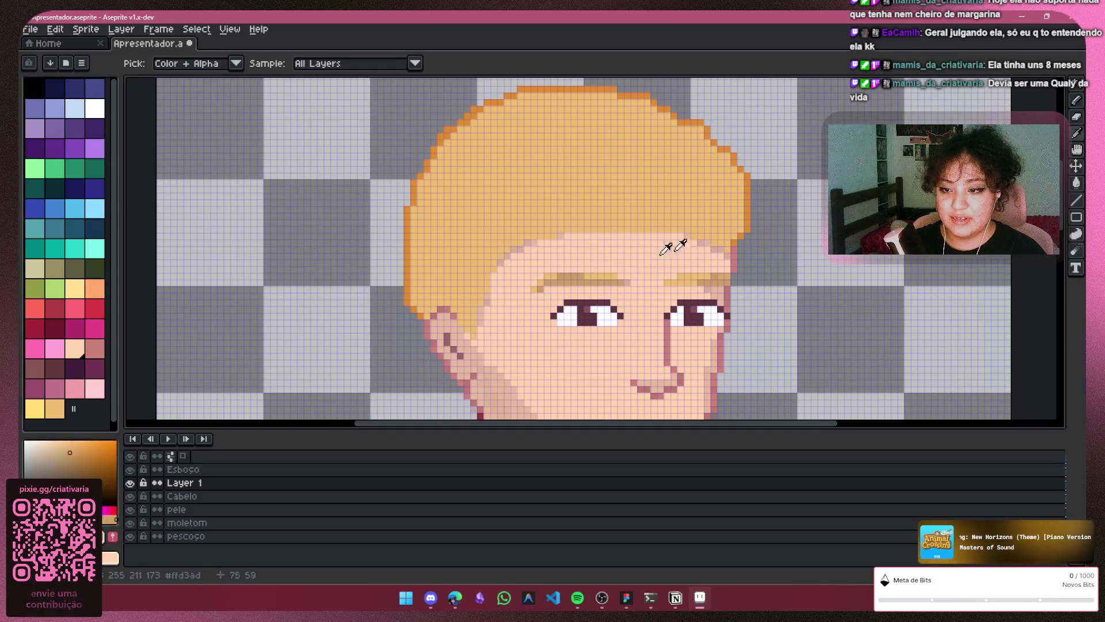
pyautogui.click(1076, 115)
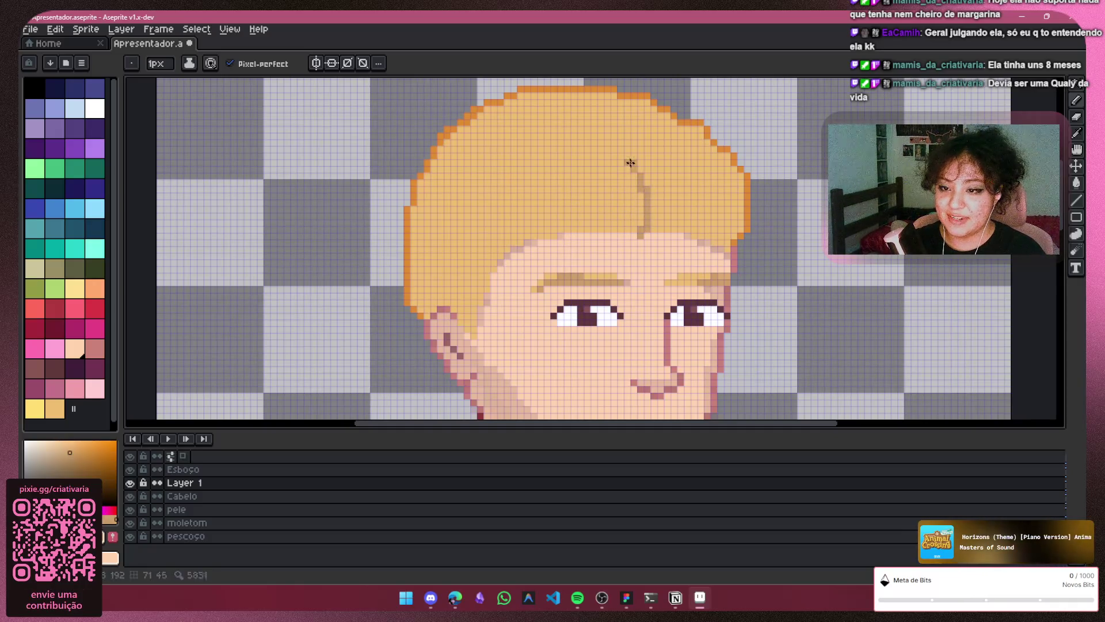
pyautogui.hotkey('ctrl', 'z')
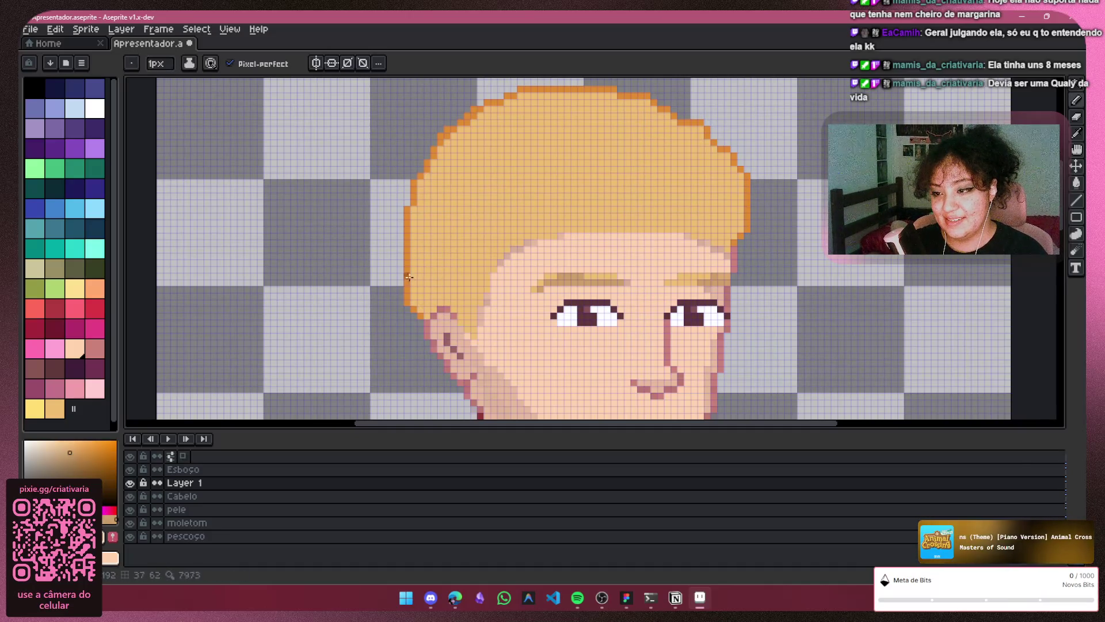
# Draw darker orange strands down the hair's left and upper-left side and across it.
pyautogui.moveTo(421, 313)
pyautogui.mouseDown()
pyautogui.moveTo(413, 241)
pyautogui.moveTo(425, 198)
pyautogui.mouseUp()
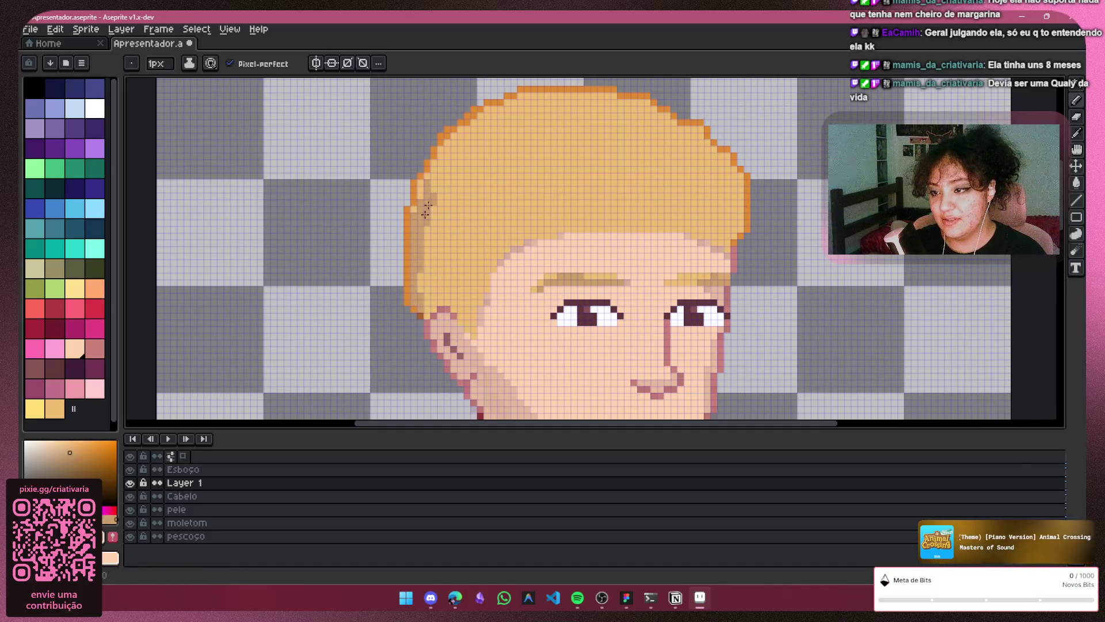
pyautogui.moveTo(430, 166); pyautogui.dragTo(445, 140)
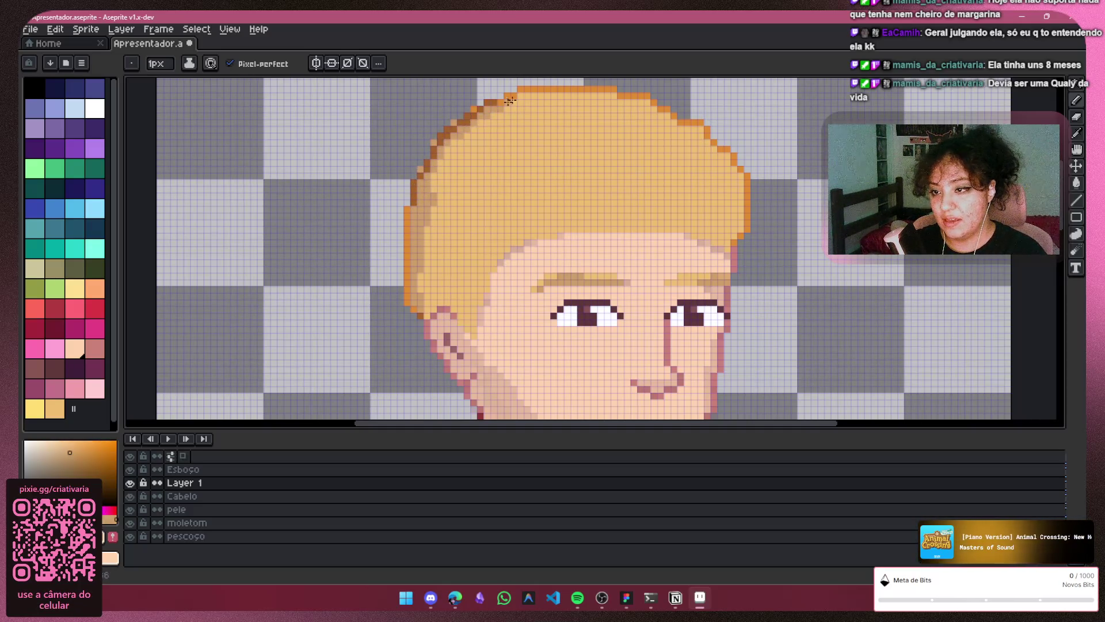
pyautogui.moveTo(426, 196); pyautogui.dragTo(437, 287)
pyautogui.moveTo(444, 213)
pyautogui.mouseDown()
pyautogui.moveTo(448, 302)
pyautogui.moveTo(461, 306)
pyautogui.mouseUp()
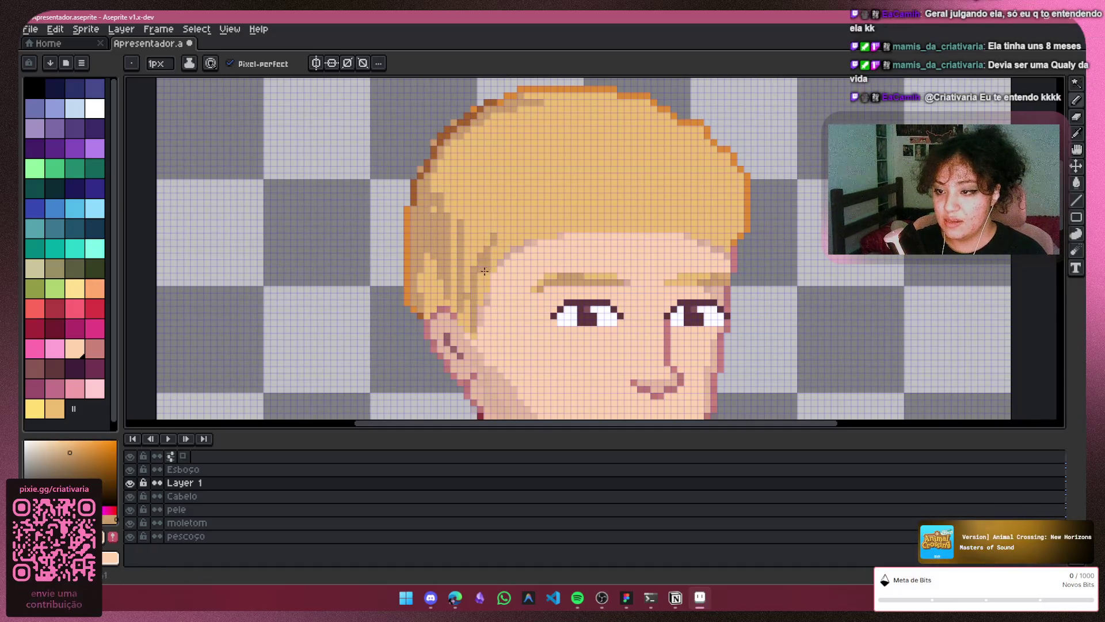
pyautogui.moveTo(478, 256); pyautogui.dragTo(469, 215)
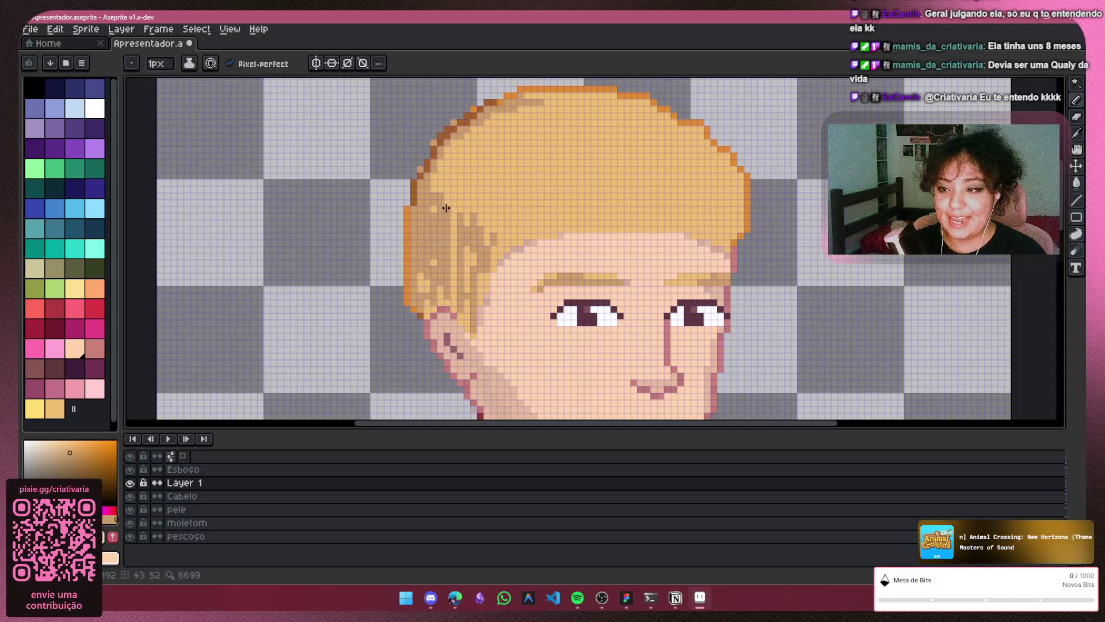
pyautogui.moveTo(548, 226); pyautogui.dragTo(599, 221)
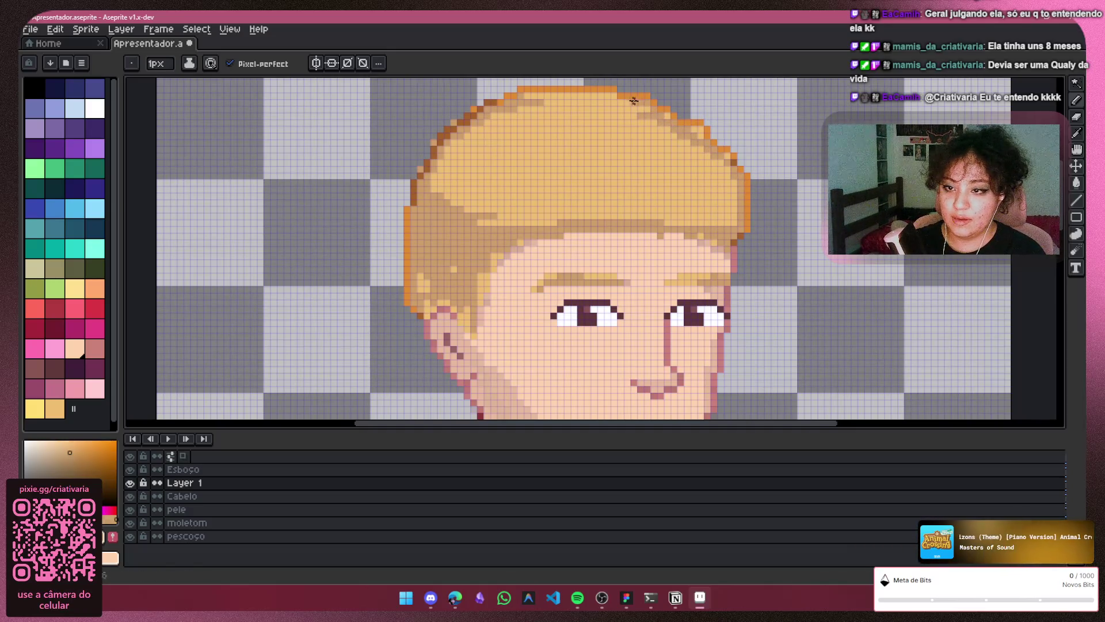
# Darken the row of pixels along the hair's top edge and erase touch-ups.
pyautogui.moveTo(602, 94); pyautogui.dragTo(521, 97)
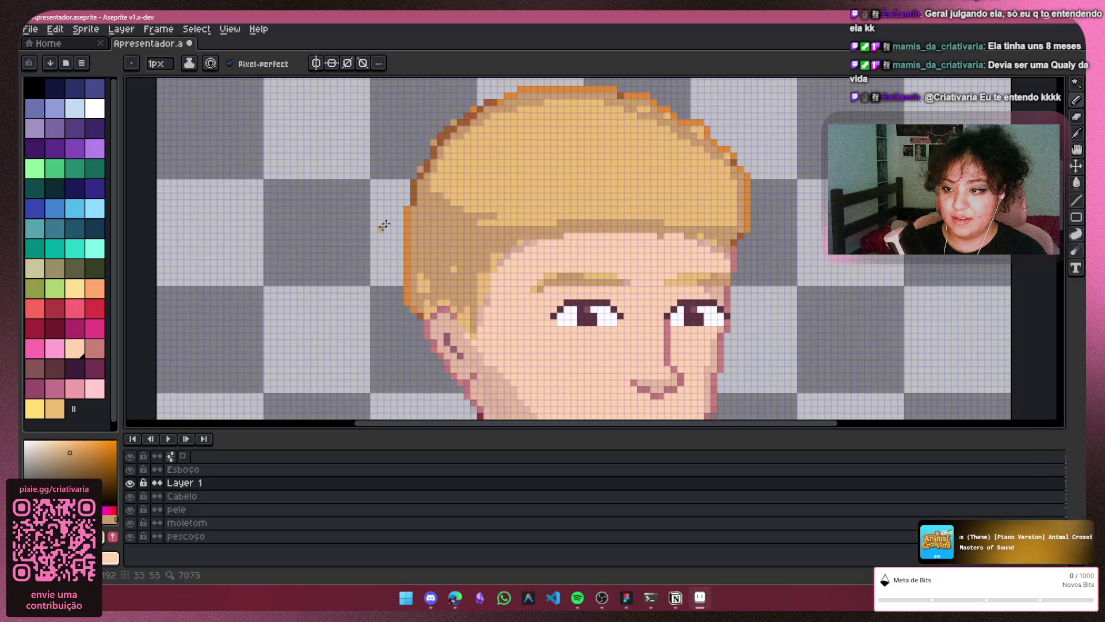
pyautogui.press('e')
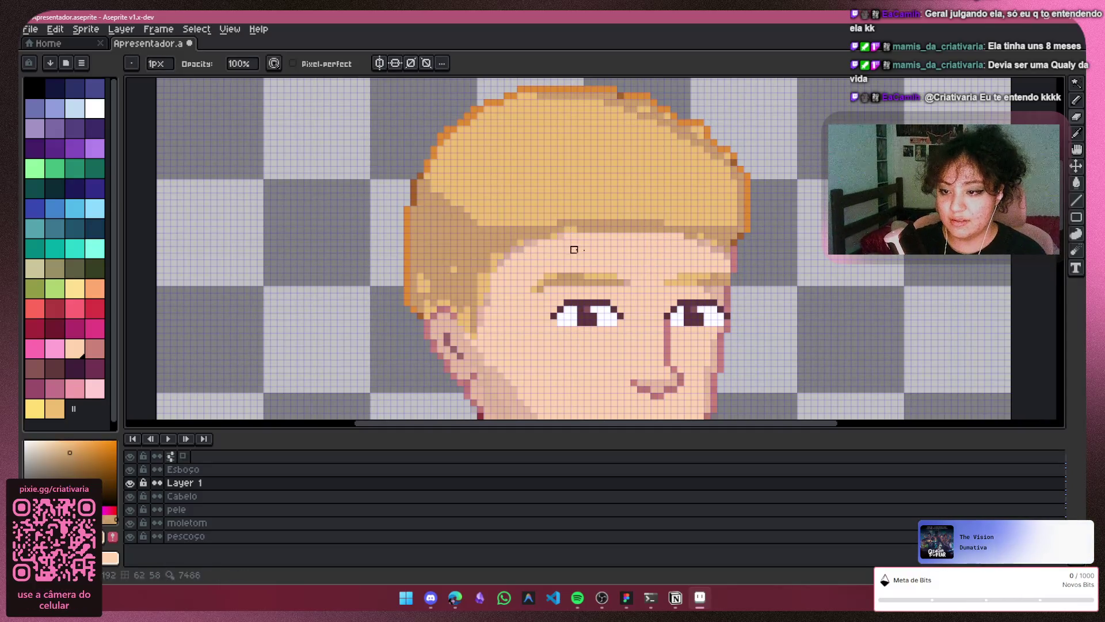
pyautogui.click(1076, 100)
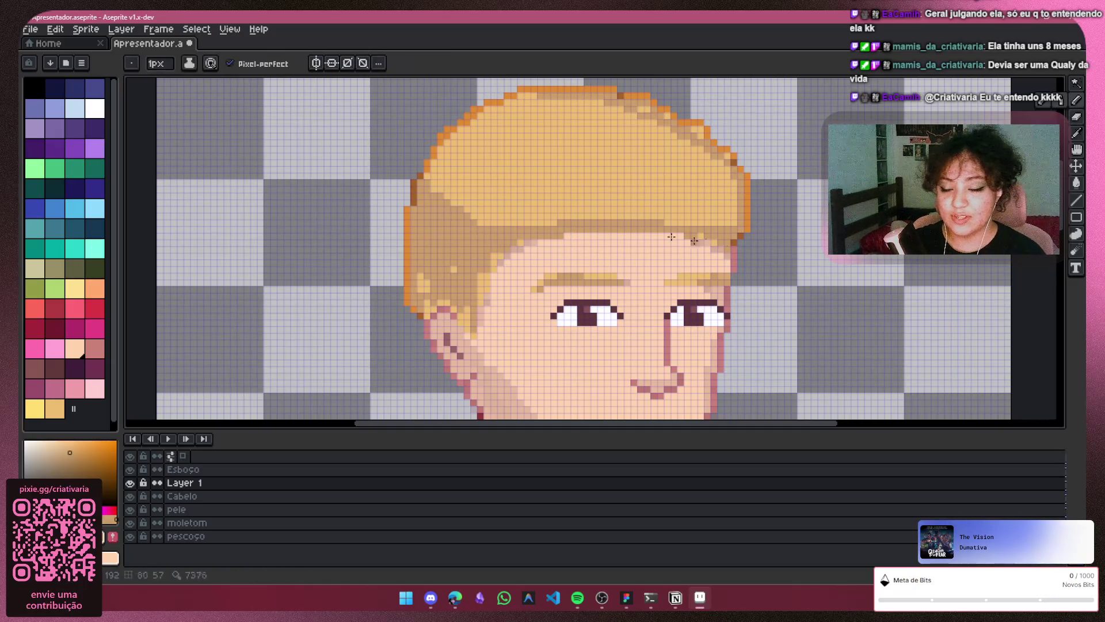
pyautogui.scroll(2, 497, 247)
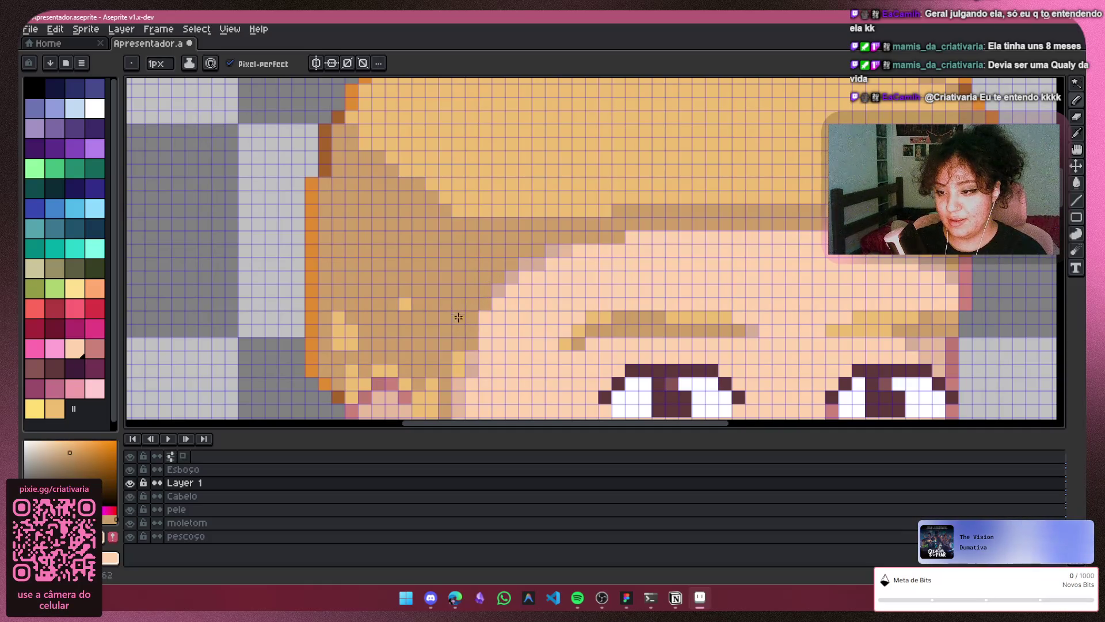
pyautogui.scroll(-3, 553, 223)
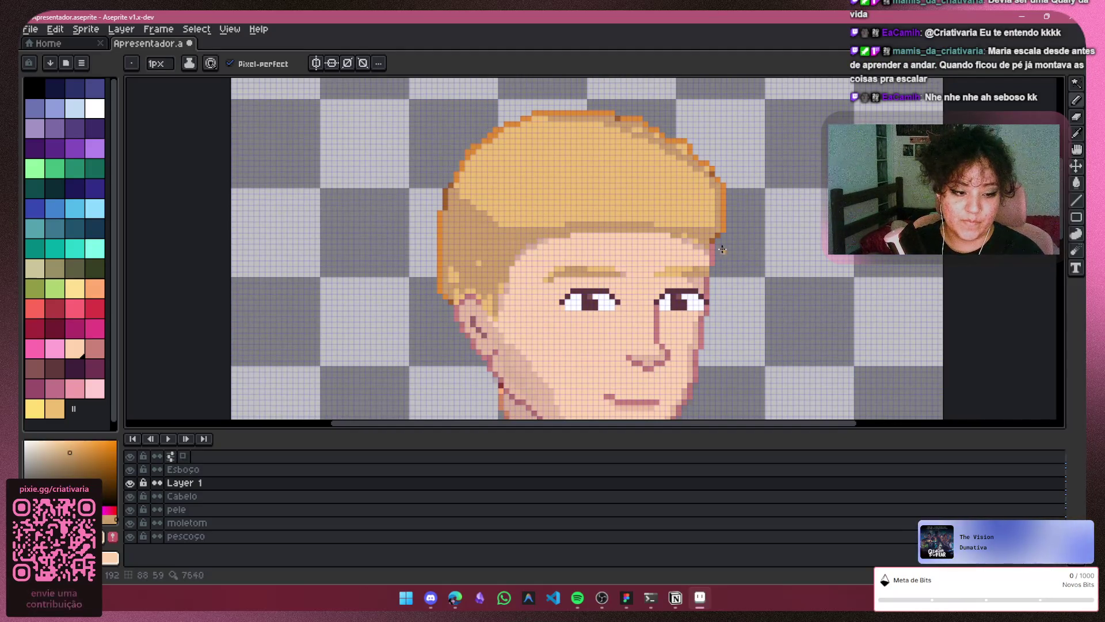
pyautogui.scroll(4, 734, 284)
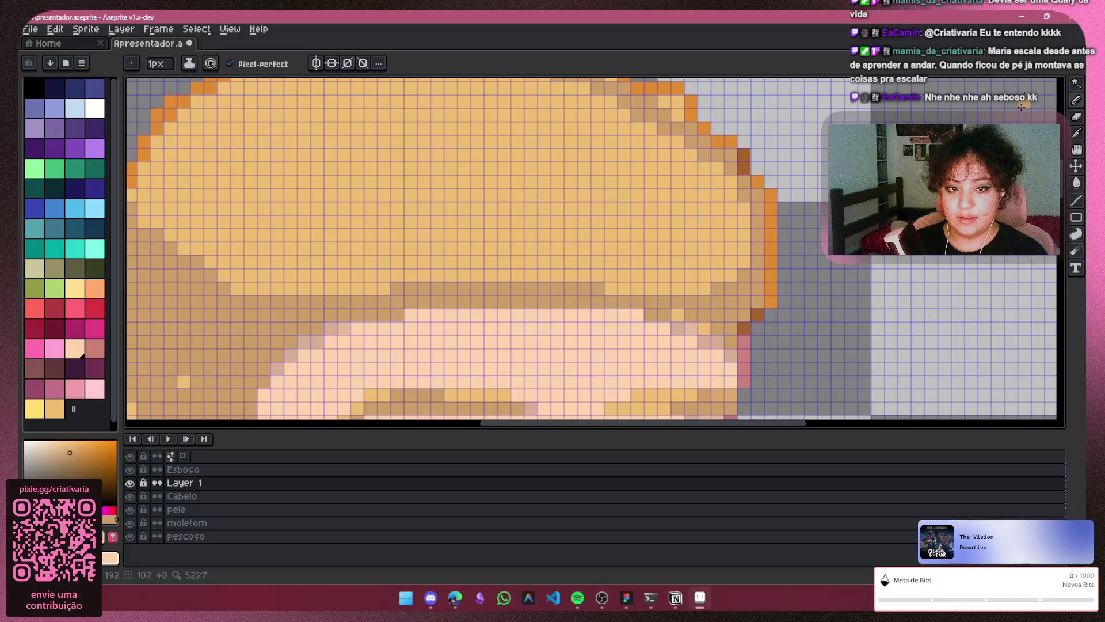
# Darken the hair's right and upper-right outline, redoing one misplaced stroke.
pyautogui.scroll(2, 730, 232)
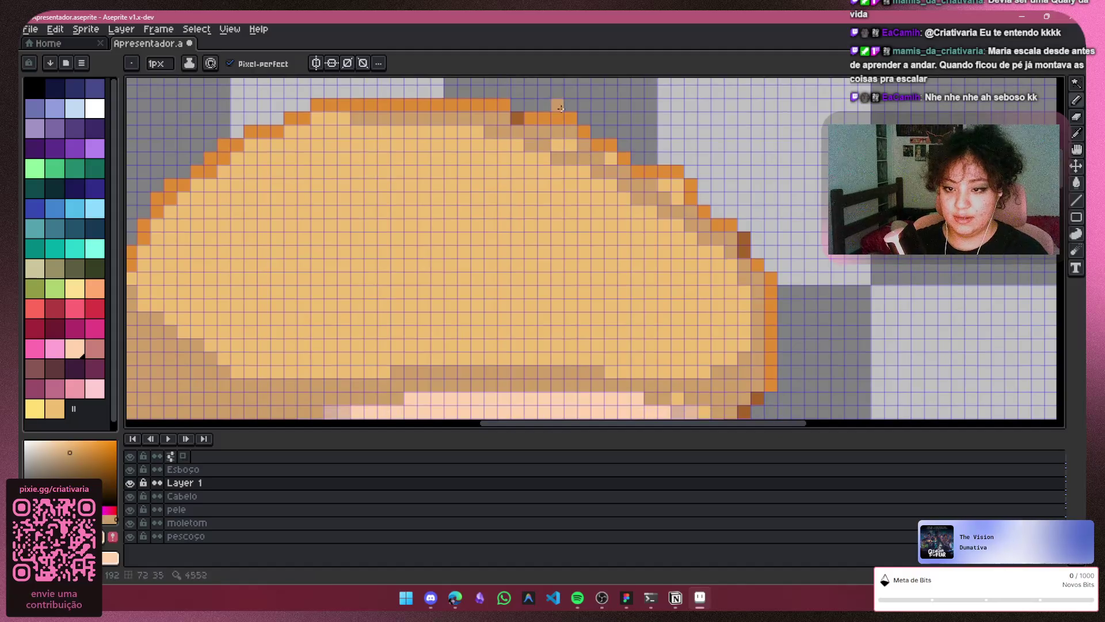
pyautogui.moveTo(730, 232)
pyautogui.mouseDown()
pyautogui.moveTo(770, 296)
pyautogui.moveTo(775, 336)
pyautogui.mouseUp()
pyautogui.hotkey('ctrl', 'z')
pyautogui.moveTo(770, 297); pyautogui.dragTo(771, 391)
pyautogui.click(770, 292)
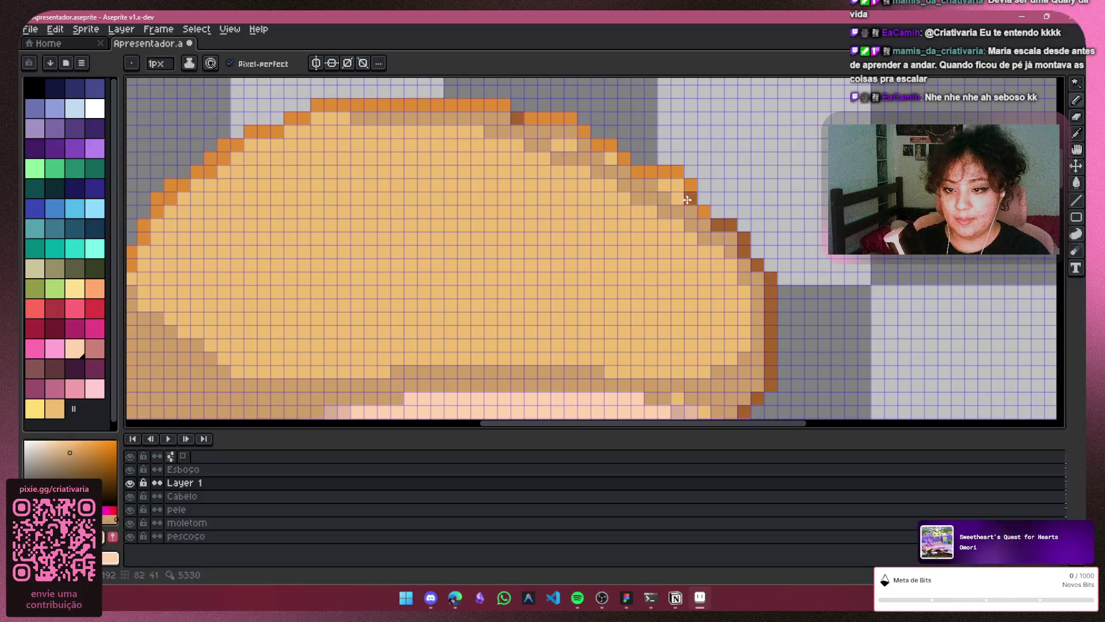
pyautogui.moveTo(692, 191)
pyautogui.mouseDown()
pyautogui.moveTo(677, 172)
pyautogui.moveTo(637, 170)
pyautogui.moveTo(543, 118)
pyautogui.mouseUp()
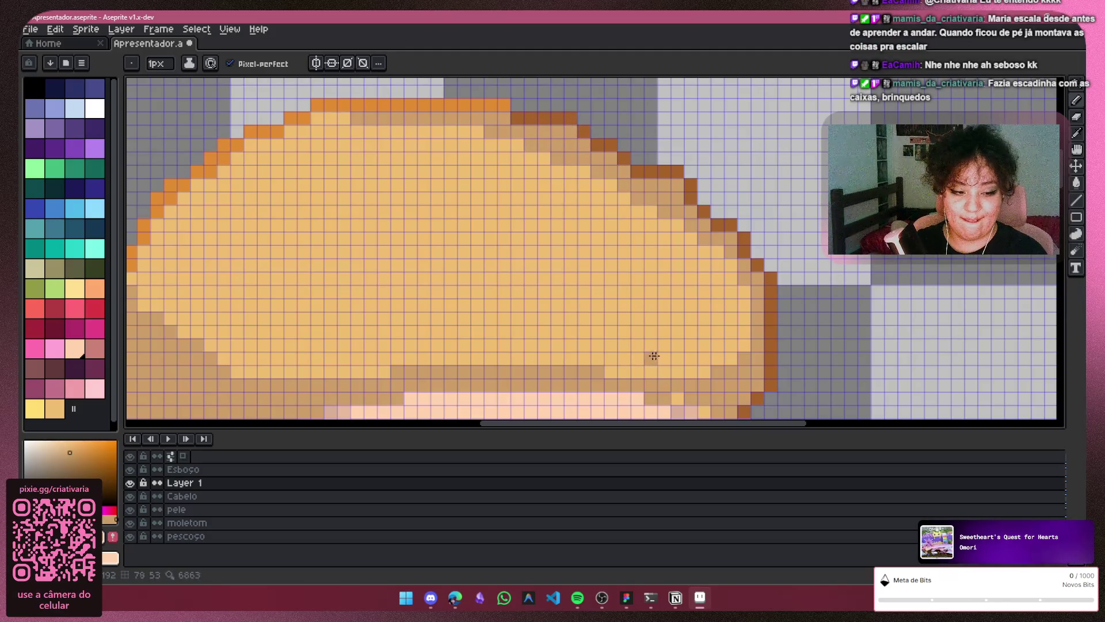
# Trace the dark outline leftward along the hair top and down the upper-left steps.
pyautogui.click(1075, 165)
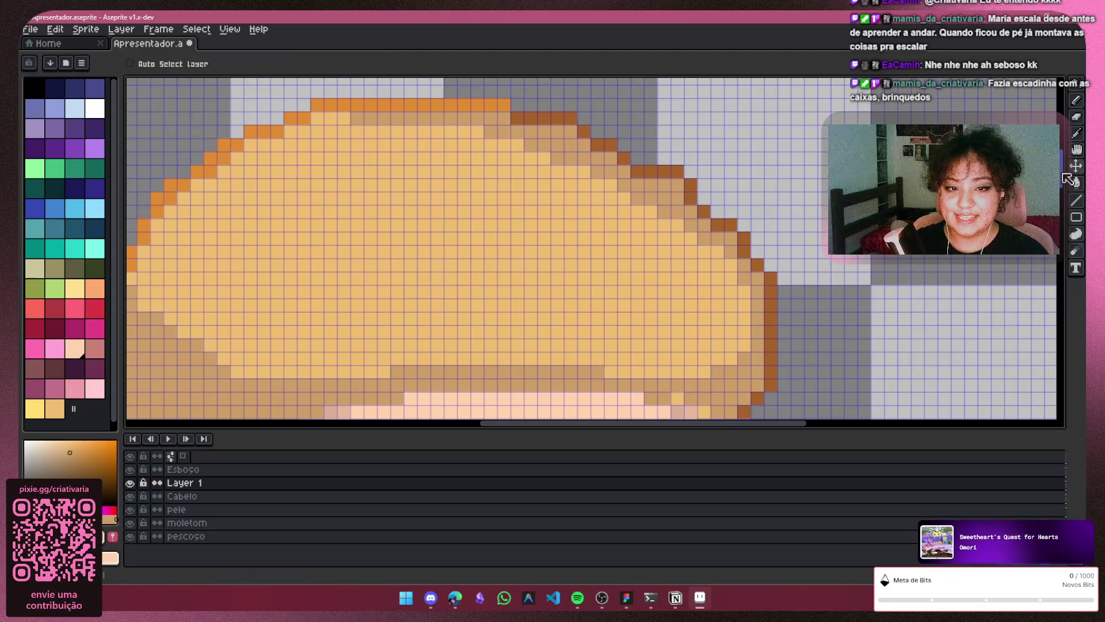
pyautogui.scroll(3, 1062, 164)
pyautogui.scroll(2, 1062, 167)
pyautogui.press('b')
pyautogui.click(504, 228)
pyautogui.click(477, 227)
pyautogui.moveTo(484, 231); pyautogui.dragTo(315, 228)
pyautogui.click(306, 242)
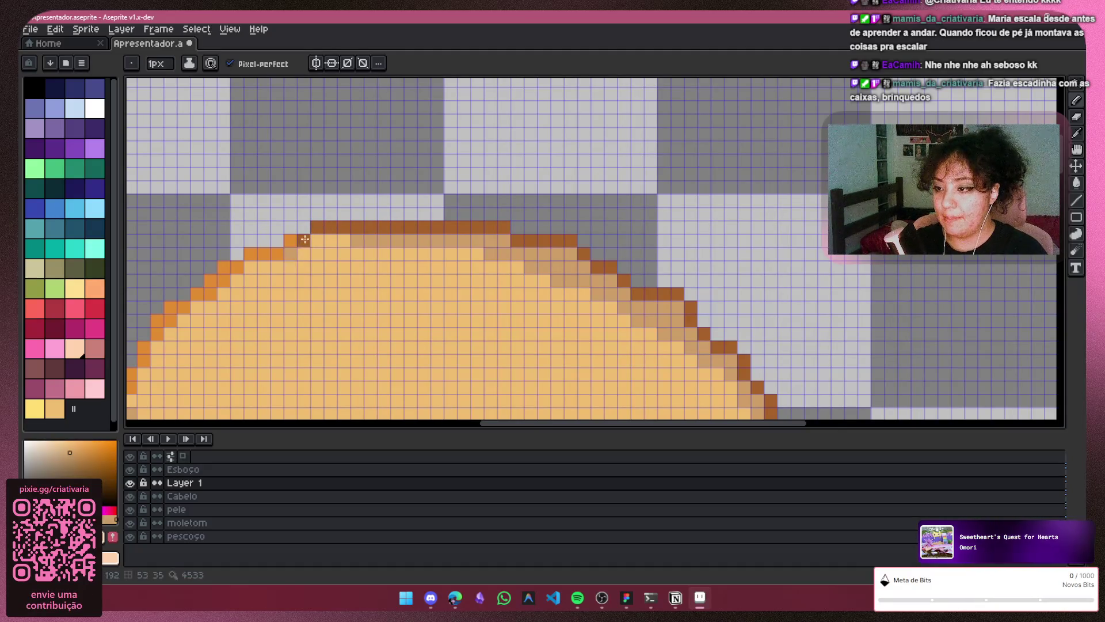
pyautogui.click(292, 240)
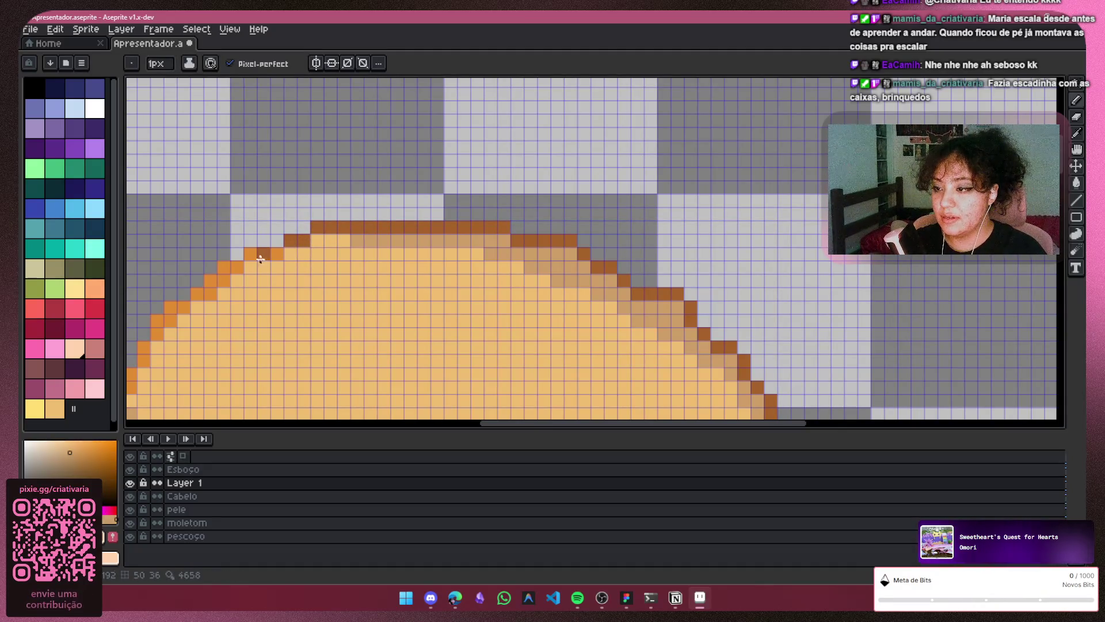
pyautogui.moveTo(278, 253); pyautogui.dragTo(251, 253)
pyautogui.moveTo(567, 424); pyautogui.dragTo(463, 424)
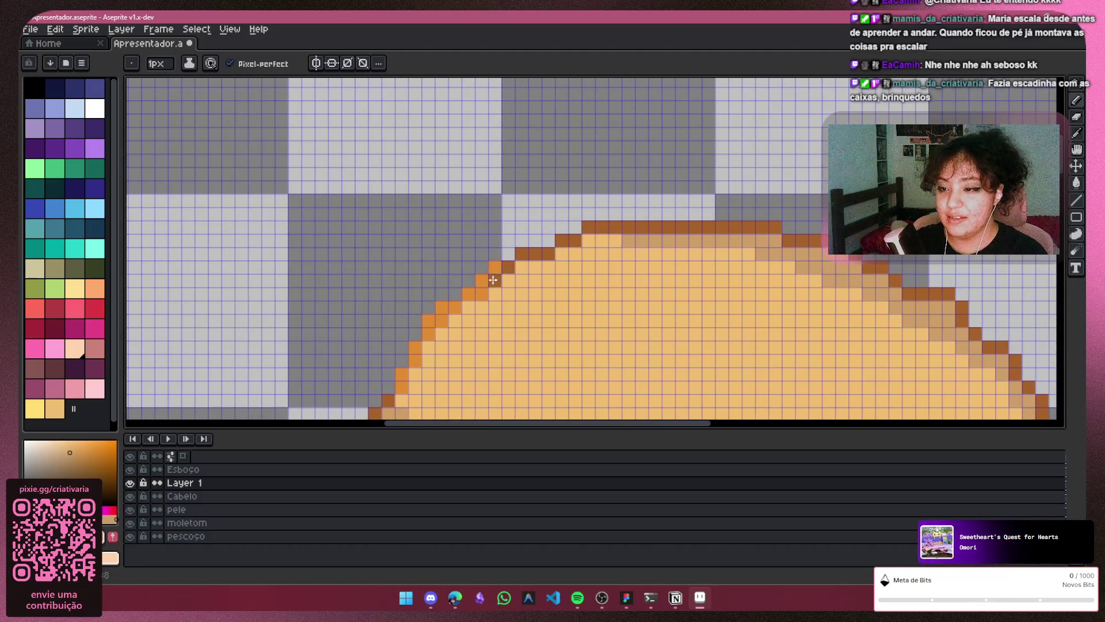
# Repaint the remaining orange staircase pixels on the hair's top-left dark brown.
pyautogui.moveTo(466, 295); pyautogui.dragTo(500, 265)
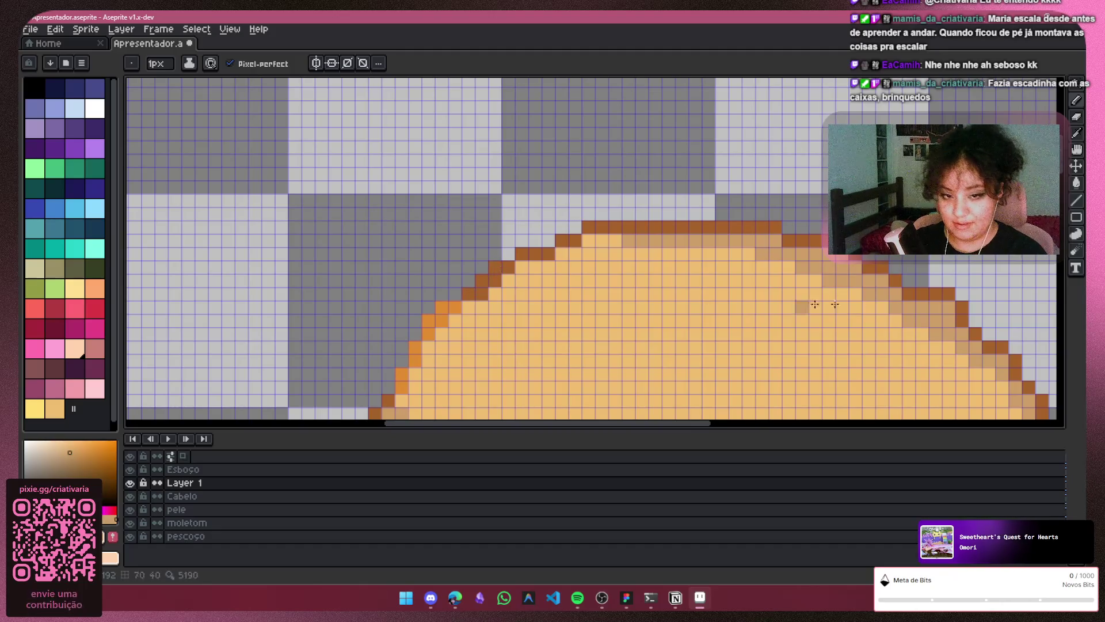
pyautogui.scroll(1, 1063, 164)
pyautogui.scroll(-5, 453, 133)
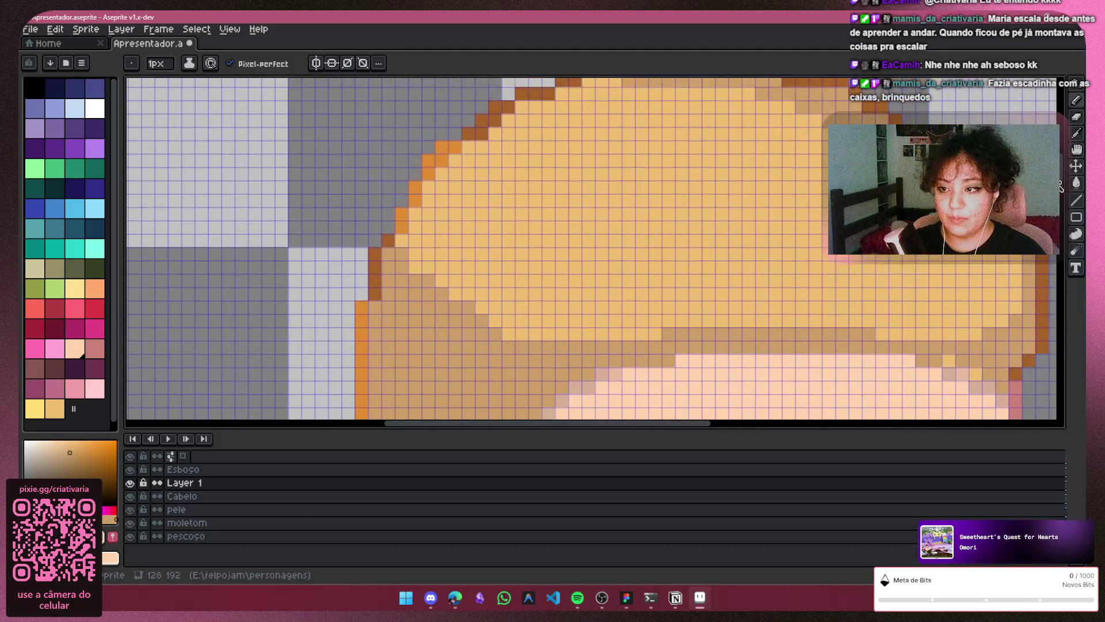
pyautogui.click(453, 131)
pyautogui.moveTo(442, 129); pyautogui.dragTo(401, 195)
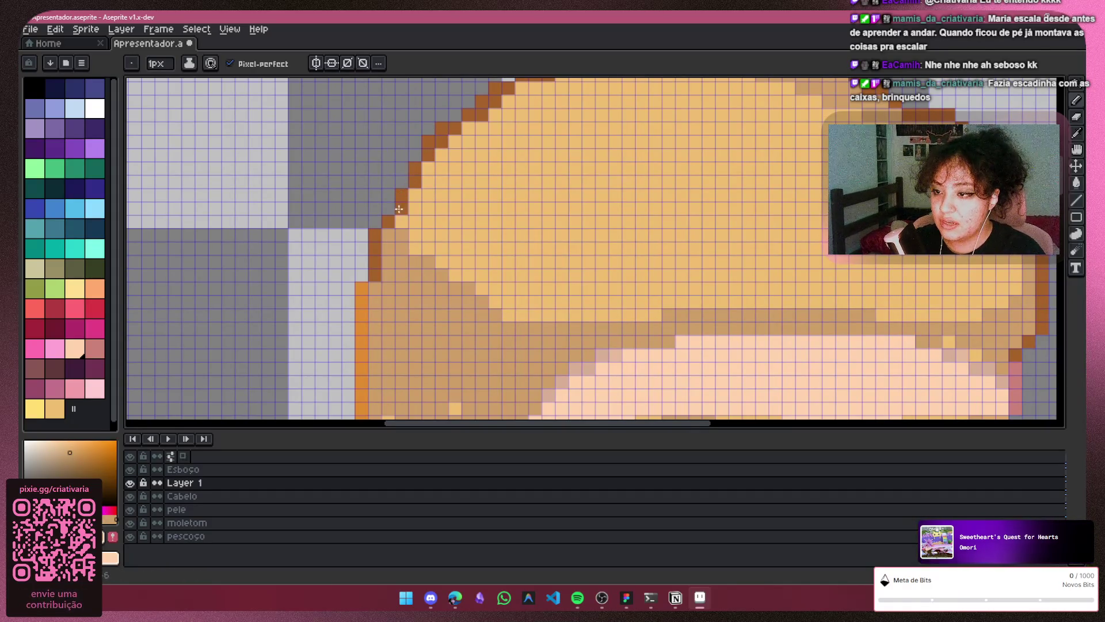
# Zoom out from the hair outline.
pyautogui.scroll(-1, 1064, 196)
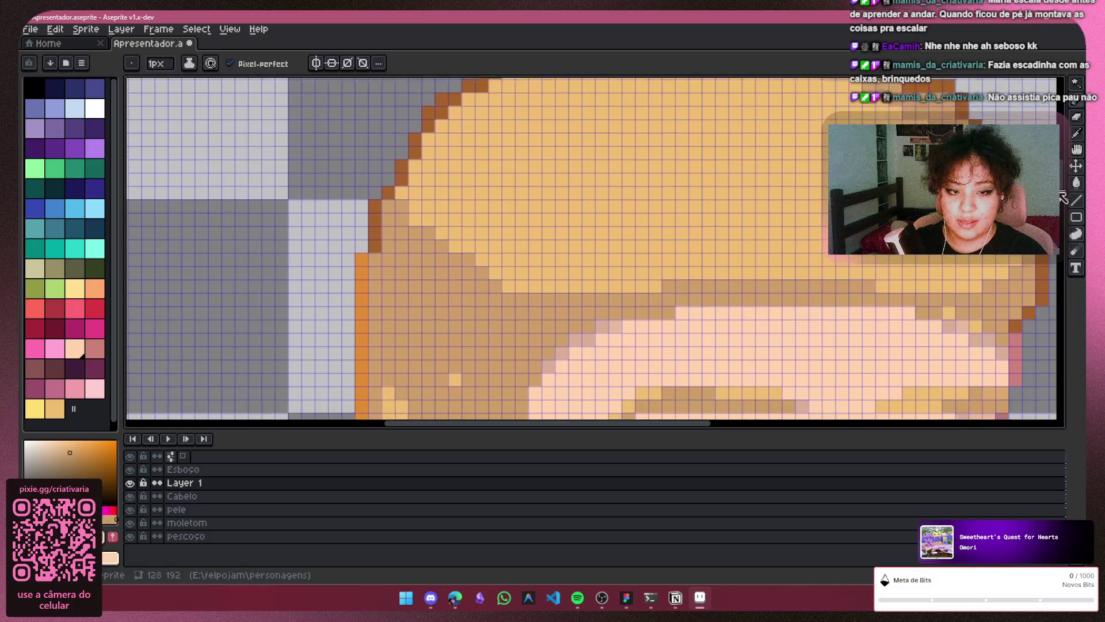
pyautogui.scroll(-5, 1067, 190)
# Redraw the hair's left outline column dark brown and add light strands at its lower left.
pyautogui.scroll(2, 375, 183)
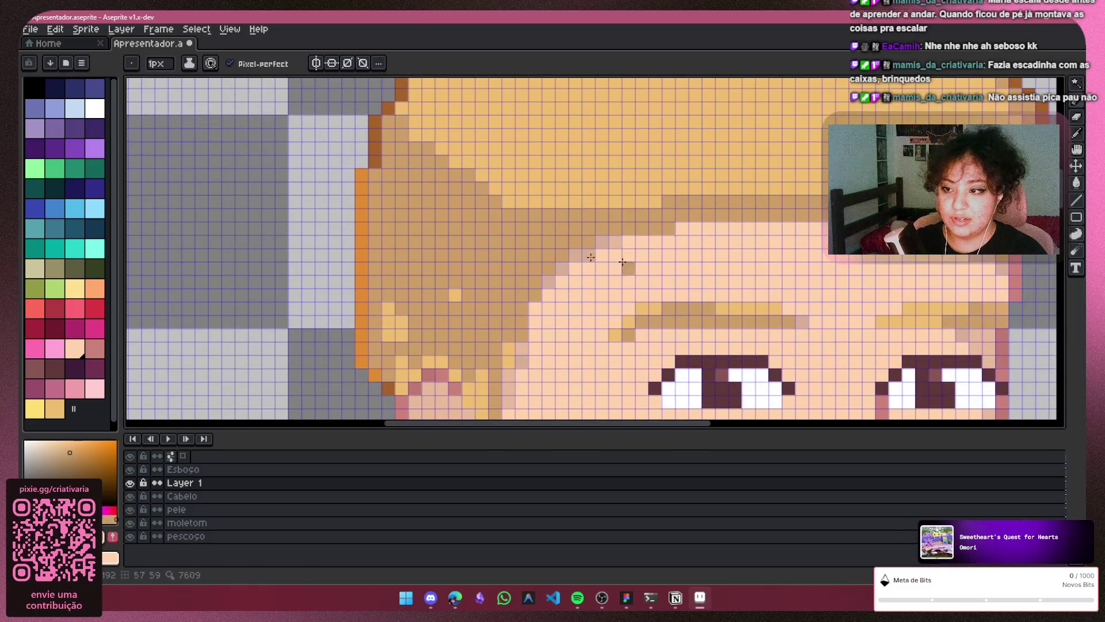
pyautogui.moveTo(358, 229); pyautogui.dragTo(365, 294)
pyautogui.moveTo(361, 353); pyautogui.dragTo(379, 376)
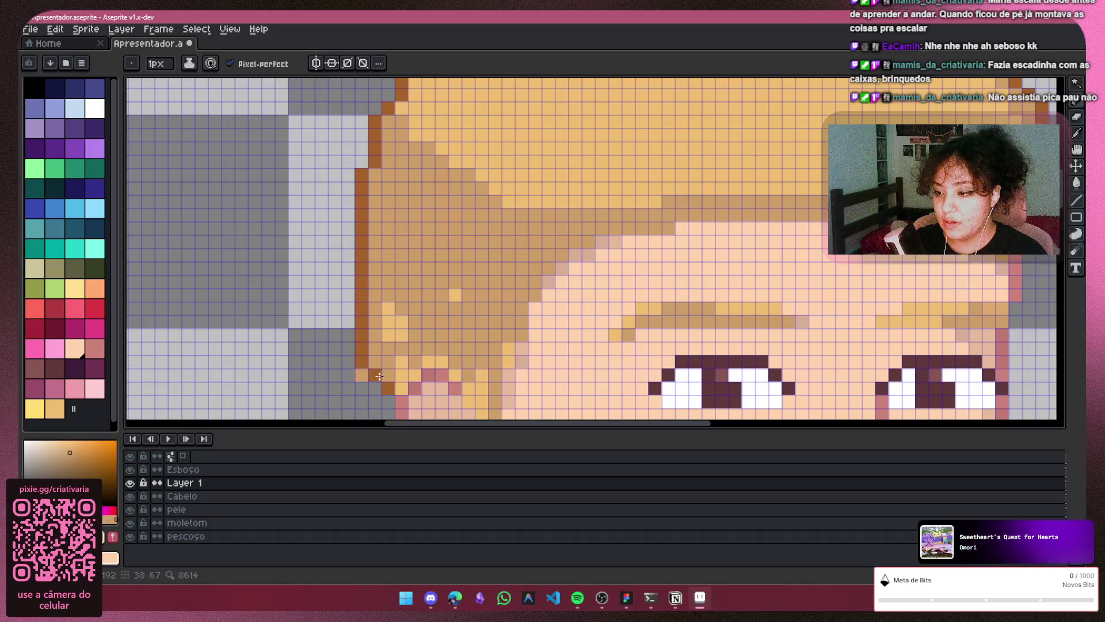
pyautogui.hotkey('ctrl', 'z')
pyautogui.hotkey('ctrl', 'z')
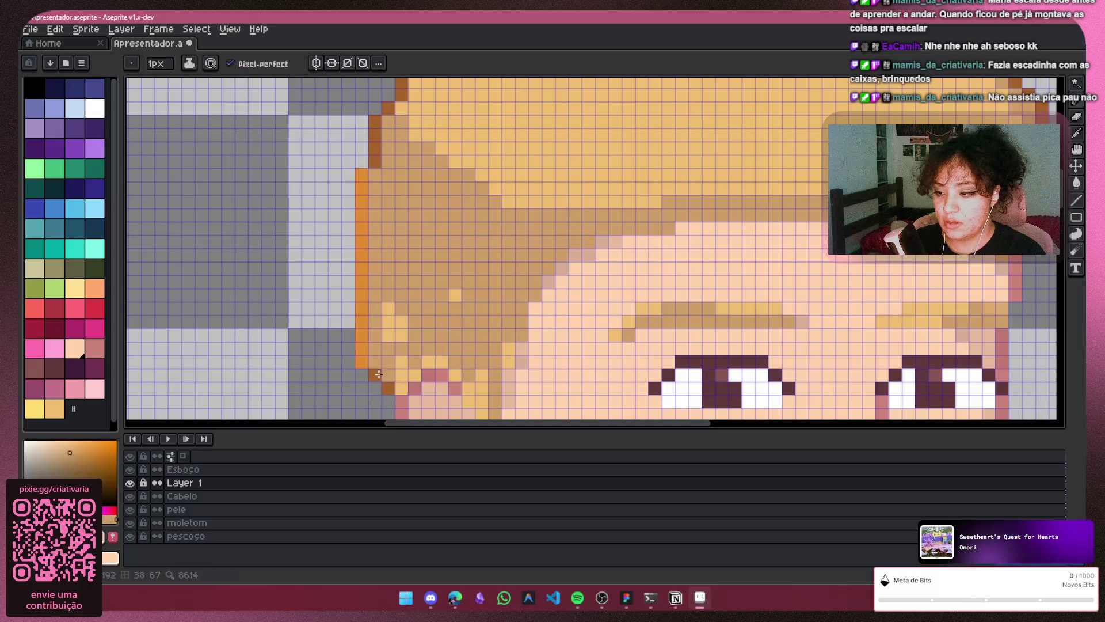
pyautogui.moveTo(364, 362); pyautogui.dragTo(363, 172)
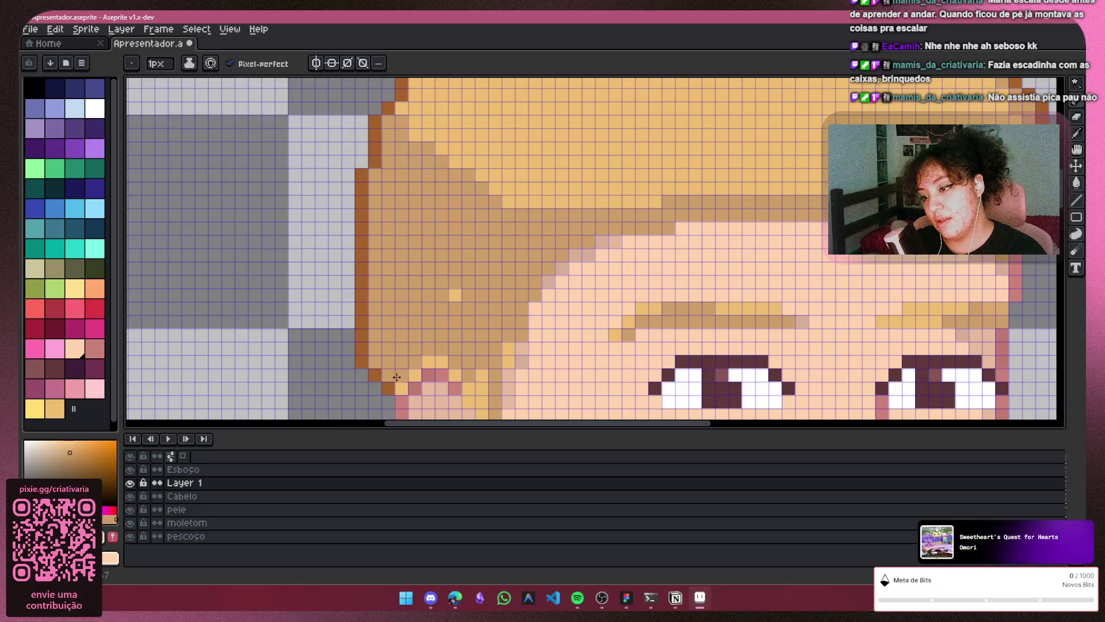
pyautogui.moveTo(454, 338); pyautogui.dragTo(419, 361)
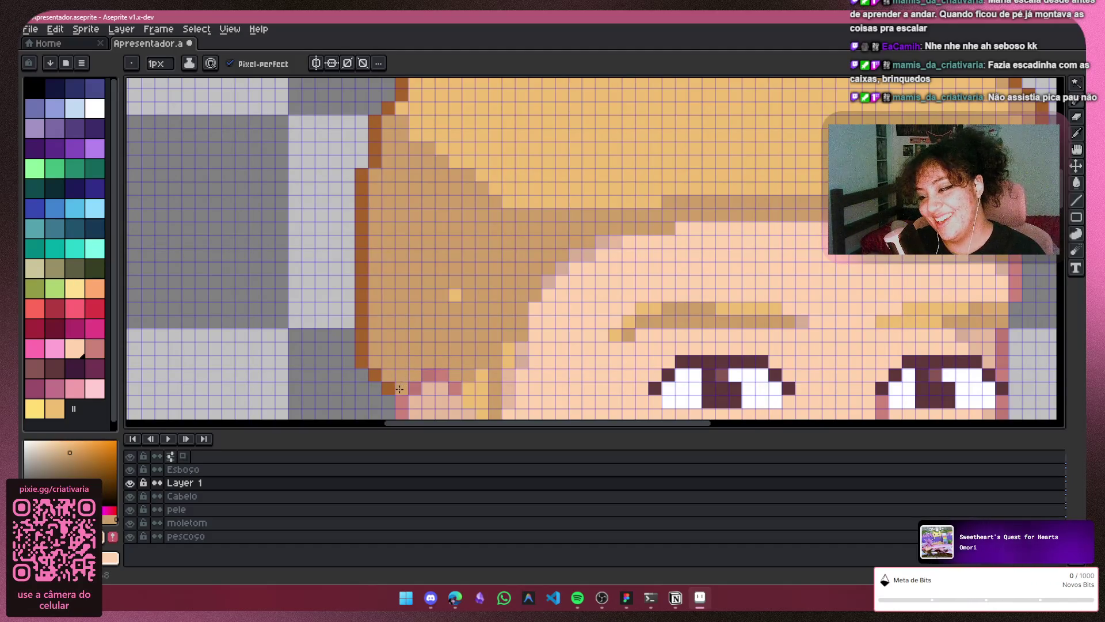
# Draw a curved tan hair strand beside the ear with the Curve tool.
pyautogui.click(1065, 208)
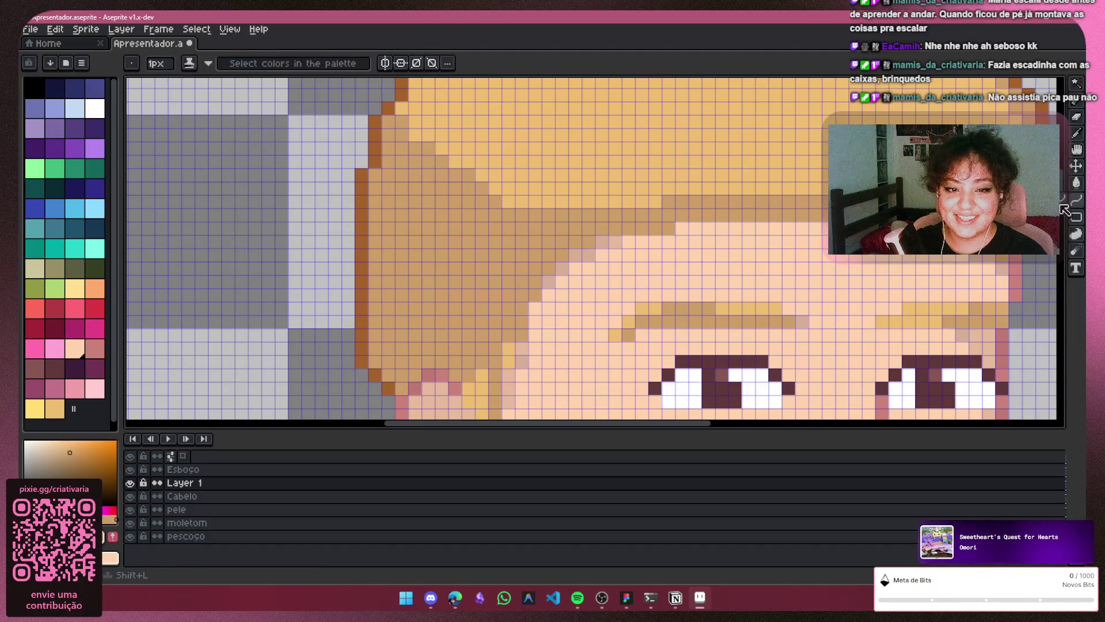
pyautogui.scroll(-5, 491, 280)
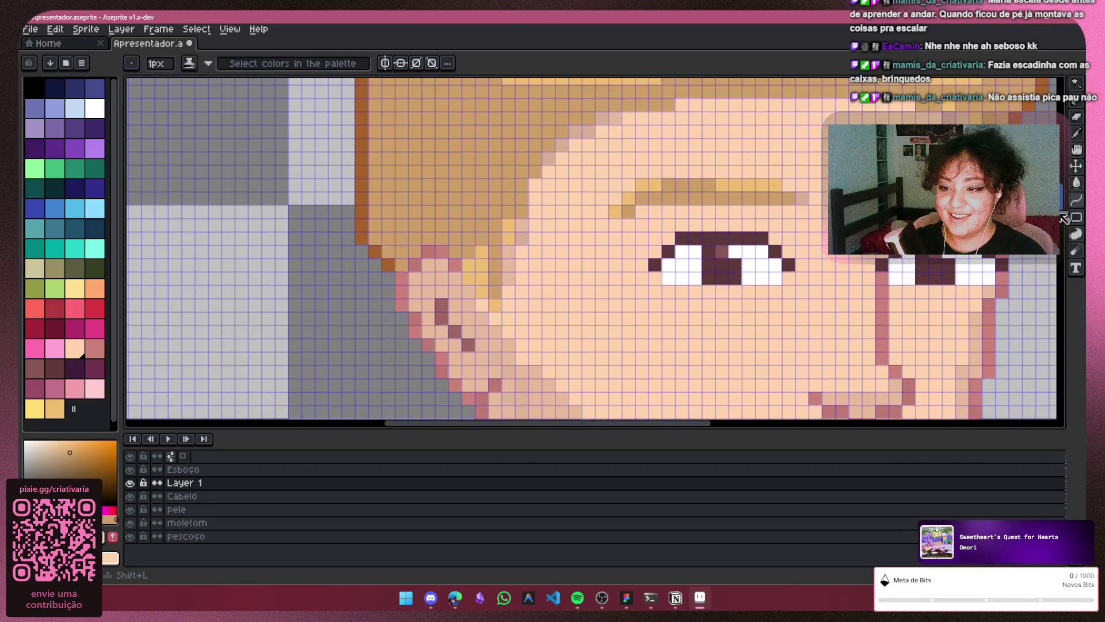
pyautogui.moveTo(491, 280); pyautogui.dragTo(505, 317)
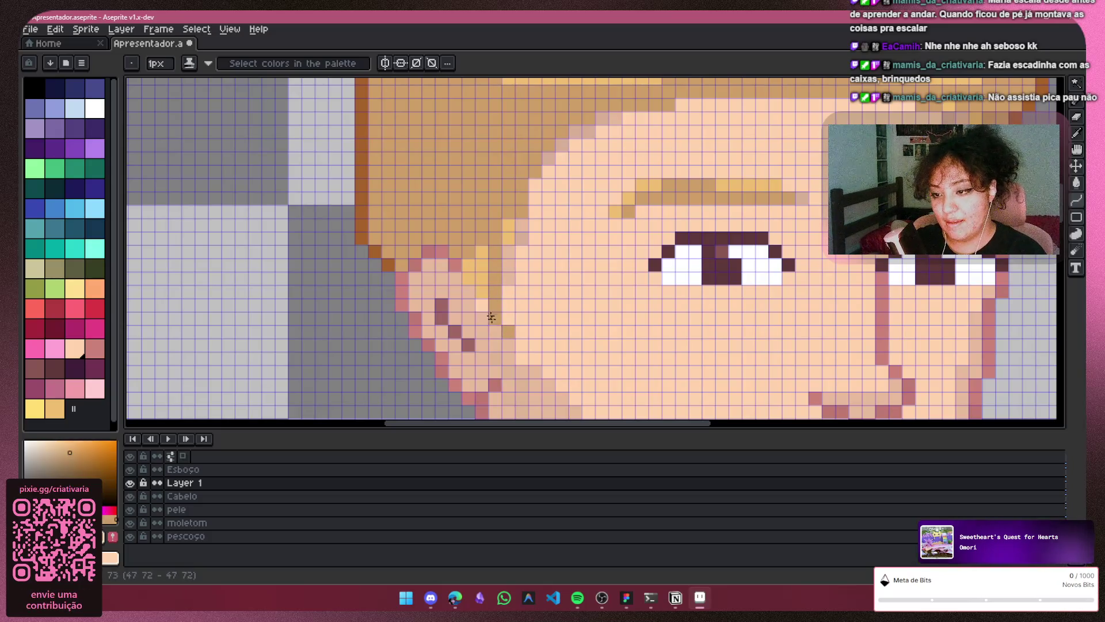
pyautogui.hscroll(5, 1051, 121)
pyautogui.hotkey('ctrl', 'y')
pyautogui.hotkey('ctrl', 'y')
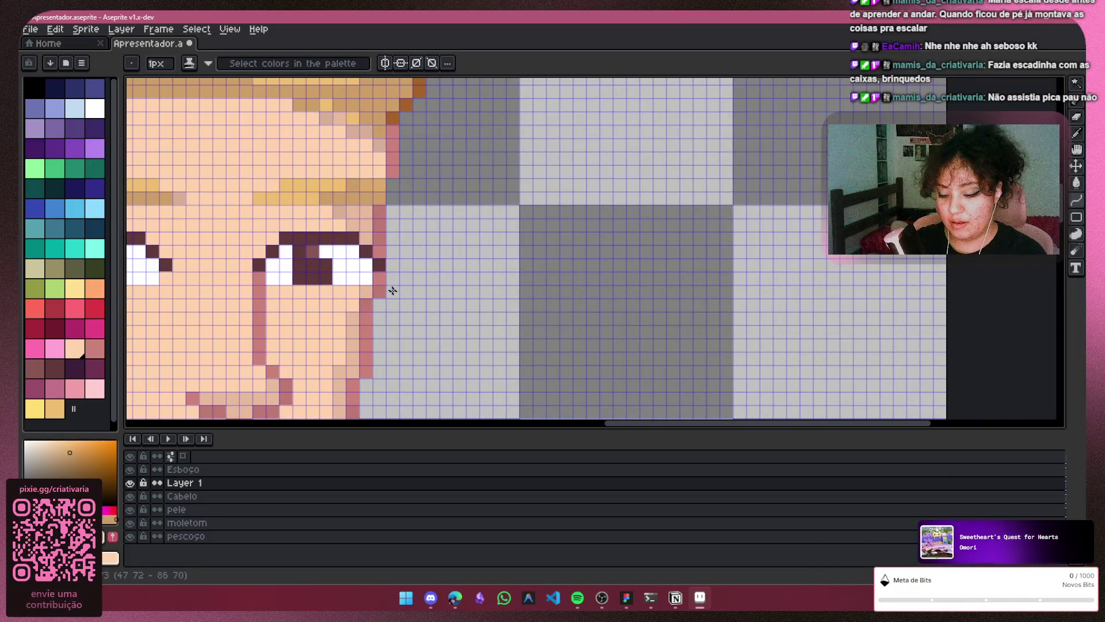
pyautogui.hotkey('ctrl', 'y')
pyautogui.hotkey('ctrl', 'y')
pyautogui.scroll(-5, 731, 412)
pyautogui.moveTo(730, 424); pyautogui.dragTo(492, 425)
pyautogui.moveTo(1061, 293); pyautogui.dragTo(1071, 190)
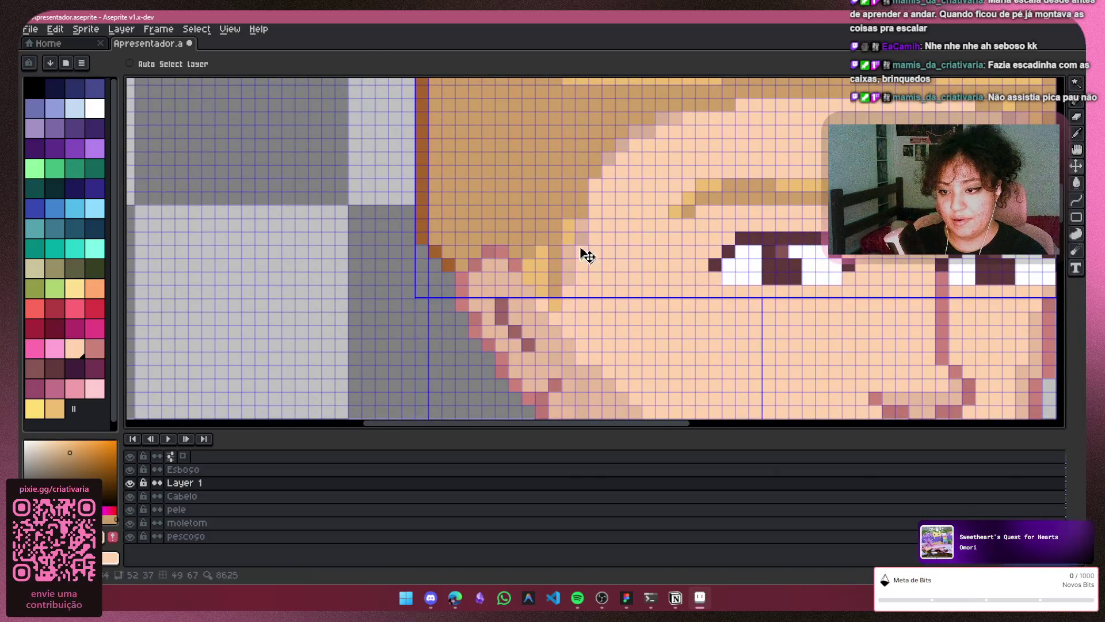
# Pencil another tan hair strand hanging over the face.
pyautogui.press('b')
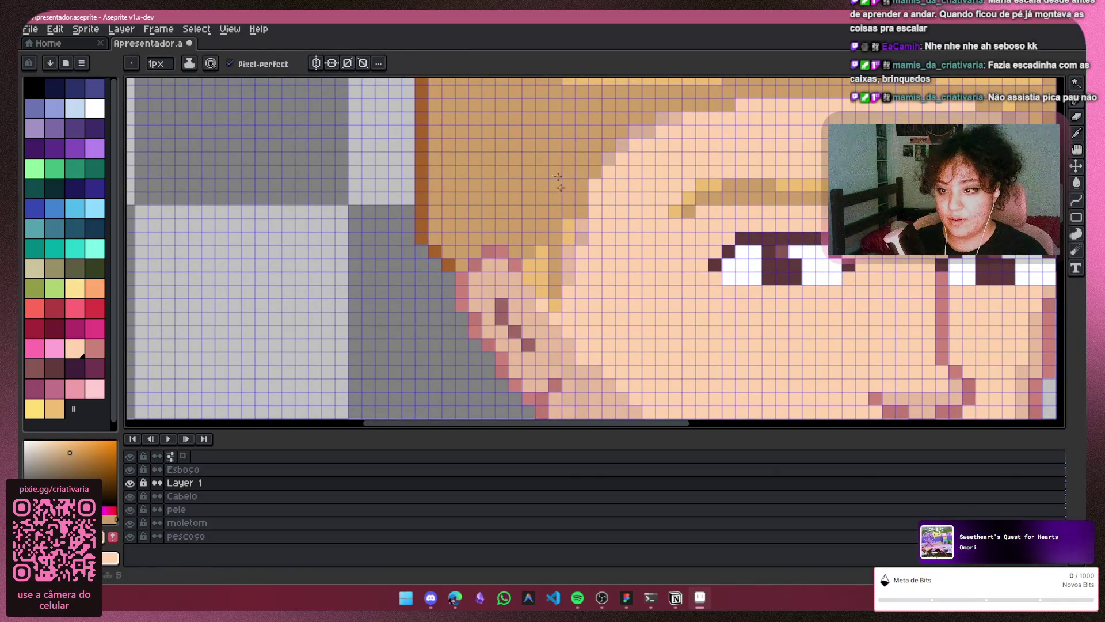
pyautogui.moveTo(547, 296)
pyautogui.mouseDown()
pyautogui.moveTo(570, 328)
pyautogui.moveTo(544, 305)
pyautogui.mouseUp()
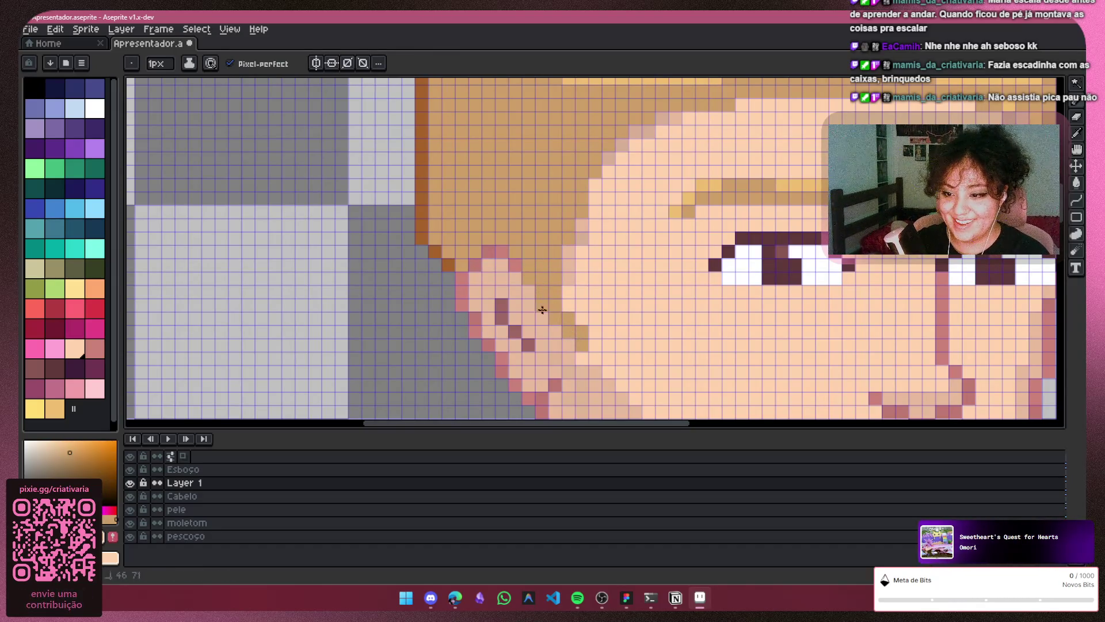
pyautogui.scroll(-5, 820, 320)
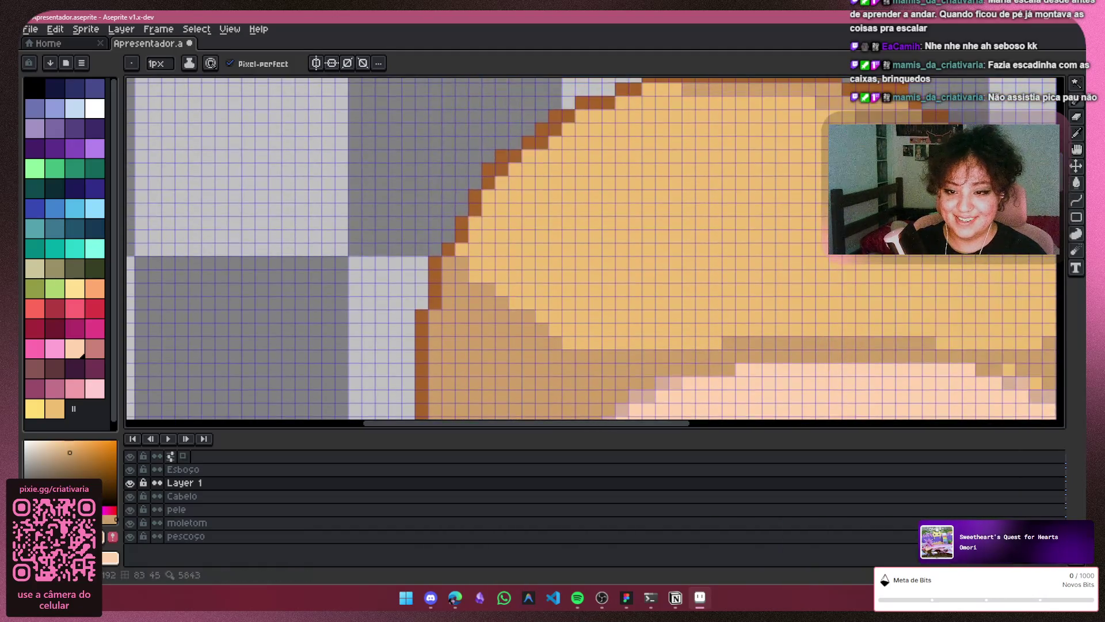
# Paint hair-coloured pixels over the skin at the hair edge above the face.
pyautogui.scroll(-1, 820, 320)
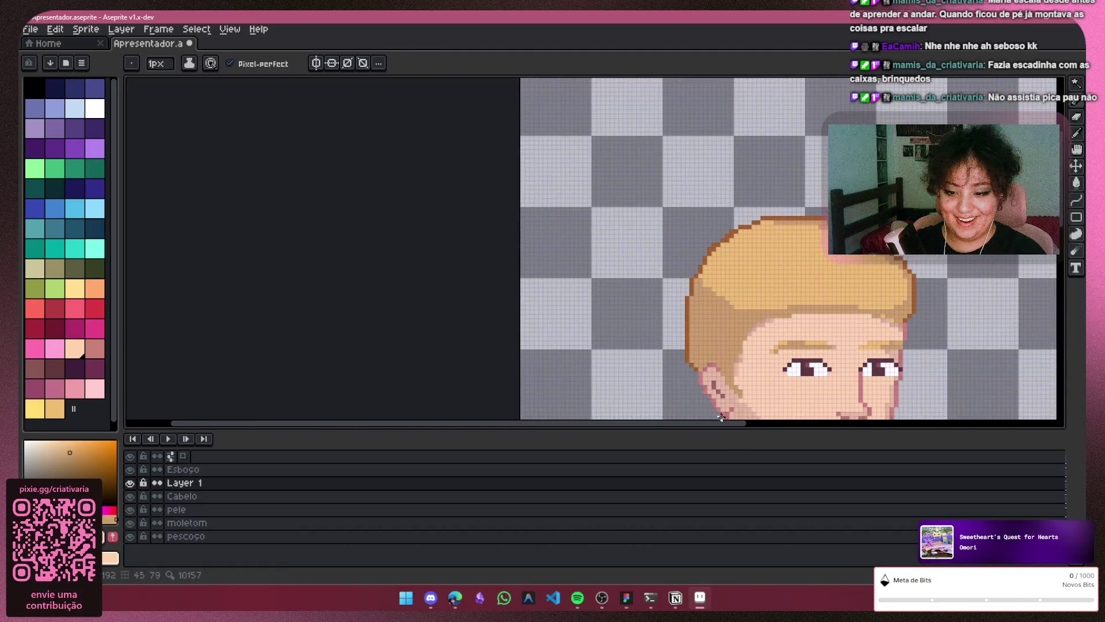
pyautogui.moveTo(736, 424); pyautogui.dragTo(834, 410)
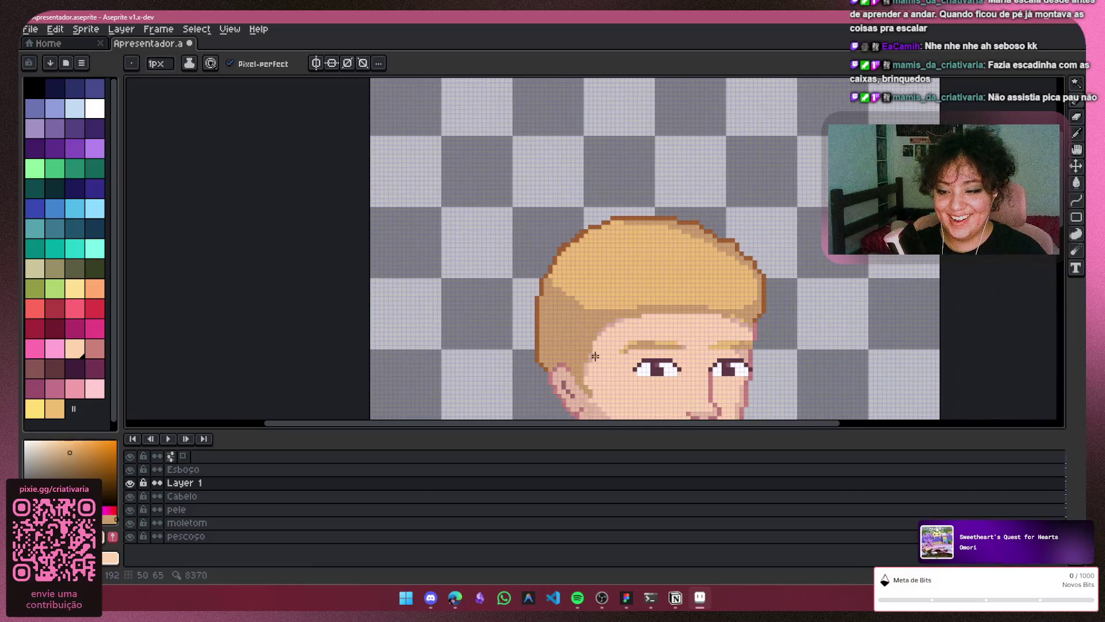
pyautogui.scroll(4, 602, 363)
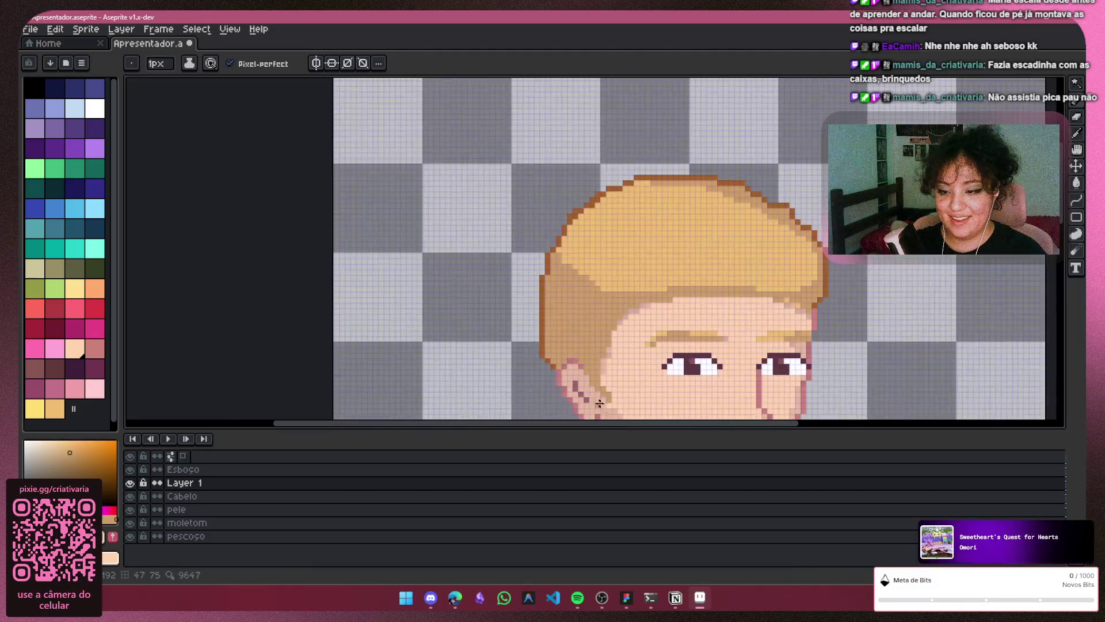
pyautogui.scroll(-3, 602, 363)
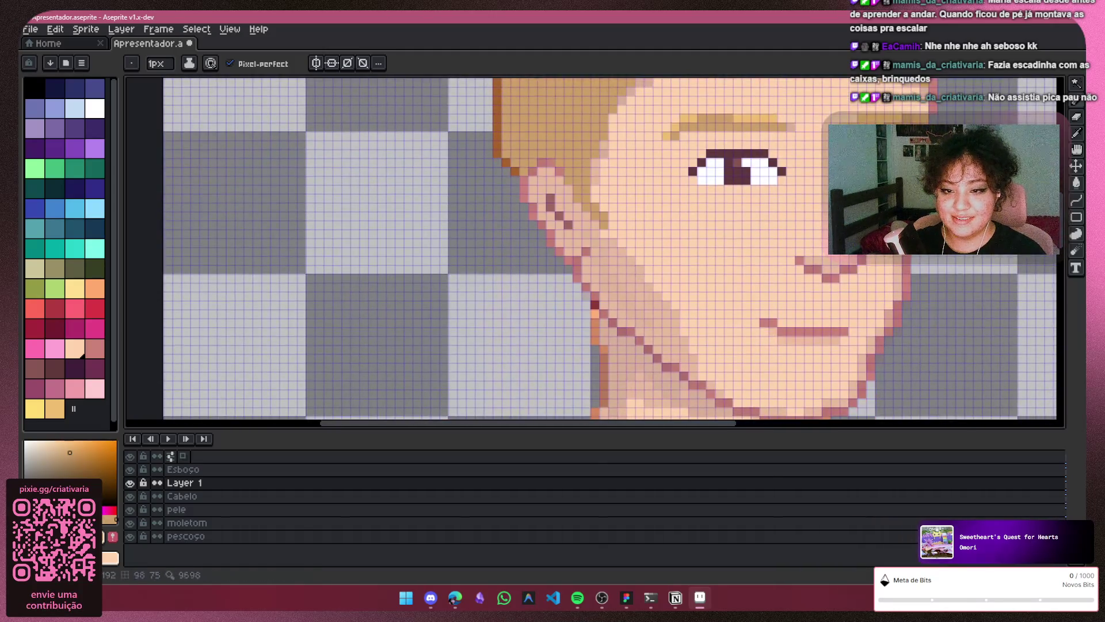
pyautogui.moveTo(597, 191); pyautogui.dragTo(602, 169)
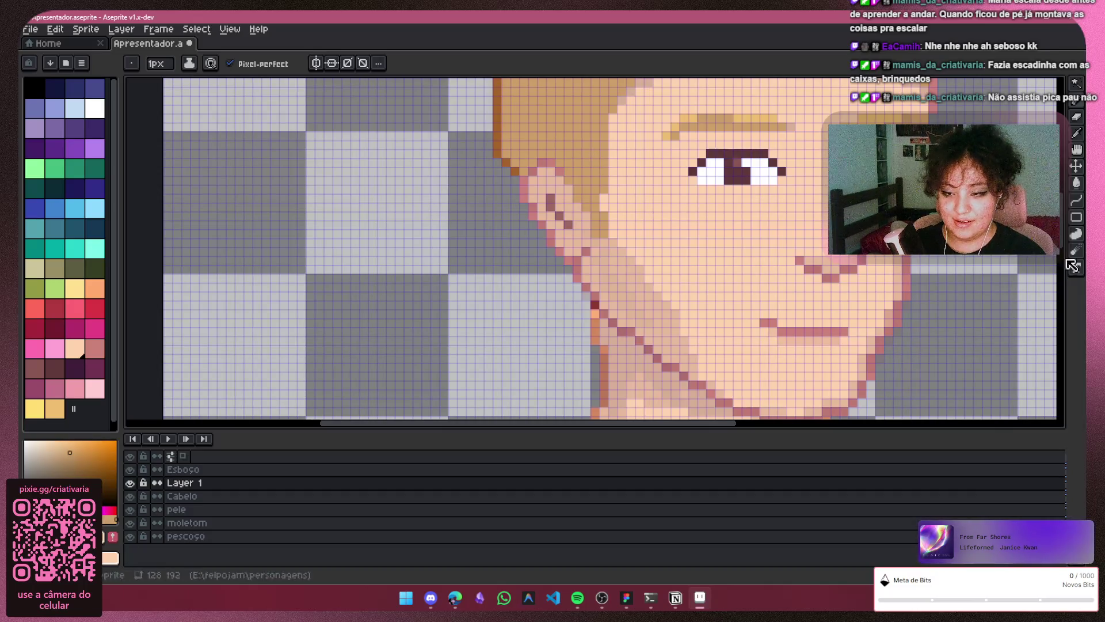
# Darken the outline along the hair's right edge.
pyautogui.scroll(-2, 862, 344)
pyautogui.scroll(5, 862, 344)
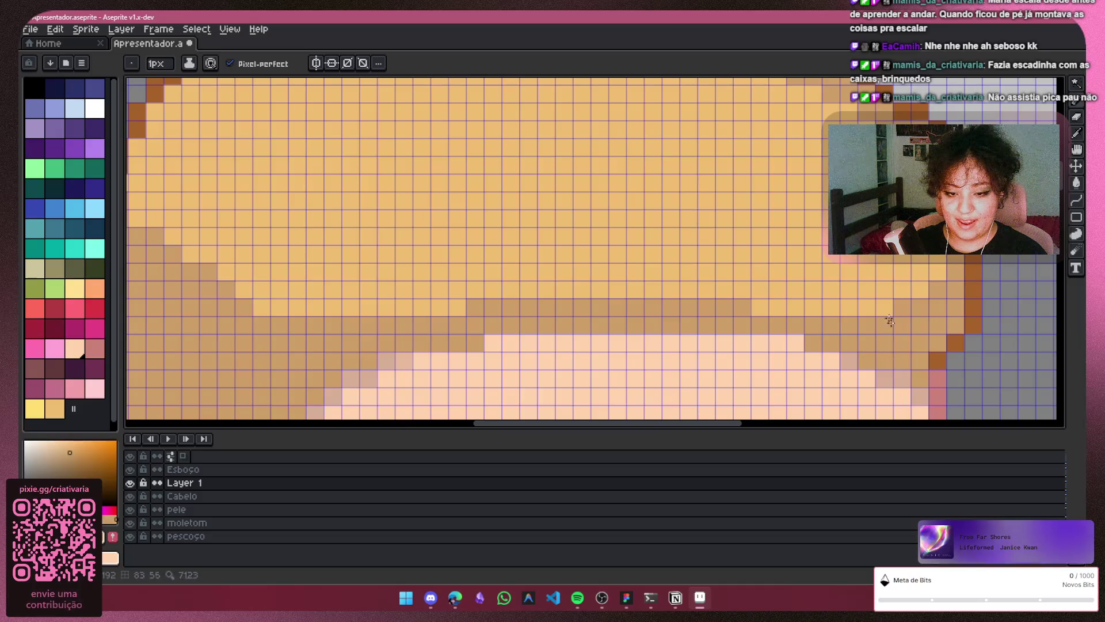
pyautogui.scroll(-2, 944, 335)
pyautogui.scroll(1, 821, 236)
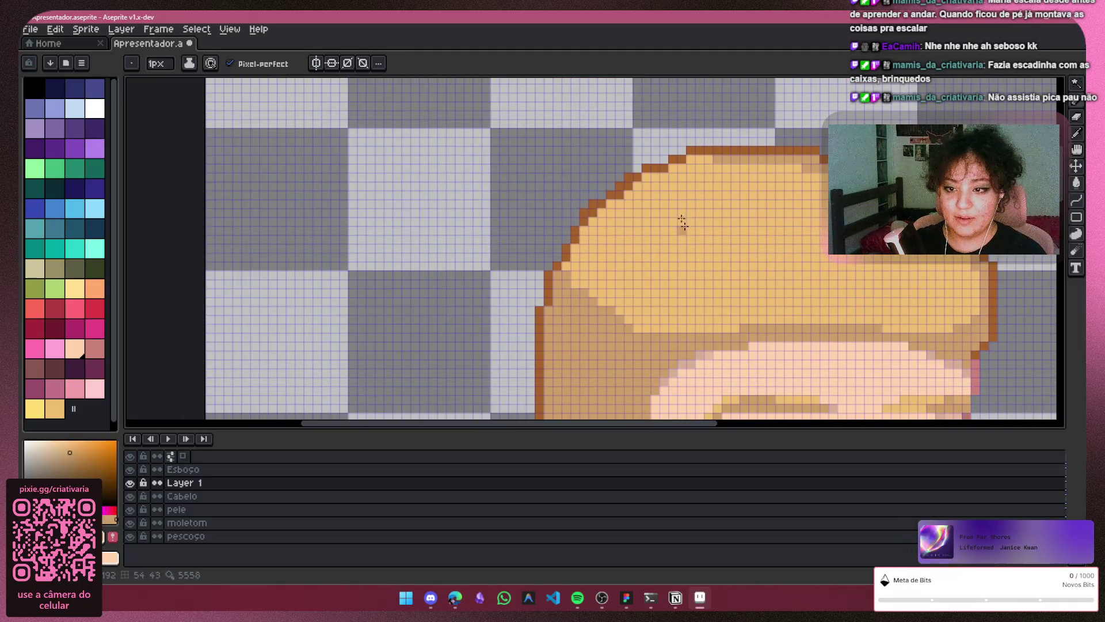
pyautogui.moveTo(707, 157); pyautogui.dragTo(631, 190)
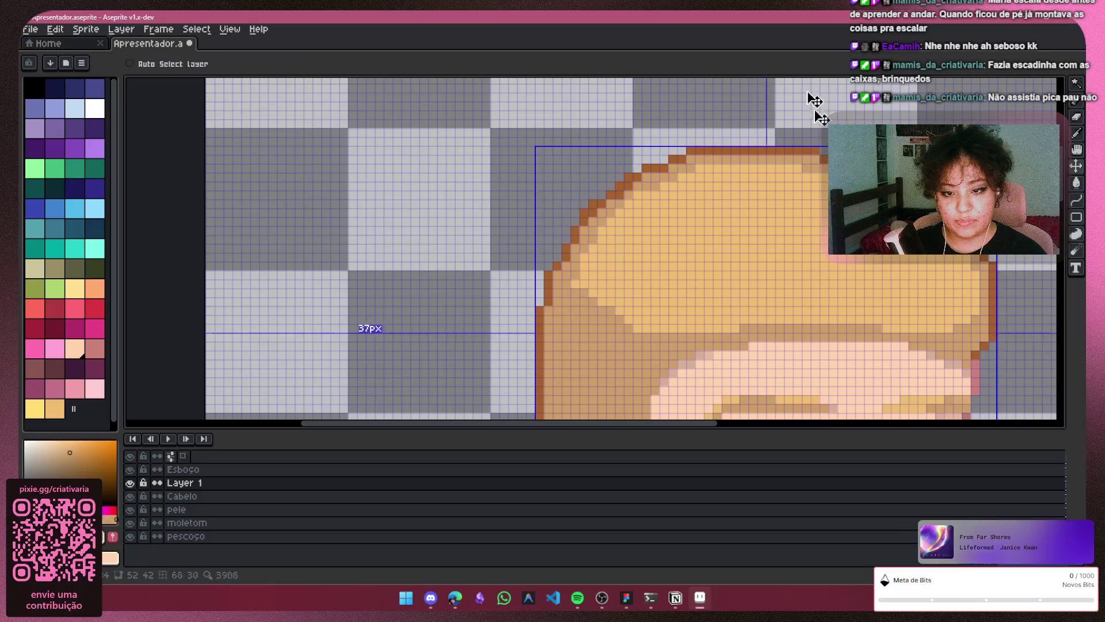
# Zoom out and pan to check the whole bust.
pyautogui.scroll(-1, 939, 310)
pyautogui.scroll(-1, 941, 376)
pyautogui.moveTo(715, 430); pyautogui.dragTo(945, 377)
pyautogui.moveTo(1063, 210); pyautogui.dragTo(1064, 291)
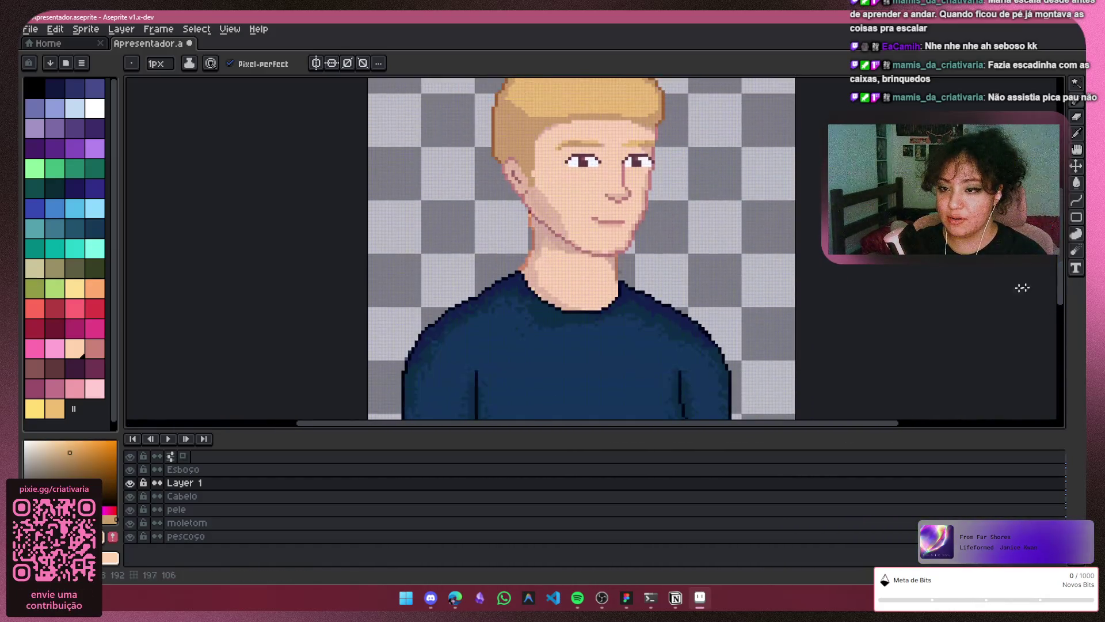
# Zoom into the hair, sample its mid blond tone as the drawing colour, then return to the Pencil.
pyautogui.scroll(-3, 957, 301)
pyautogui.scroll(1, 921, 373)
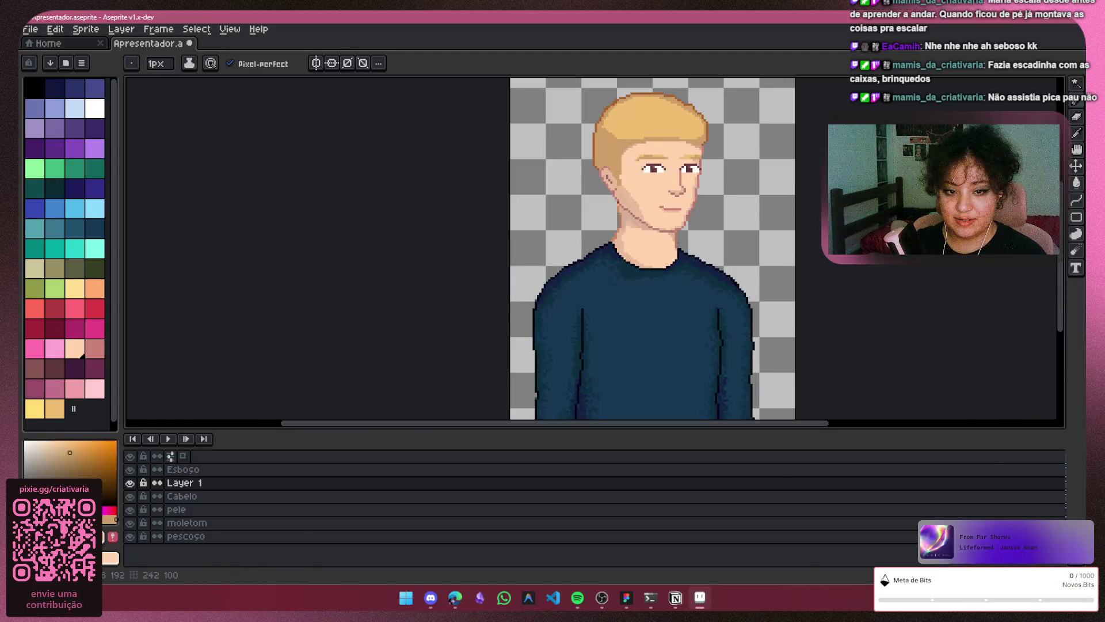
pyautogui.moveTo(1064, 291); pyautogui.dragTo(1064, 236)
pyautogui.scroll(2, 691, 230)
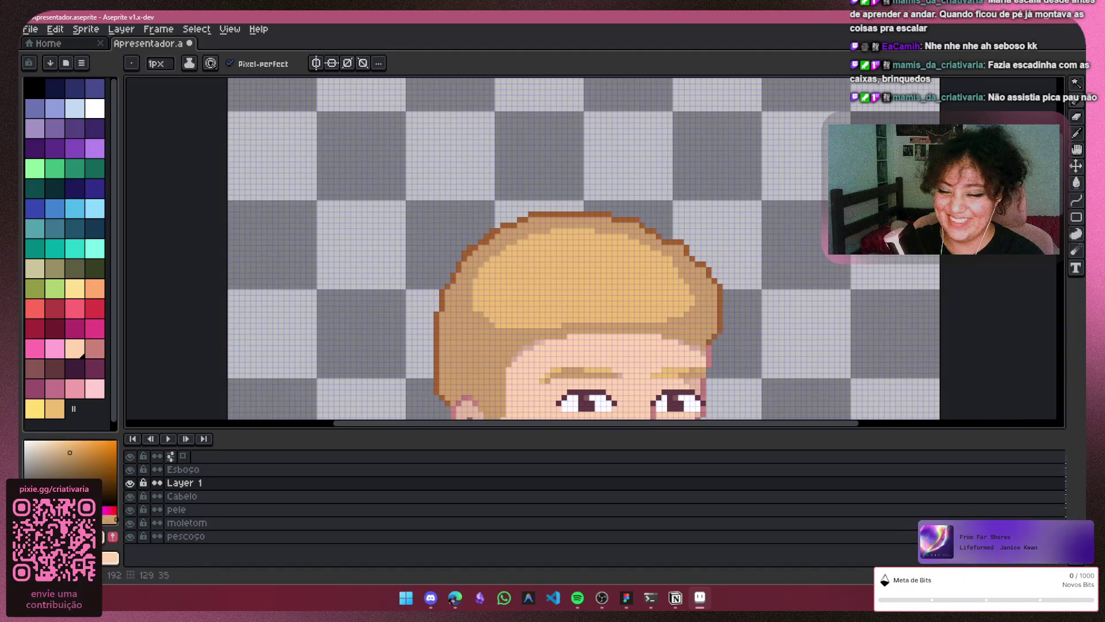
pyautogui.scroll(-3, 938, 256)
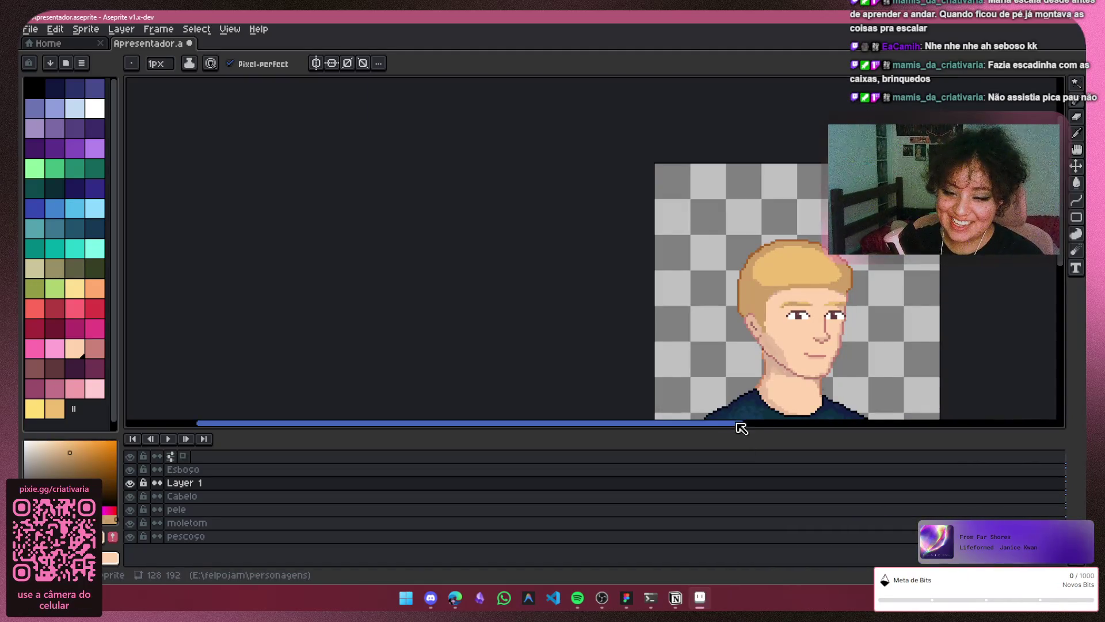
pyautogui.scroll(3, 591, 258)
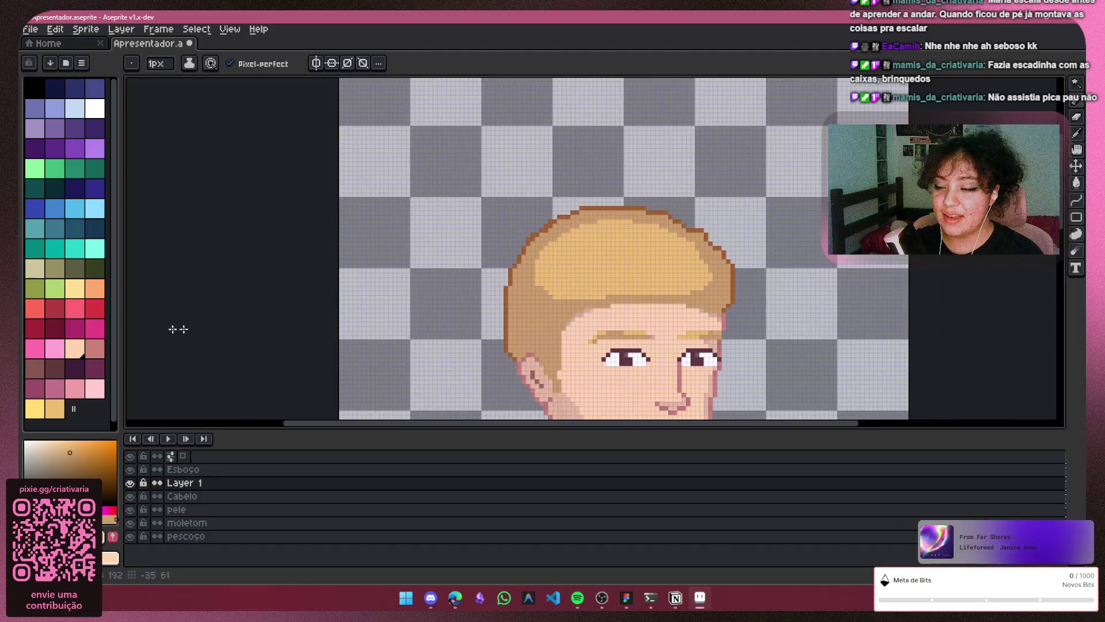
pyautogui.click(76, 371)
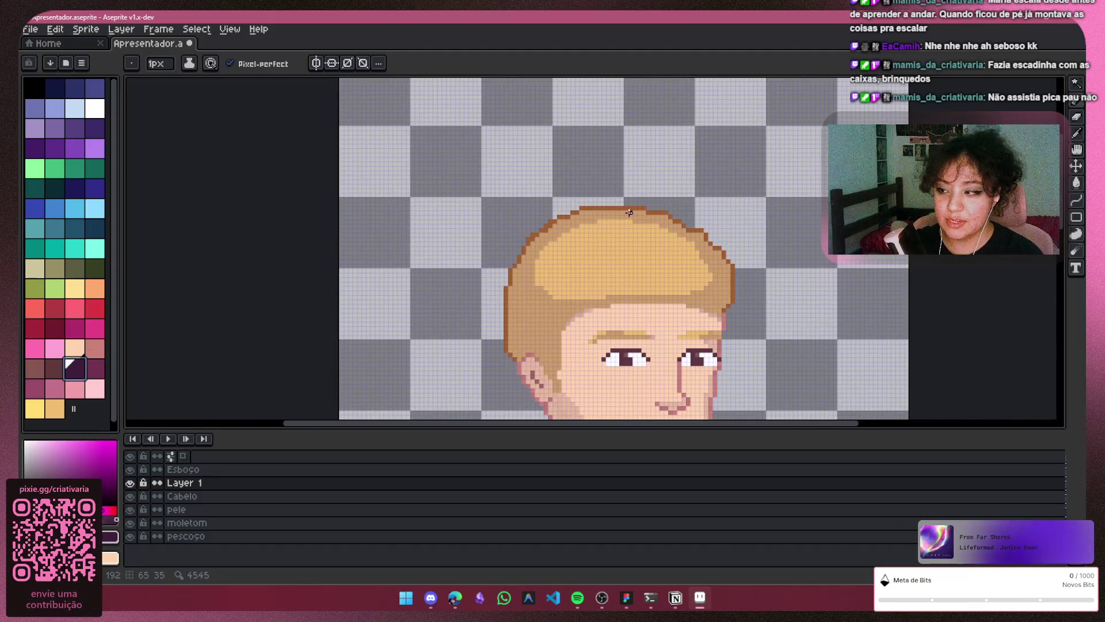
pyautogui.scroll(1, 556, 321)
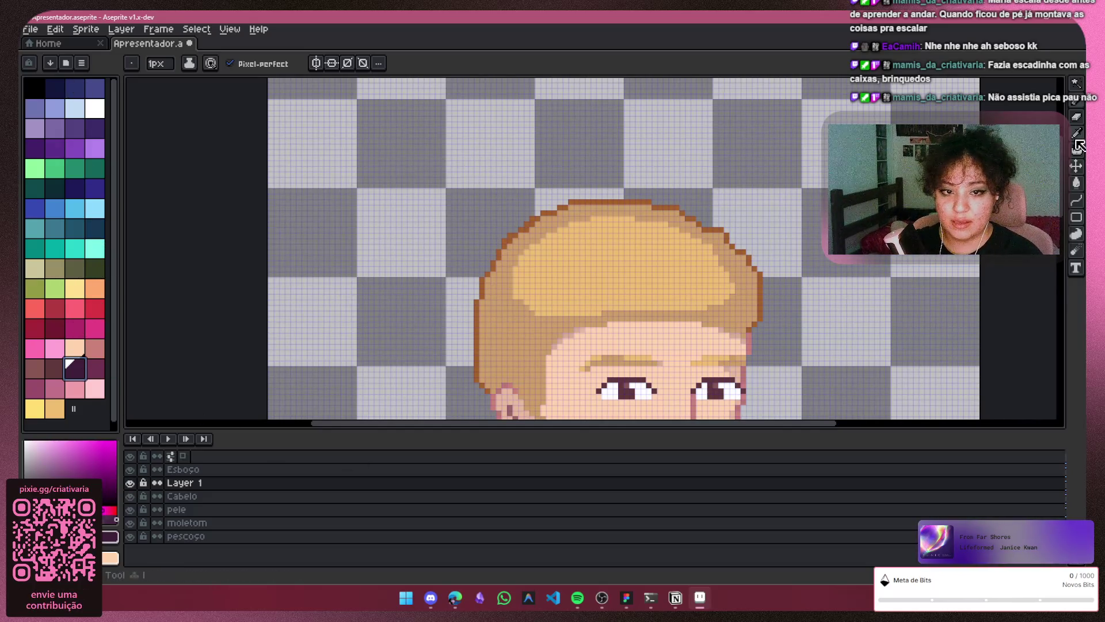
pyautogui.click(1078, 148)
pyautogui.click(743, 298)
pyautogui.click(1077, 101)
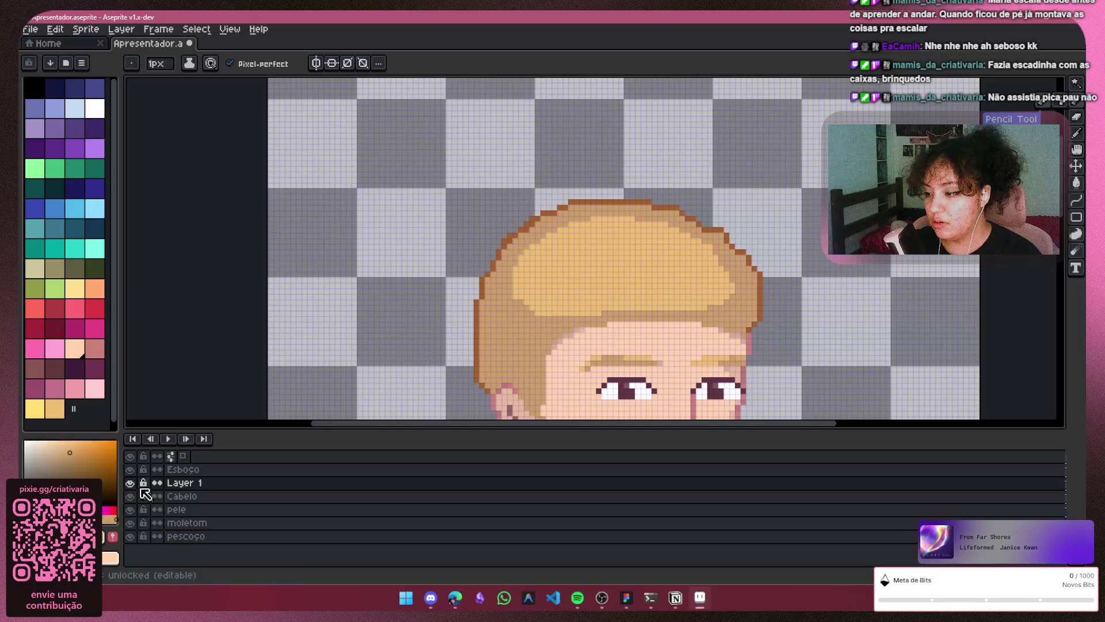
# Toggle Layer 1 off and on twice to compare the hair, then zoom back out.
pyautogui.click(130, 482)
pyautogui.click(130, 482)
pyautogui.click(130, 482)
pyautogui.click(130, 483)
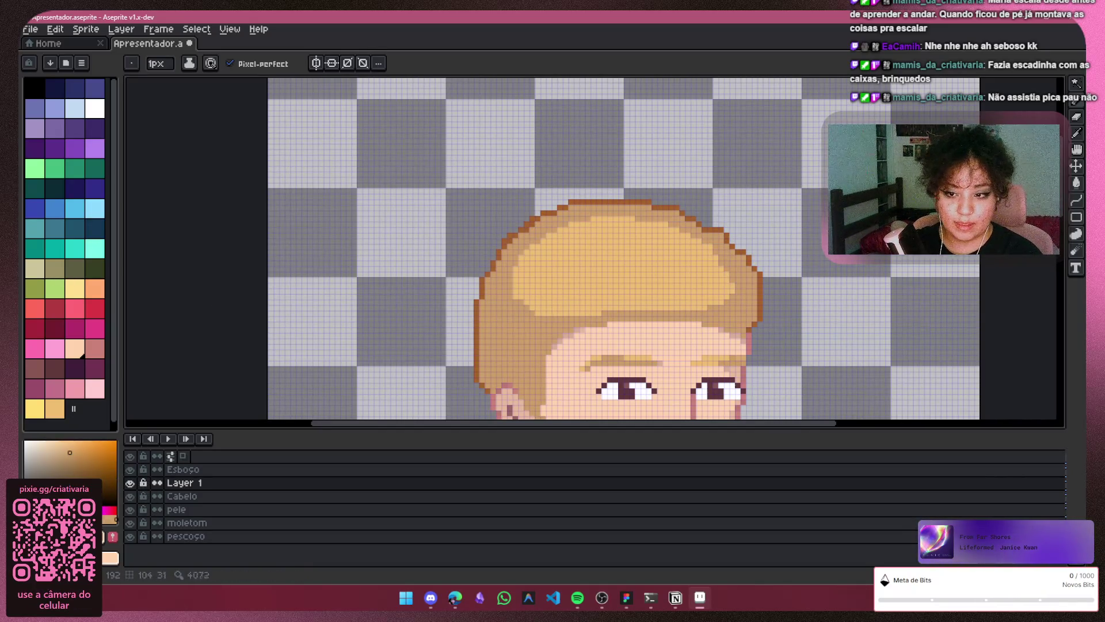
pyautogui.scroll(-4, 848, 184)
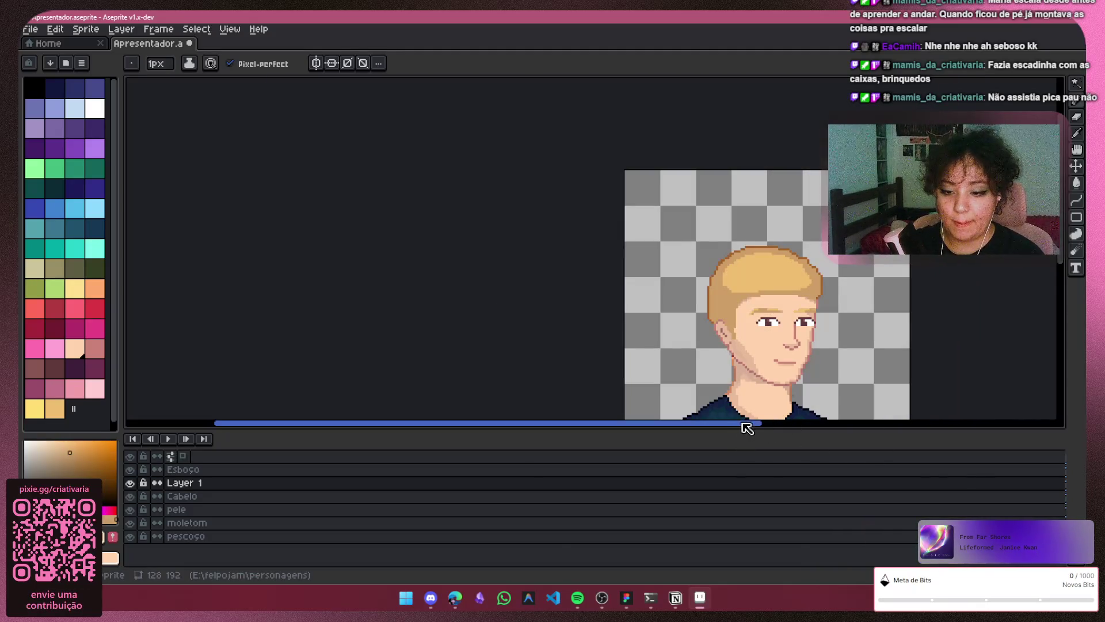
pyautogui.moveTo(747, 429); pyautogui.dragTo(867, 424)
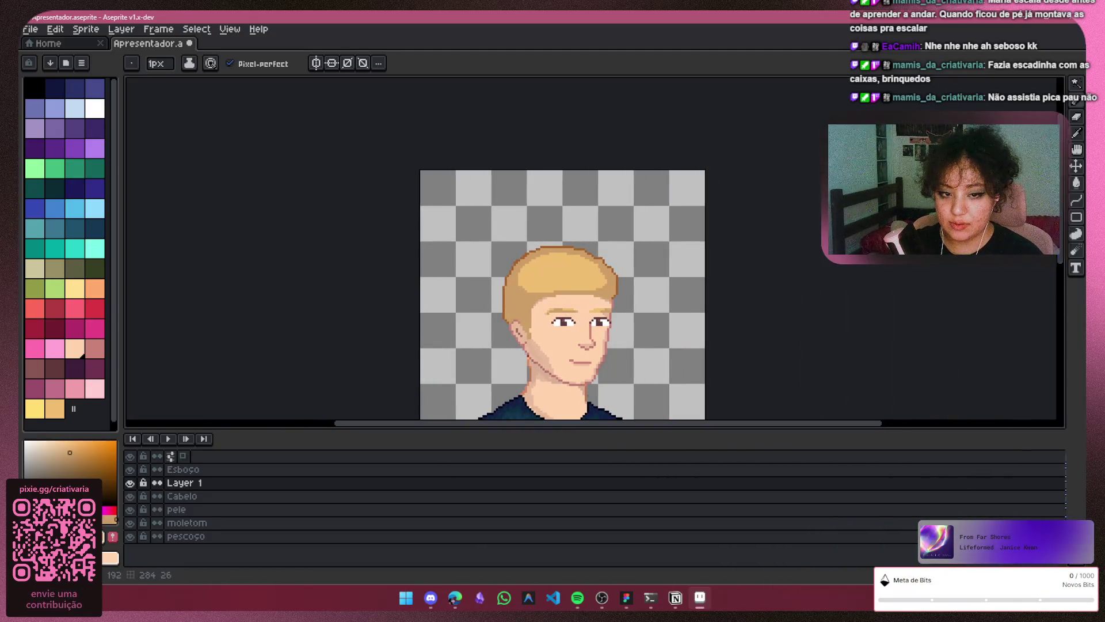
# Make dark brown the drawing colour, check Layer 1's shading, and set the ink to Lock Alpha.
pyautogui.moveTo(1061, 244)
pyautogui.mouseDown()
pyautogui.moveTo(1066, 338)
pyautogui.moveTo(1052, 301)
pyautogui.moveTo(1064, 253)
pyautogui.mouseUp()
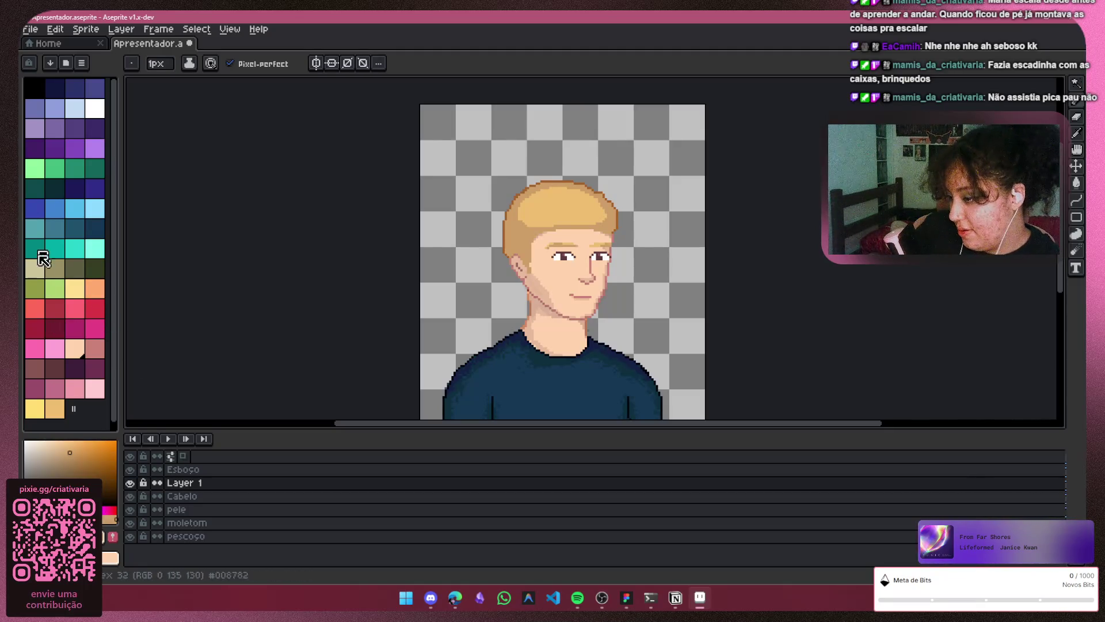
pyautogui.click(55, 368)
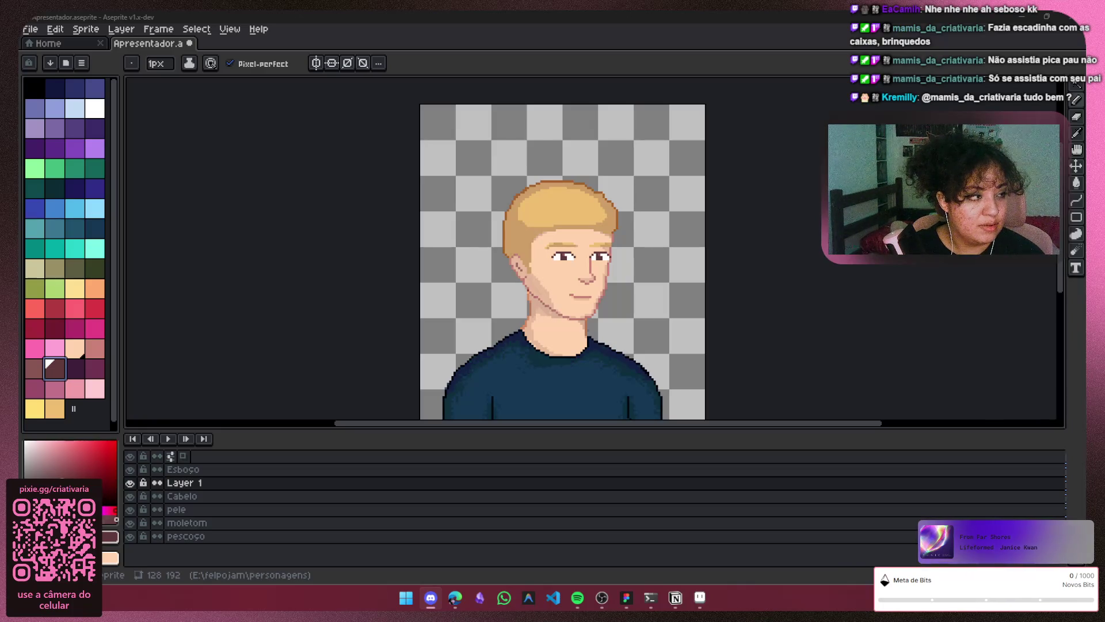
pyautogui.hotkey('alt', 'Tab')
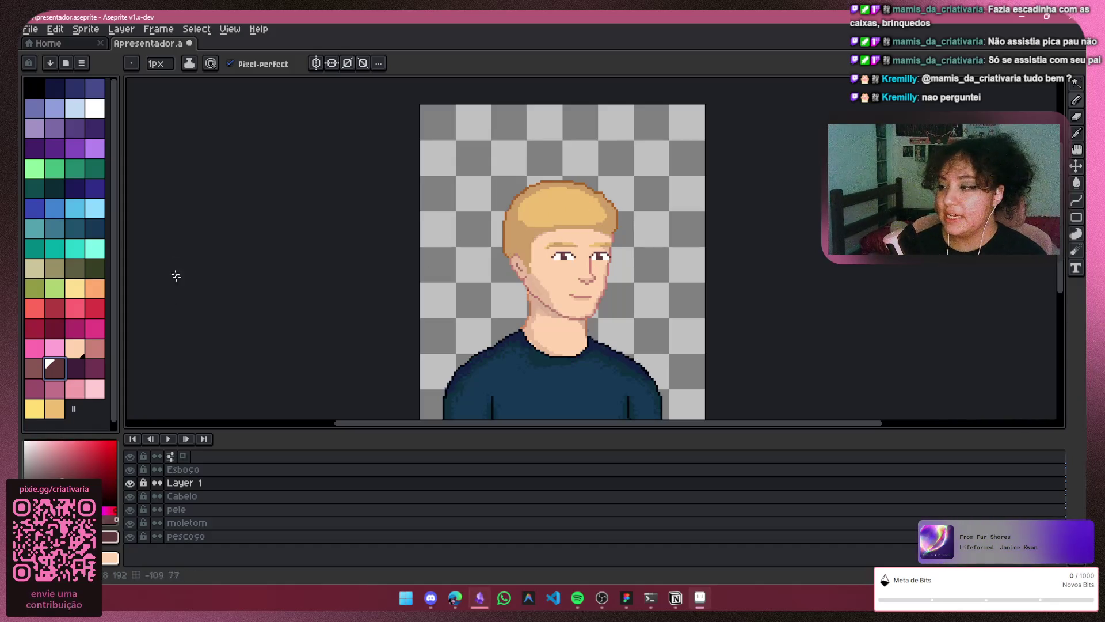
pyautogui.click(131, 482)
pyautogui.click(132, 483)
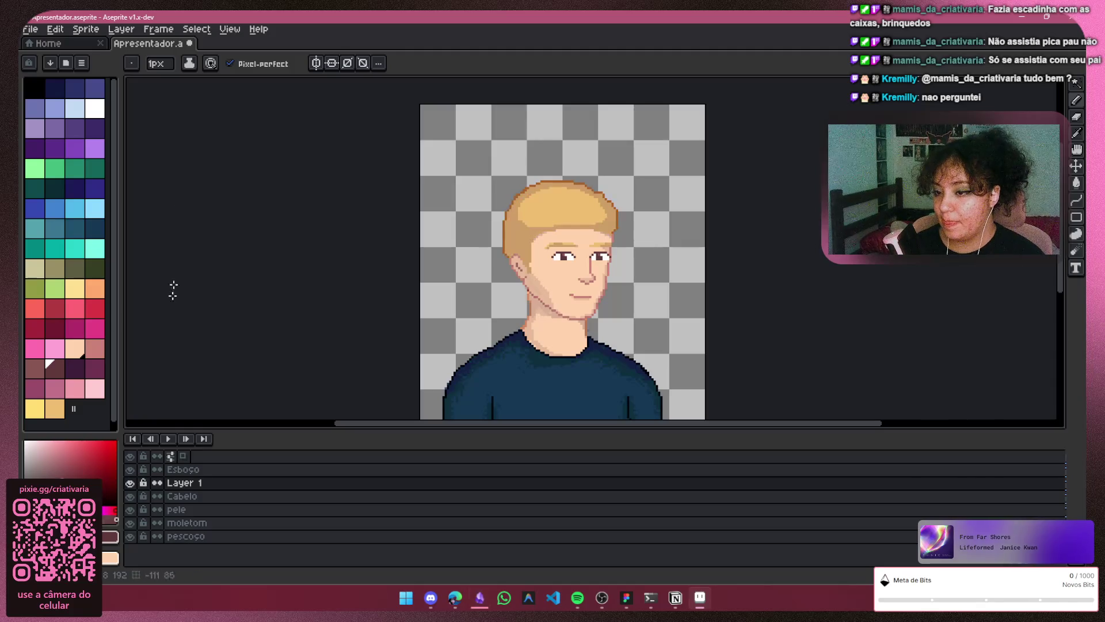
pyautogui.click(209, 63)
pyautogui.click(224, 116)
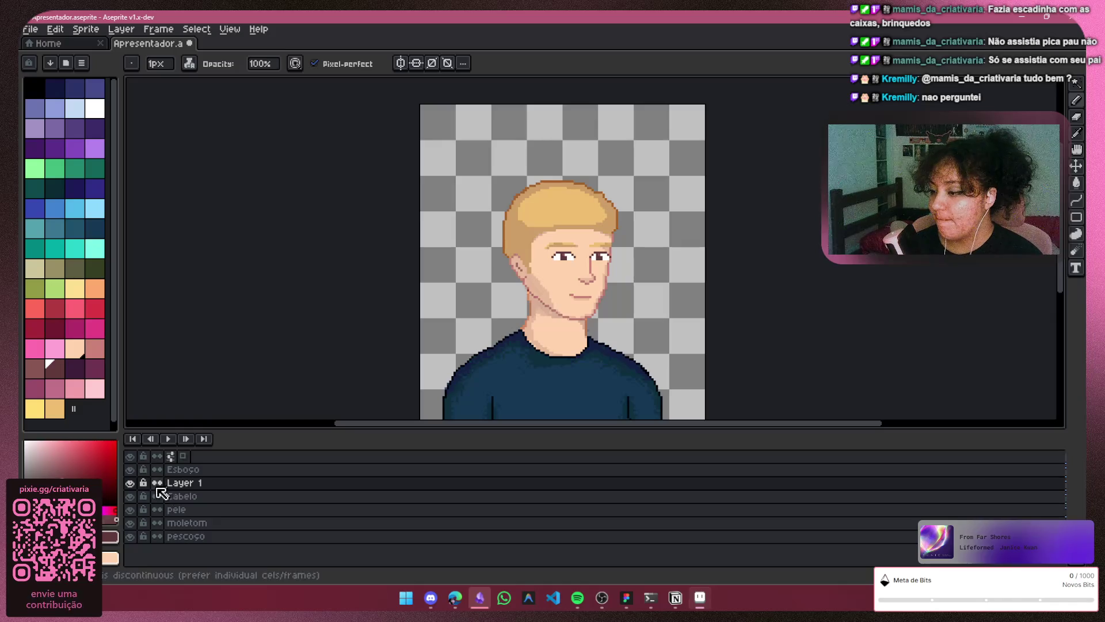
# With a 3px dark brown brush, paint over the hair's top and left edge down to the ear.
pyautogui.click(53, 367)
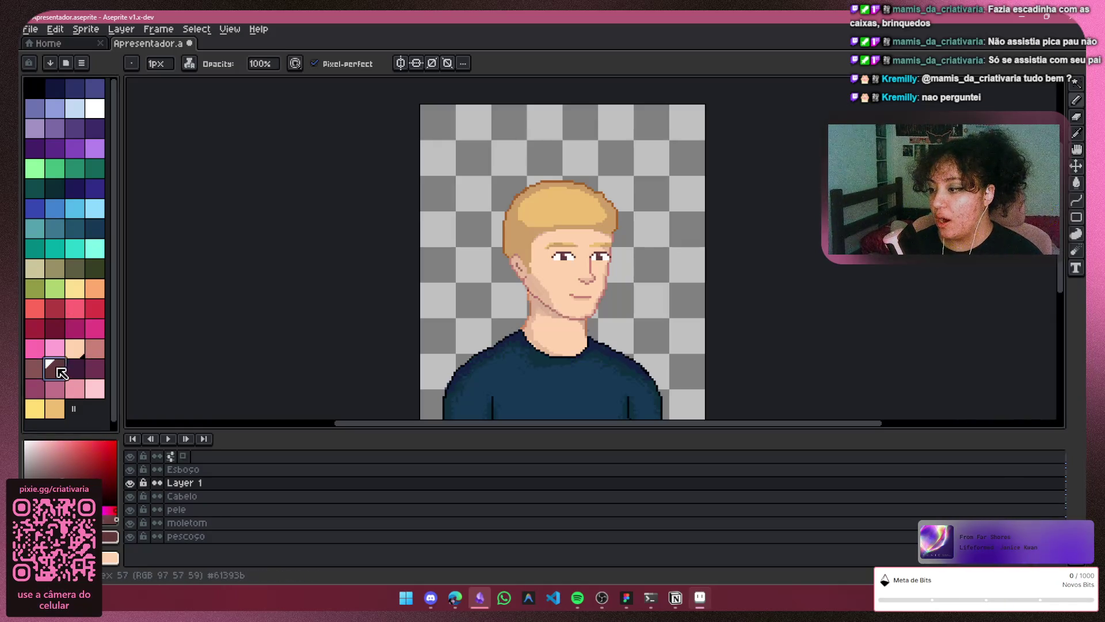
pyautogui.press('+')
pyautogui.press('+')
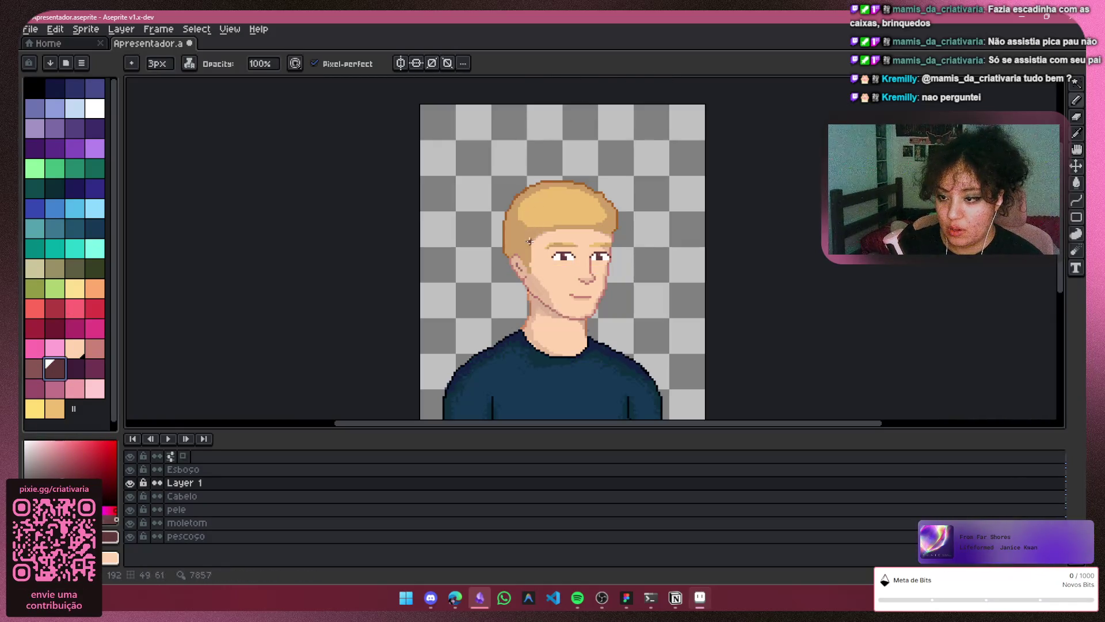
pyautogui.moveTo(527, 222)
pyautogui.mouseDown()
pyautogui.moveTo(537, 243)
pyautogui.moveTo(610, 216)
pyautogui.mouseUp()
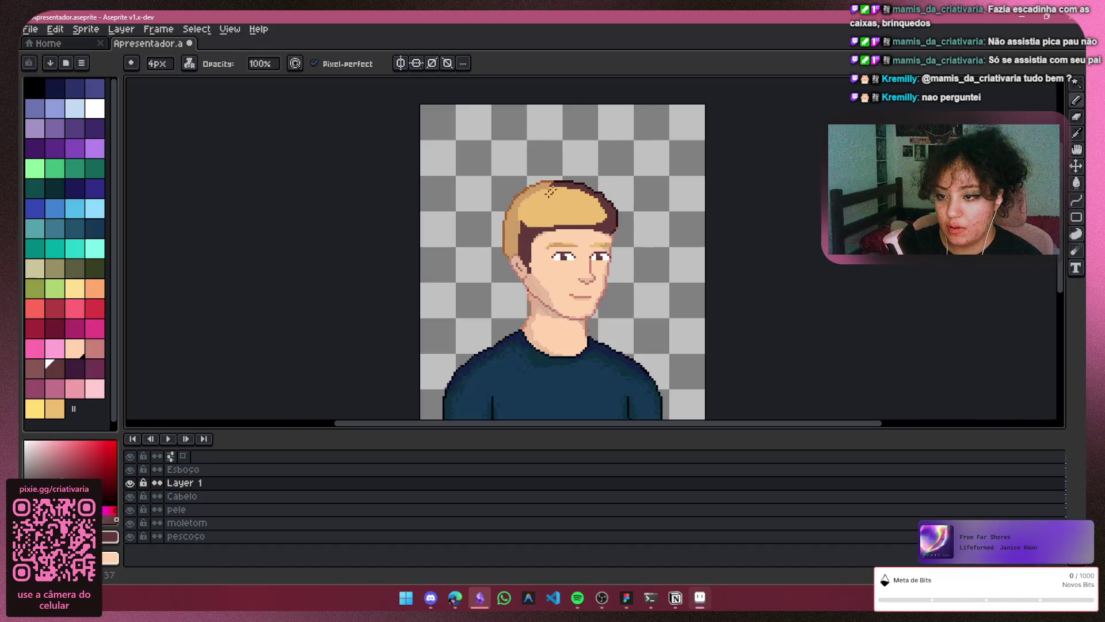
pyautogui.moveTo(521, 193)
pyautogui.mouseDown()
pyautogui.moveTo(507, 242)
pyautogui.moveTo(523, 214)
pyautogui.mouseUp()
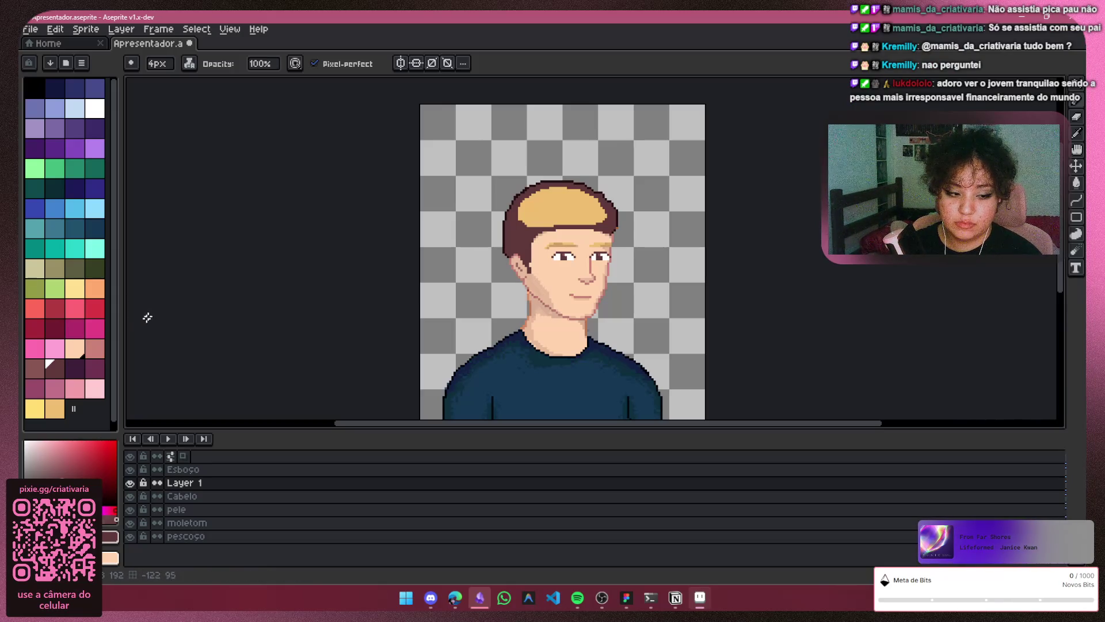
pyautogui.click(249, 483)
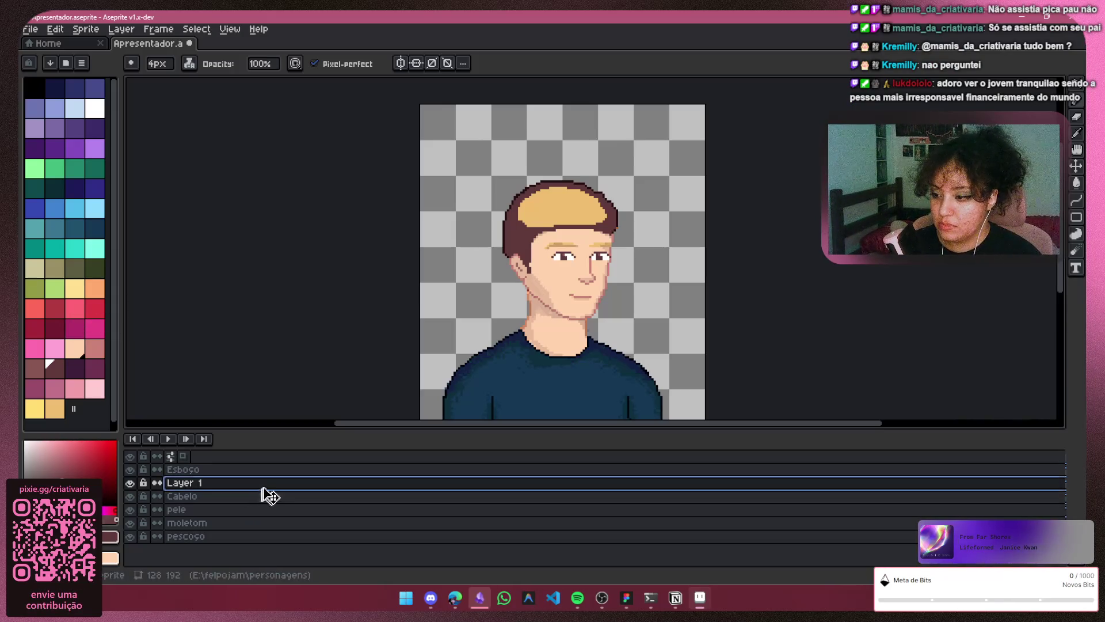
pyautogui.doubleClick(271, 484)
# Drop Layer 1's opacity to about 15% in Layer Properties and close the dialog.
pyautogui.moveTo(247, 236)
pyautogui.mouseDown()
pyautogui.moveTo(270, 241)
pyautogui.moveTo(233, 214)
pyautogui.moveTo(228, 262)
pyautogui.mouseUp()
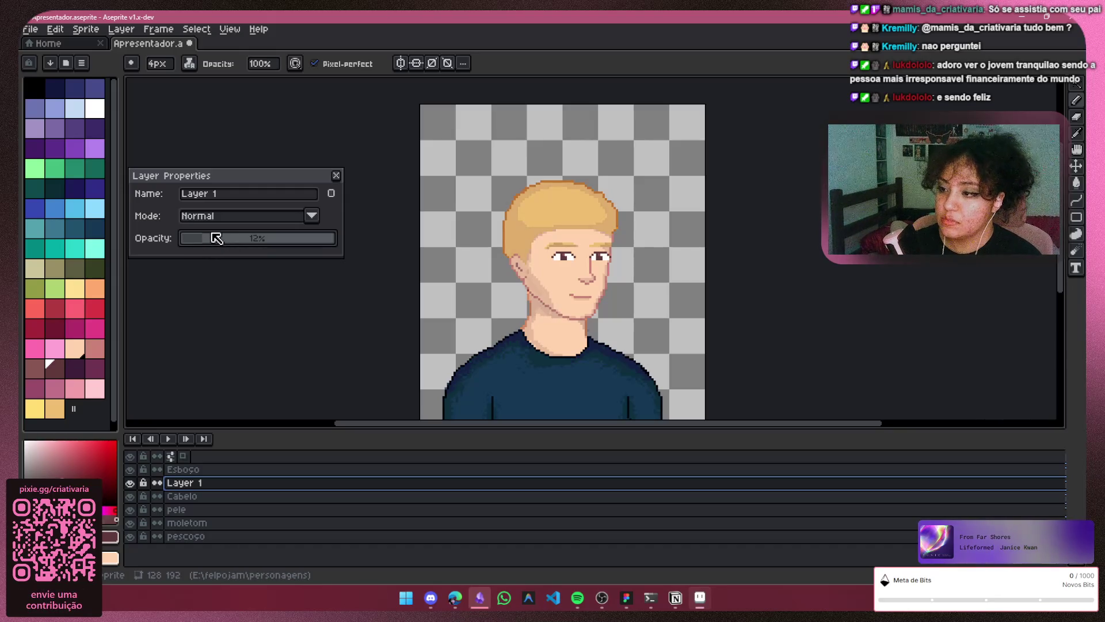
pyautogui.moveTo(219, 239); pyautogui.dragTo(224, 241)
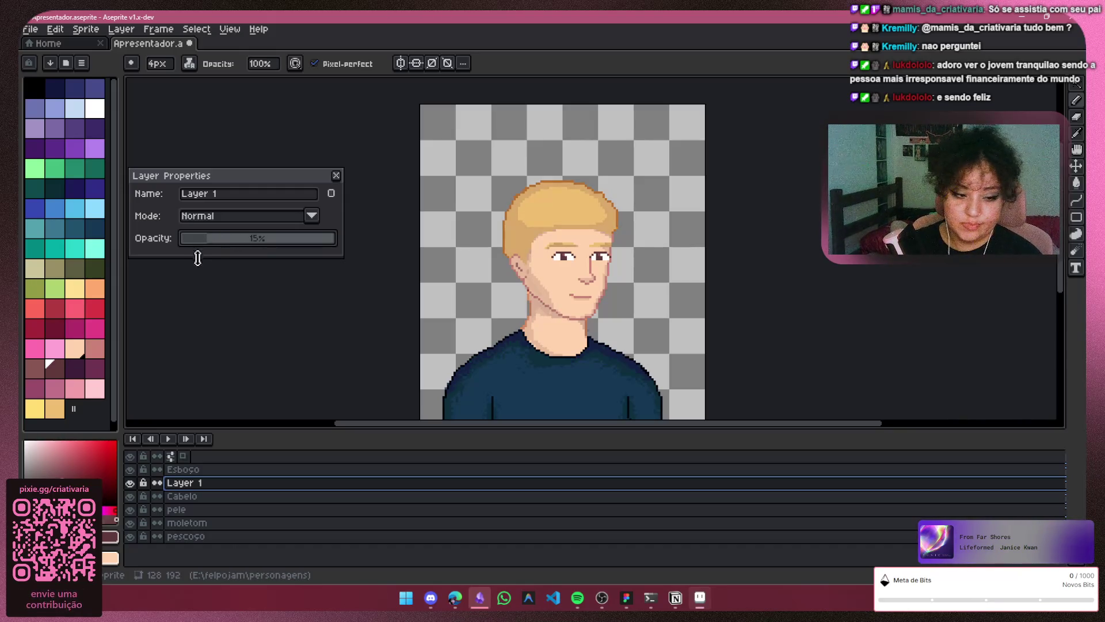
pyautogui.click(337, 175)
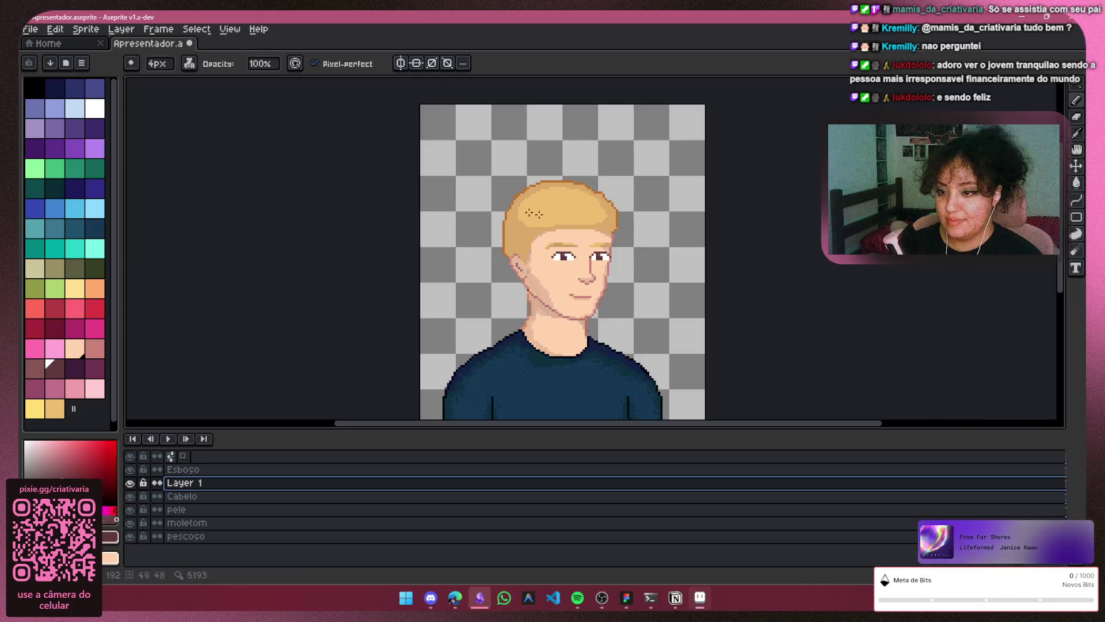
pyautogui.scroll(3, 585, 194)
pyautogui.scroll(1, 585, 195)
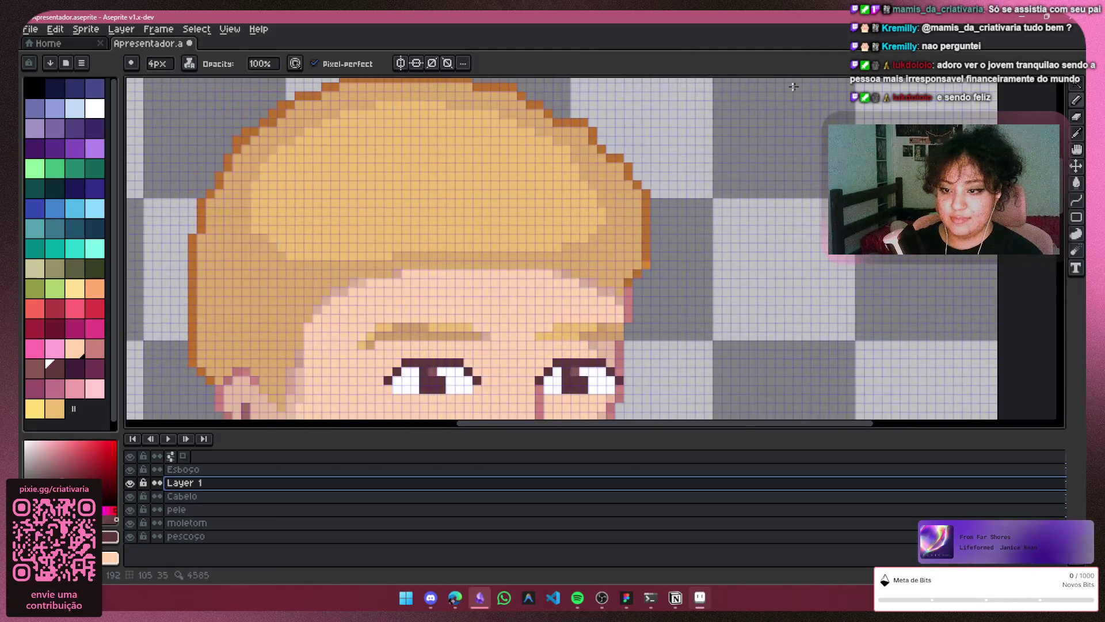
pyautogui.click(1076, 99)
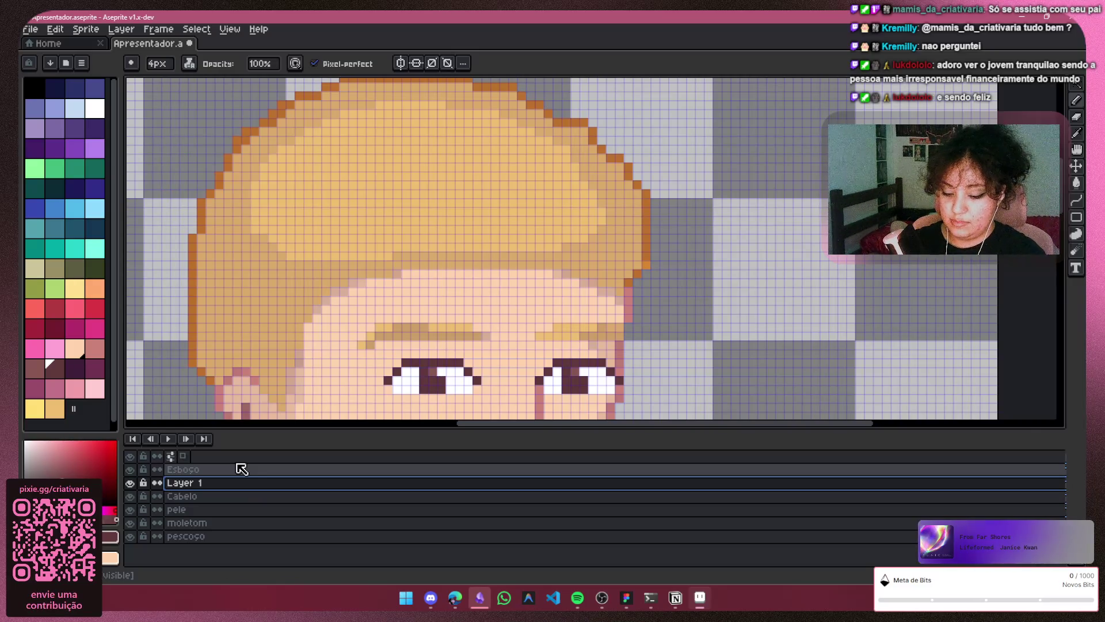
pyautogui.rightClick(211, 481)
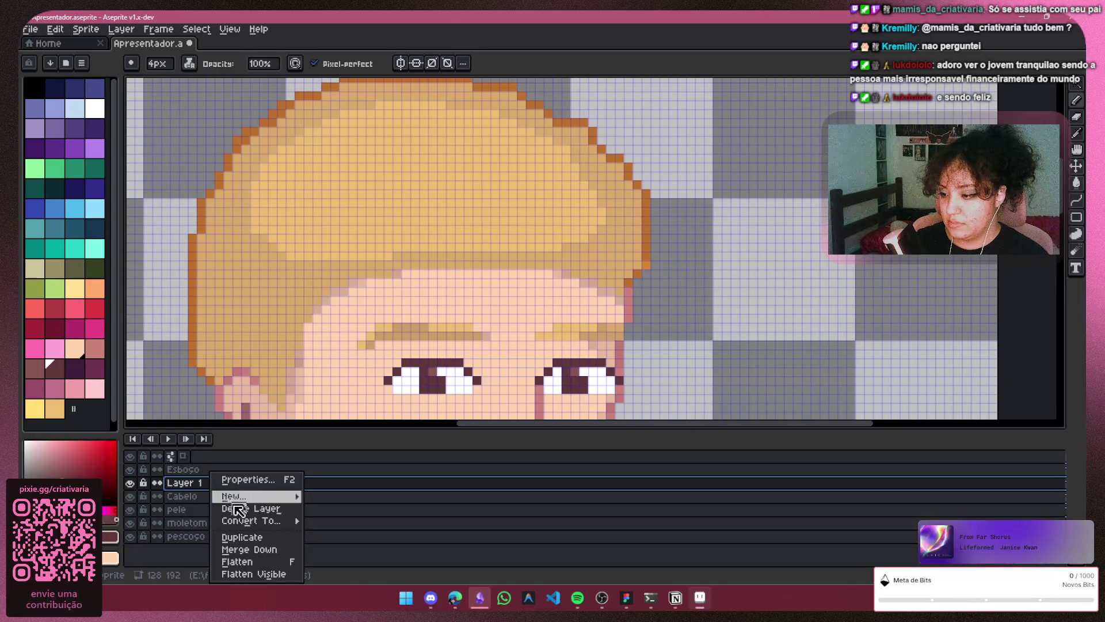
# Duplicate Layer 1 as Layer 1 Copy, briefly trying a 2px eraser before returning to the Pencil.
pyautogui.click(241, 537)
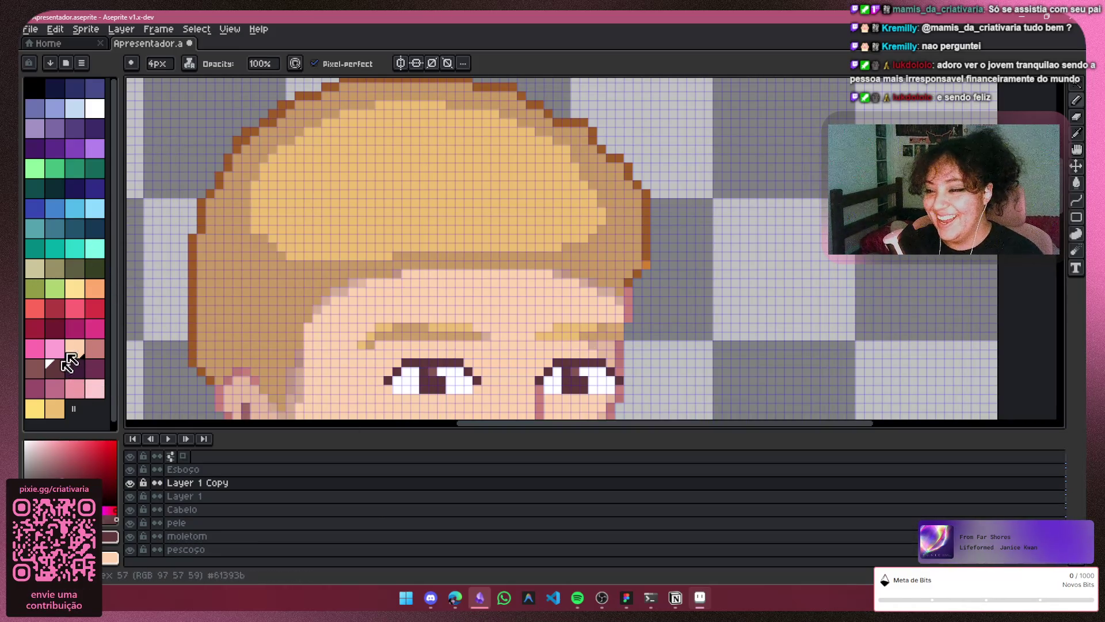
pyautogui.press('e')
pyautogui.scroll(-1, 532, 229)
pyautogui.press('+')
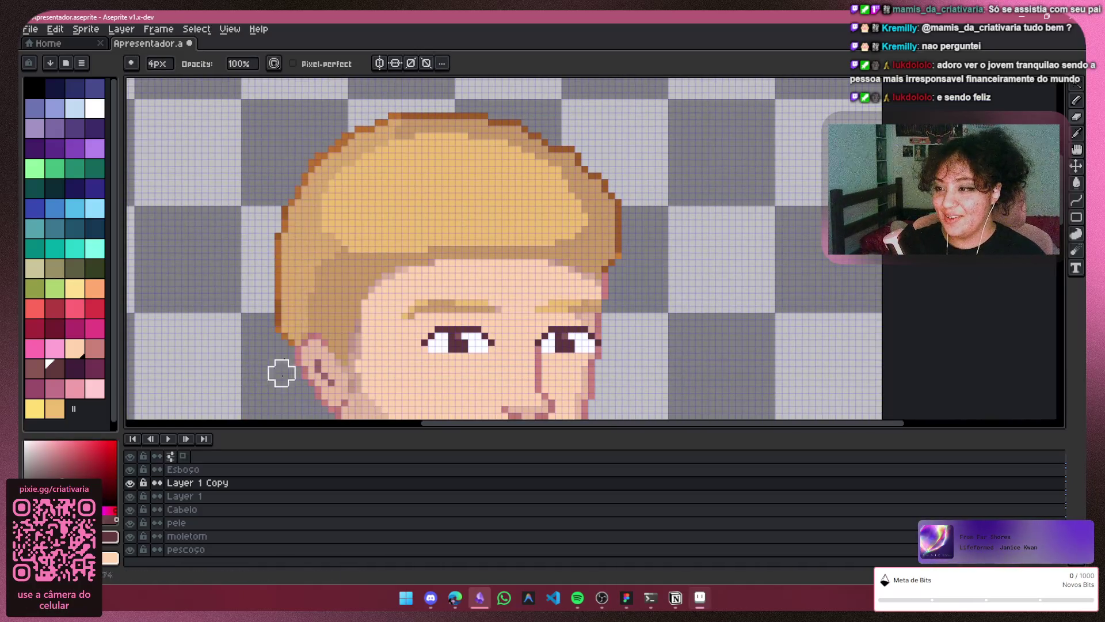
pyautogui.scroll(-1, 317, 403)
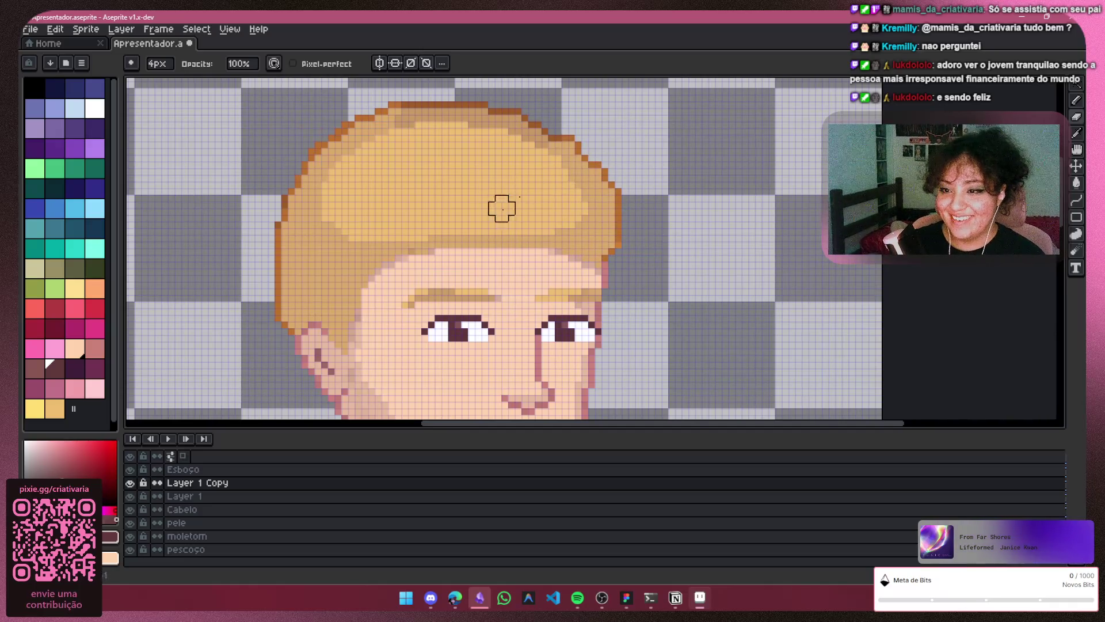
pyautogui.scroll(4, 369, 168)
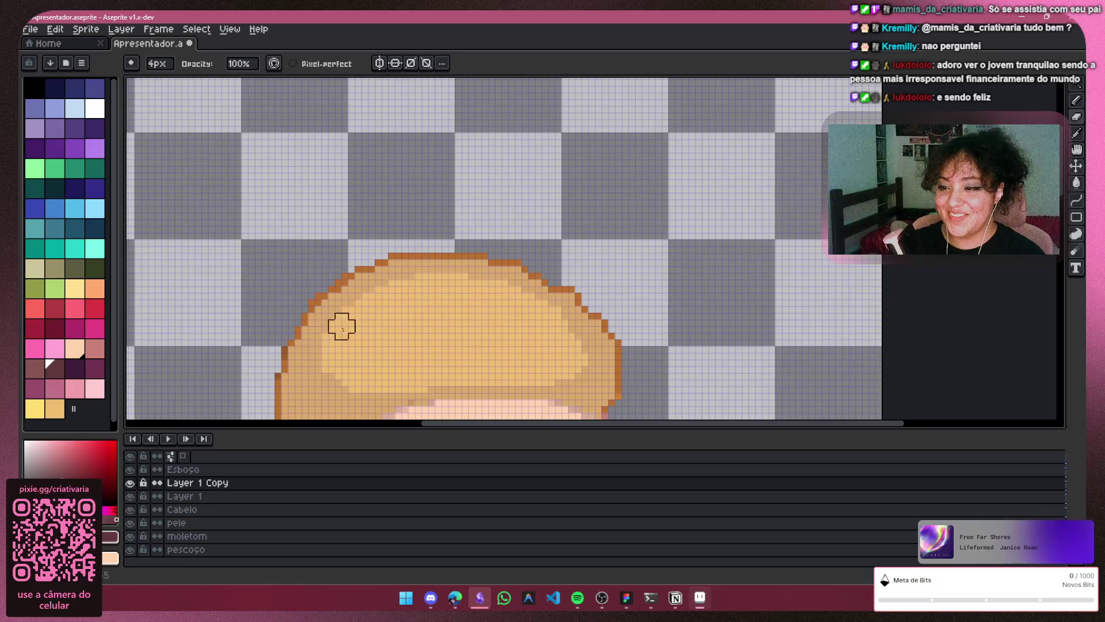
pyautogui.scroll(-4, 504, 248)
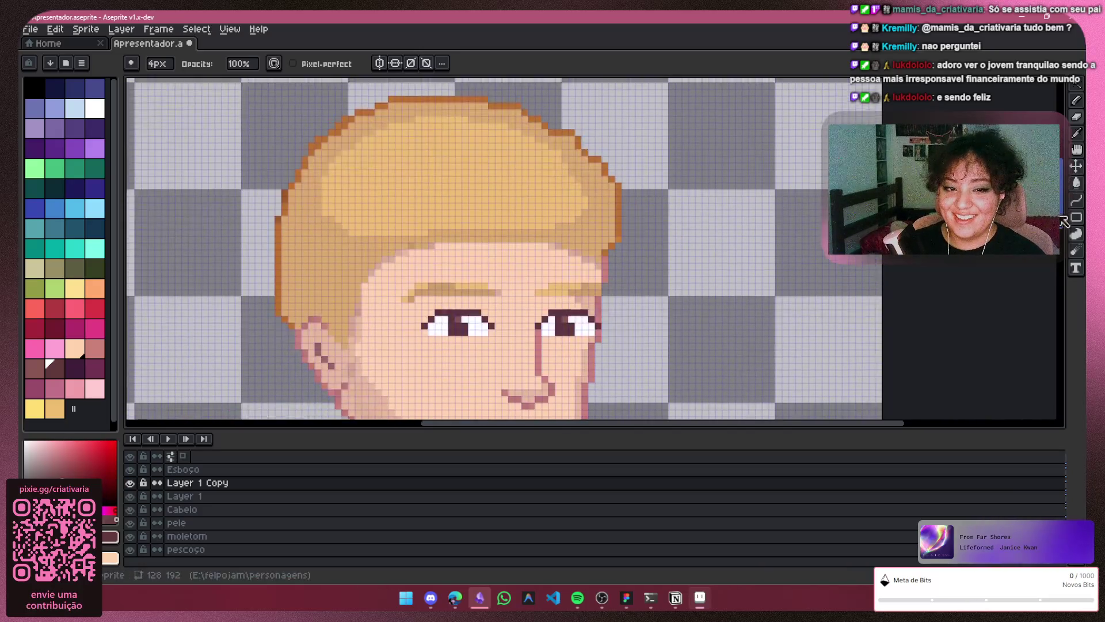
pyautogui.scroll(1, 1062, 217)
pyautogui.click(1076, 99)
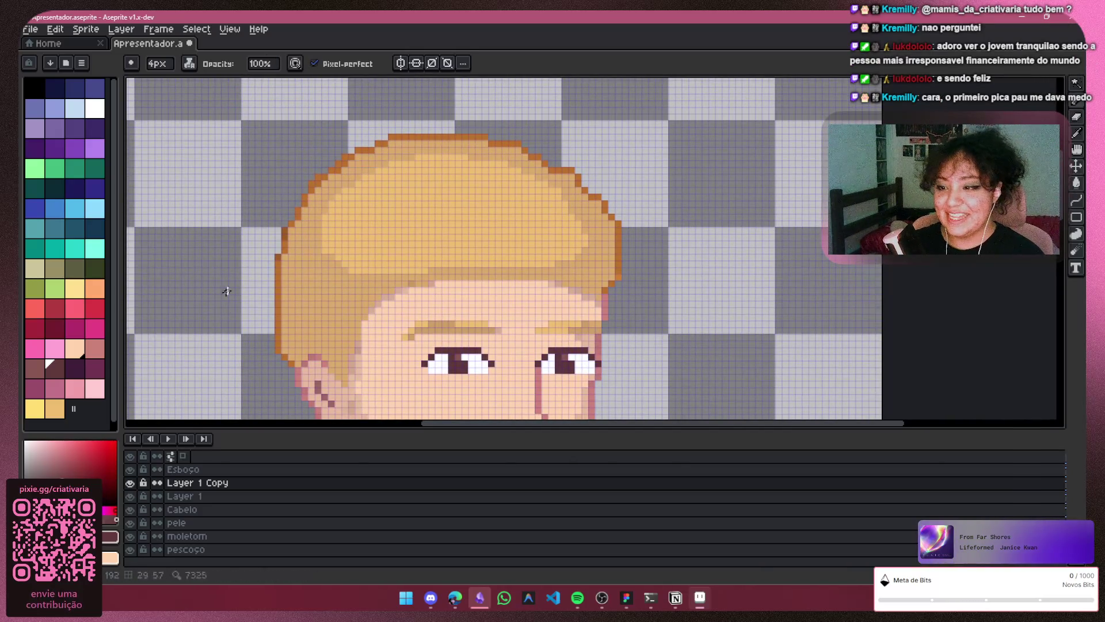
pyautogui.press('e')
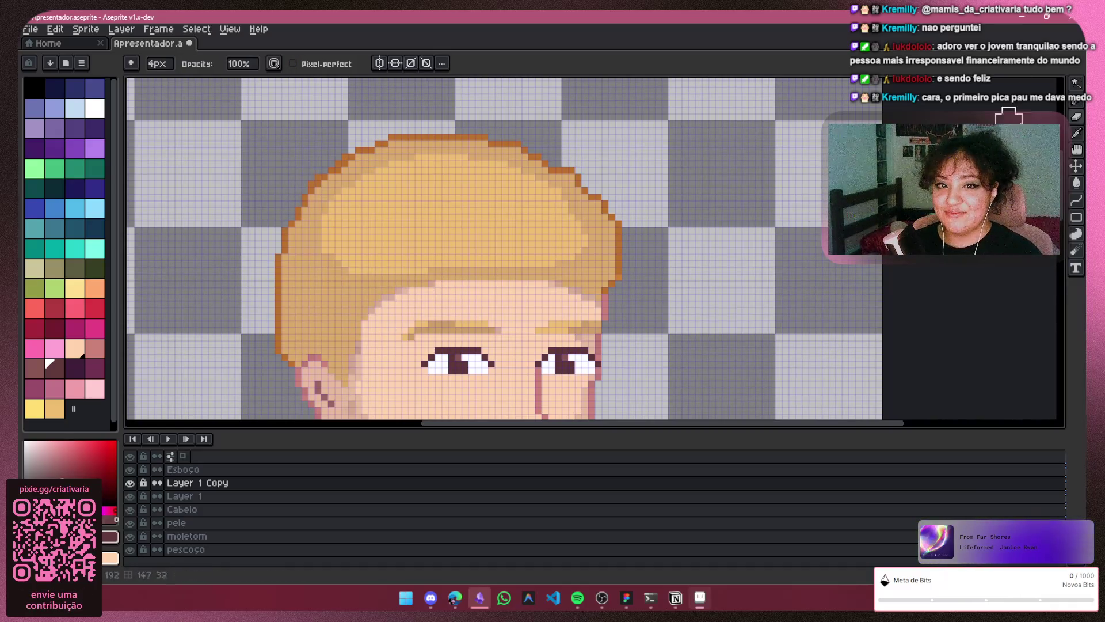
pyautogui.click(1077, 100)
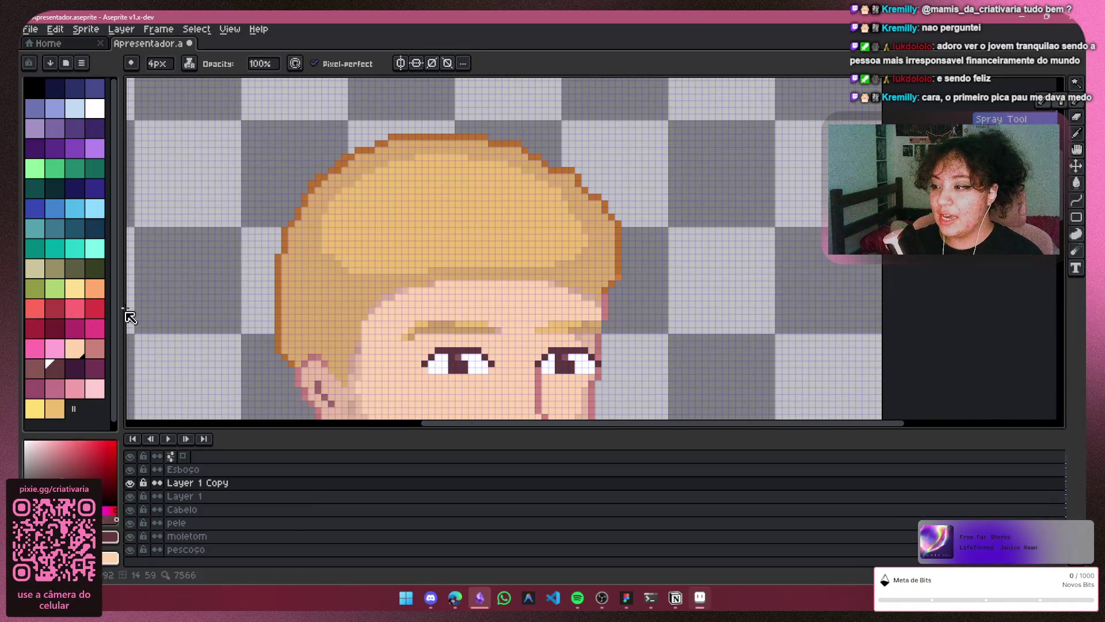
# Hide and show Layer 1 Copy to compare the hair, then make it the active layer.
pyautogui.click(77, 372)
pyautogui.click(131, 484)
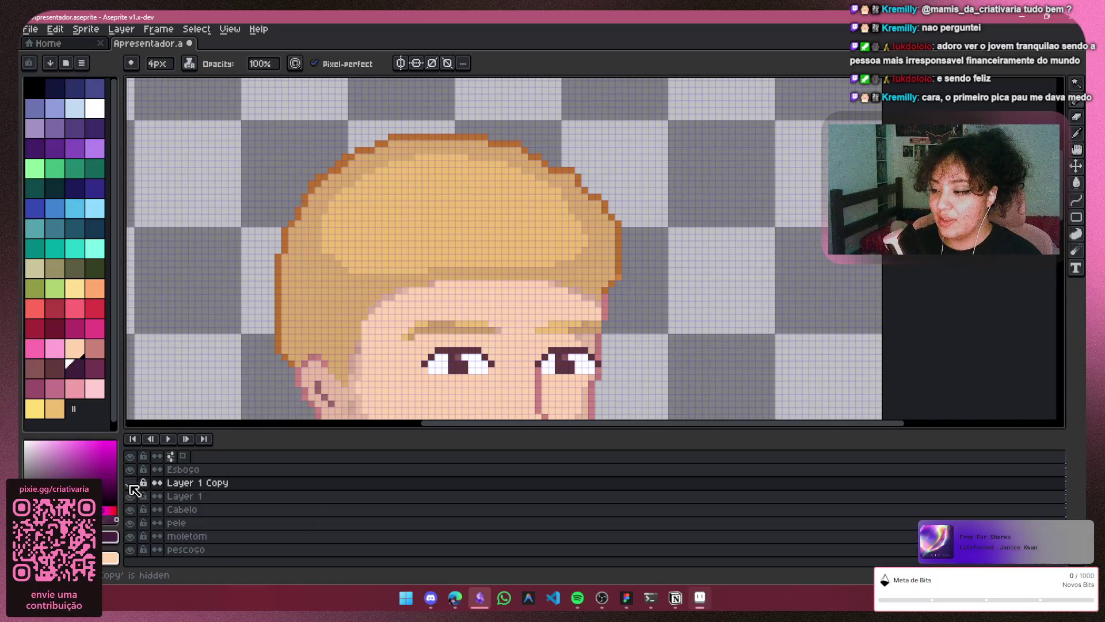
pyautogui.click(130, 495)
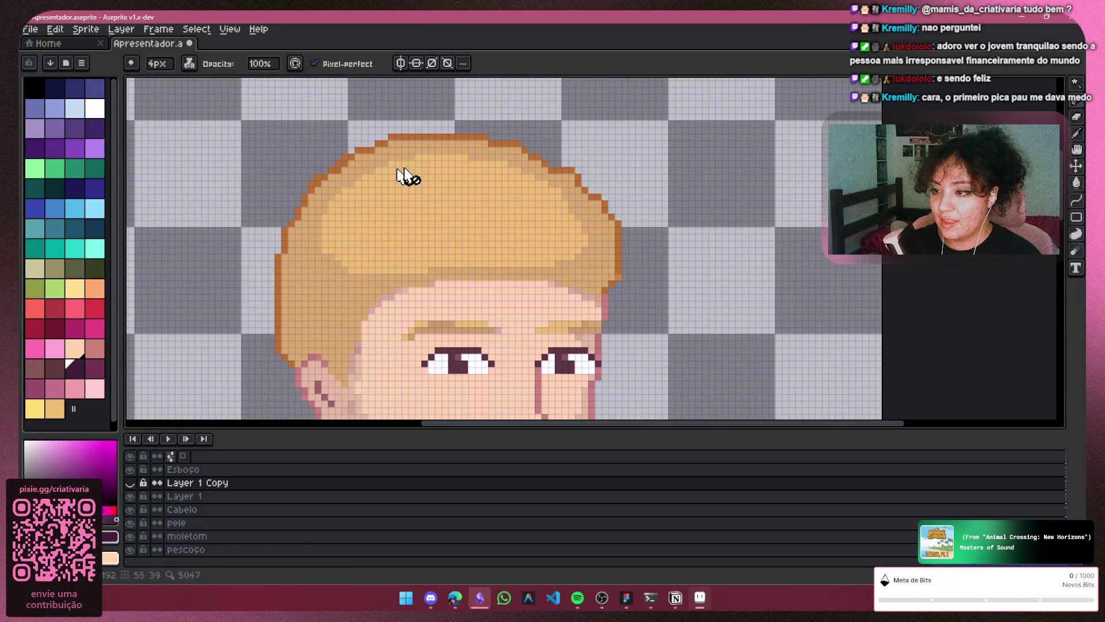
pyautogui.click(129, 484)
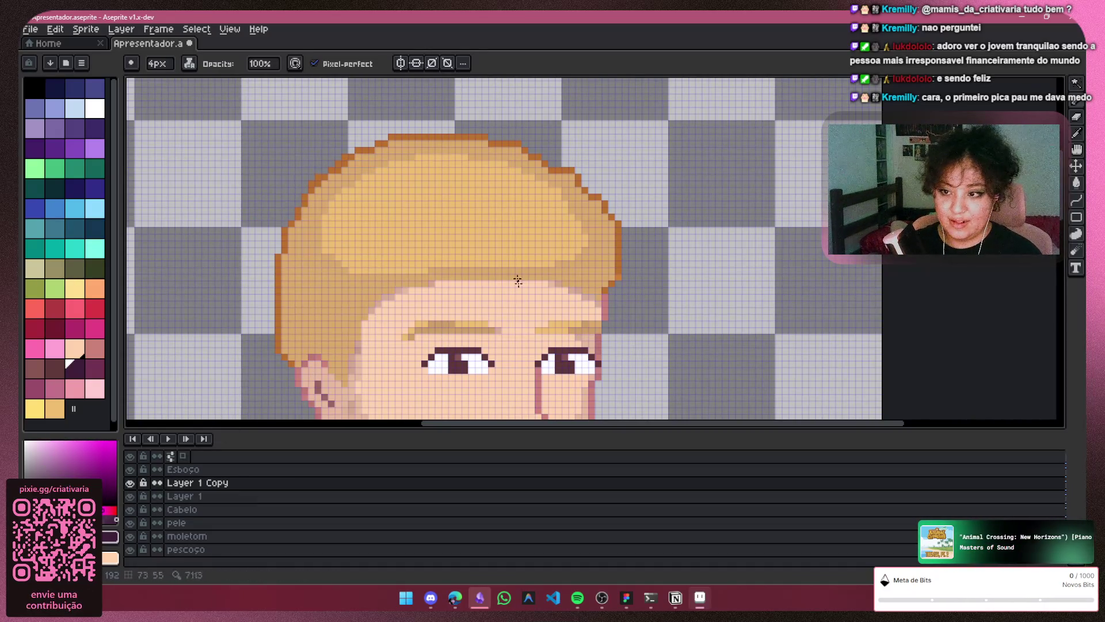
pyautogui.click(198, 484)
pyautogui.click(189, 63)
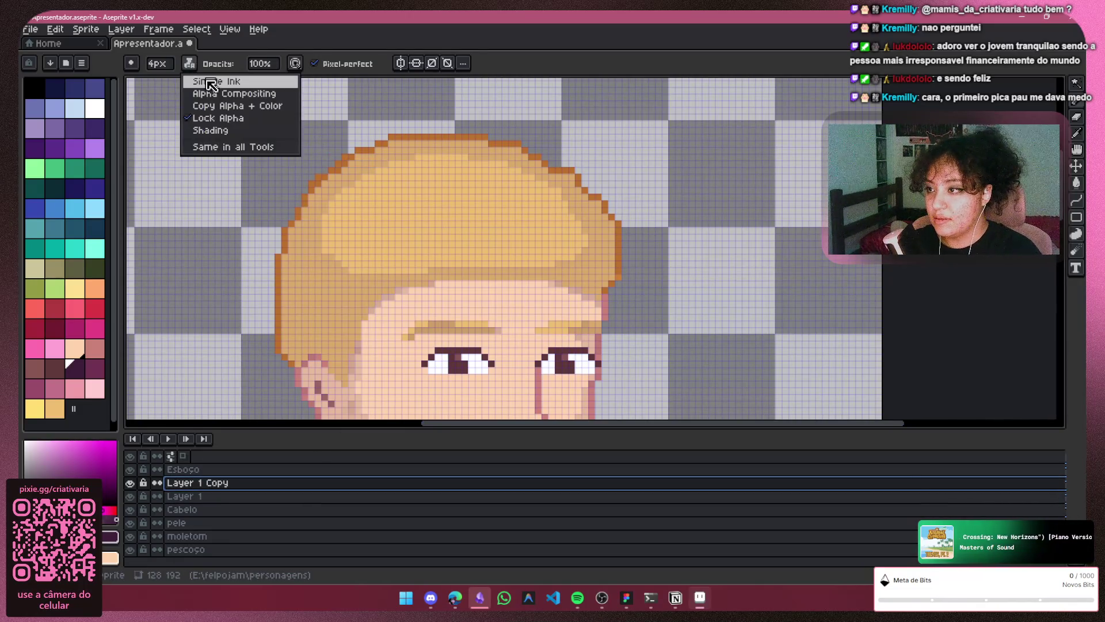
# Shade the hair's right, left, top and forehead edges using Shading ink with a 2px pencil.
pyautogui.click(222, 131)
pyautogui.moveTo(449, 178); pyautogui.dragTo(472, 194)
pyautogui.hotkey('ctrl', 'z')
pyautogui.press('-')
pyautogui.press('-')
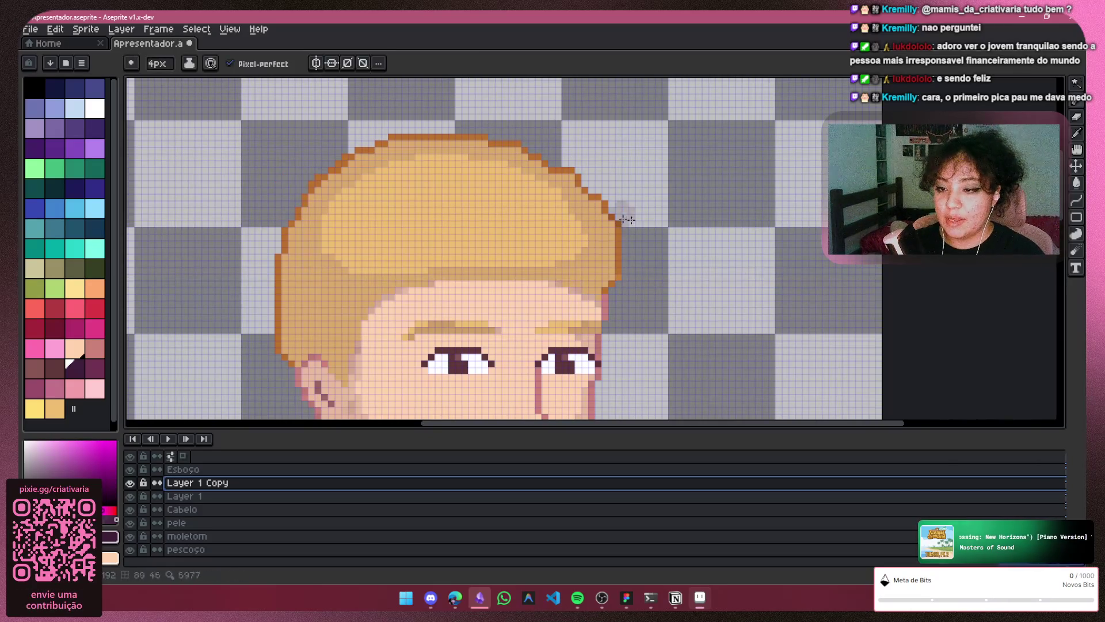
pyautogui.moveTo(627, 248); pyautogui.dragTo(608, 285)
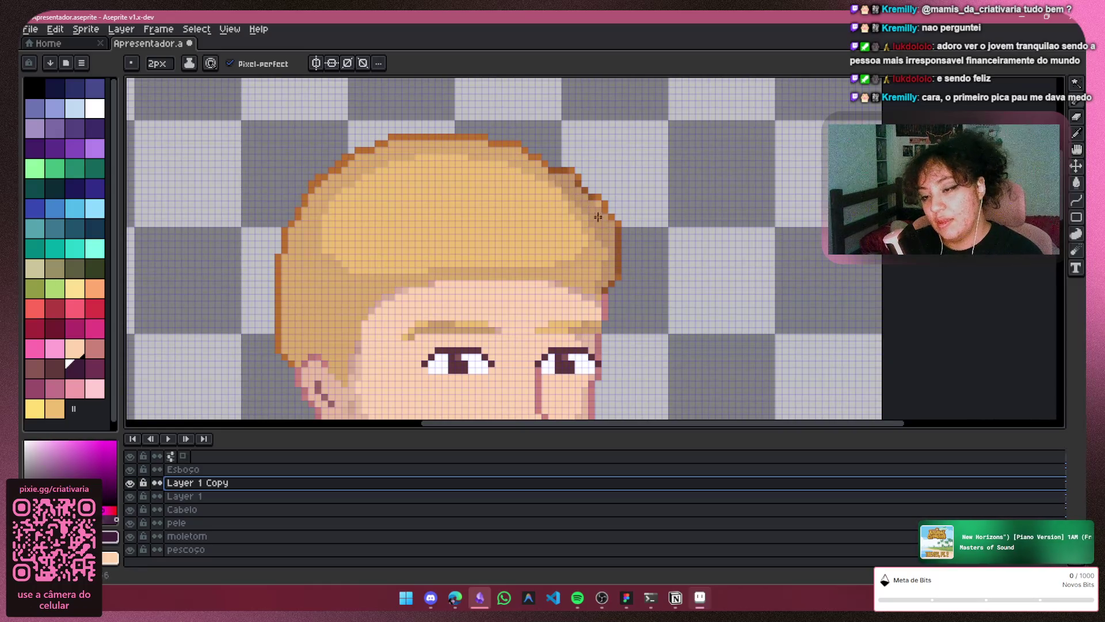
pyautogui.moveTo(288, 276)
pyautogui.mouseDown()
pyautogui.moveTo(290, 306)
pyautogui.moveTo(341, 377)
pyautogui.moveTo(340, 341)
pyautogui.mouseUp()
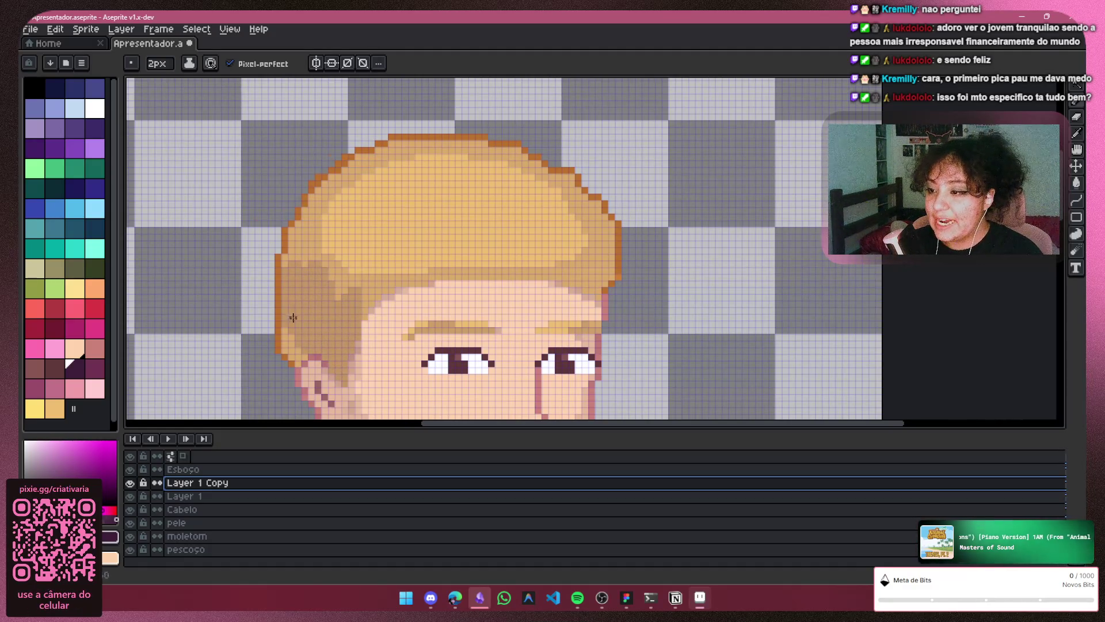
pyautogui.moveTo(290, 237)
pyautogui.mouseDown()
pyautogui.moveTo(325, 174)
pyautogui.moveTo(290, 260)
pyautogui.mouseUp()
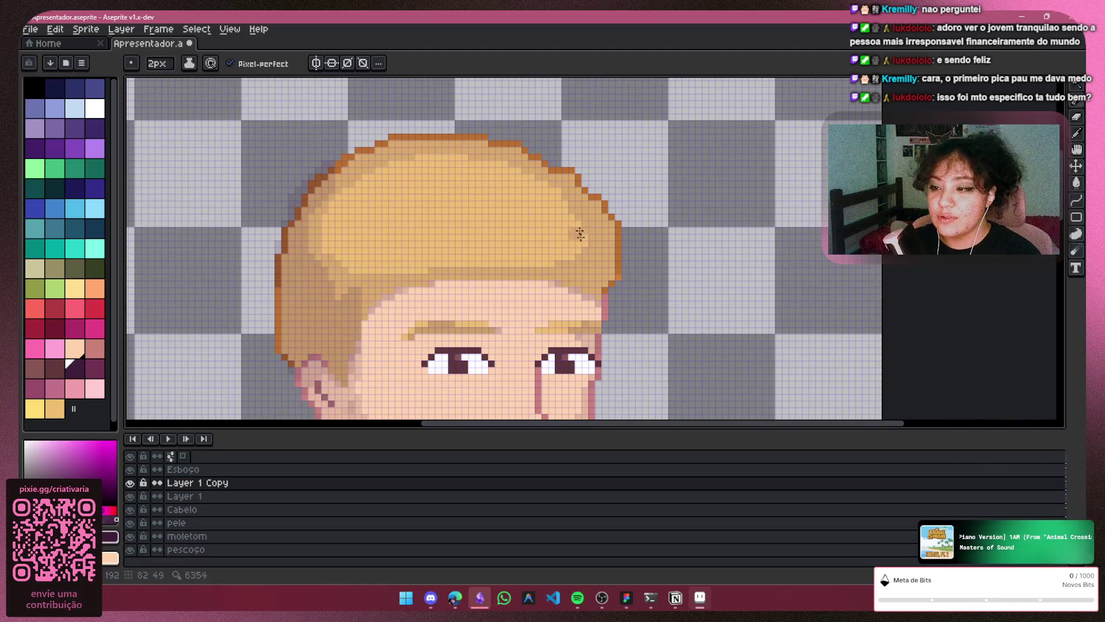
pyautogui.moveTo(449, 292)
pyautogui.mouseDown()
pyautogui.moveTo(463, 274)
pyautogui.moveTo(600, 283)
pyautogui.moveTo(614, 251)
pyautogui.mouseUp()
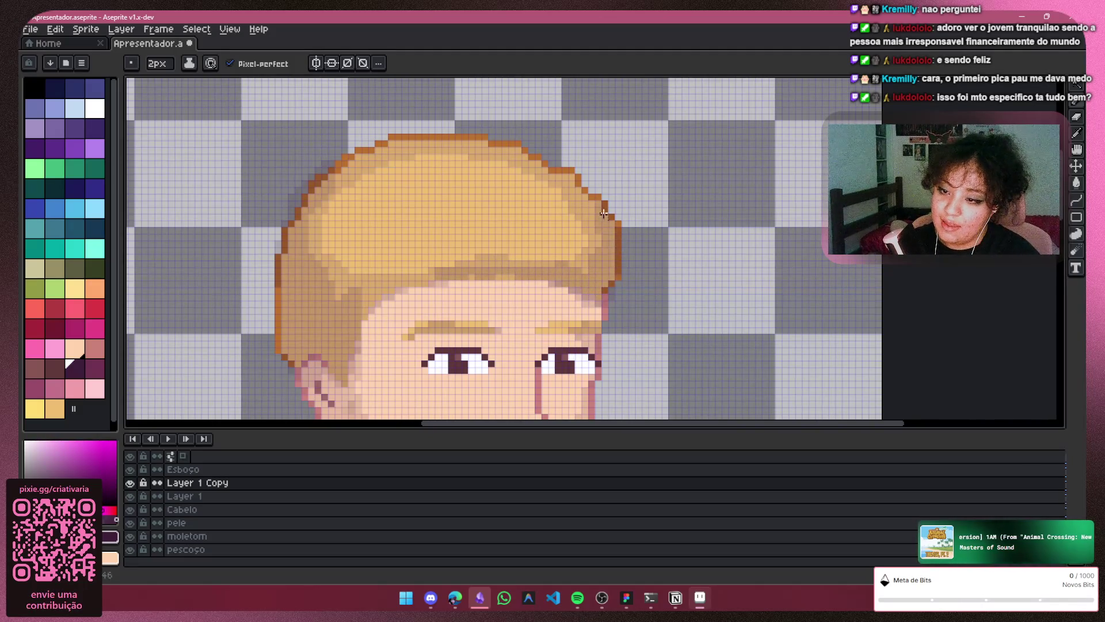
pyautogui.moveTo(536, 164)
pyautogui.mouseDown()
pyautogui.moveTo(490, 138)
pyautogui.moveTo(374, 146)
pyautogui.mouseUp()
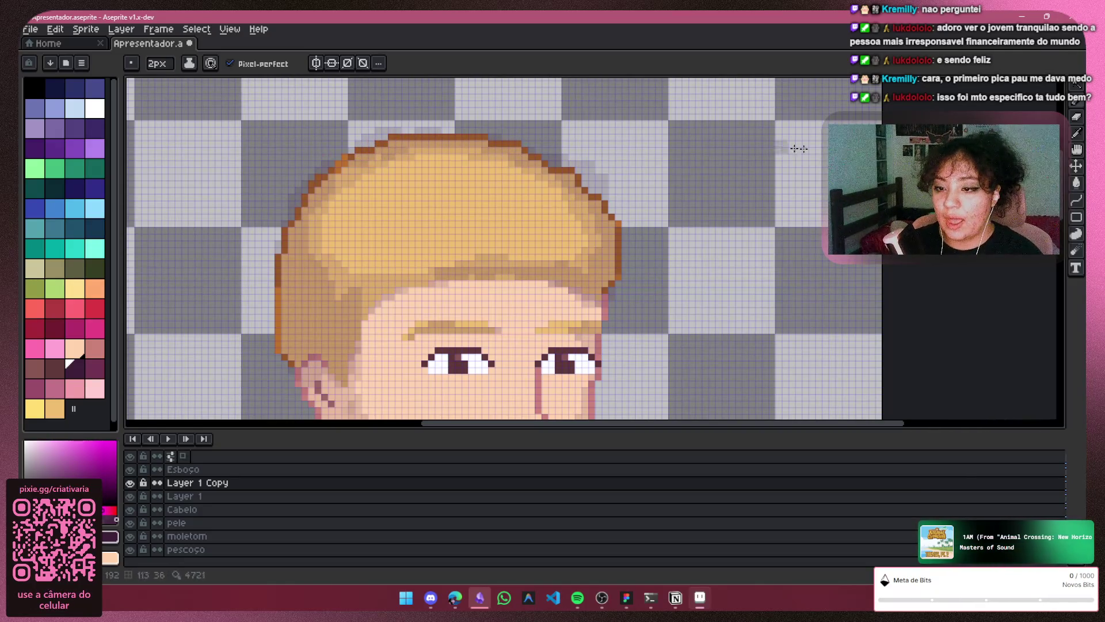
pyautogui.press('e')
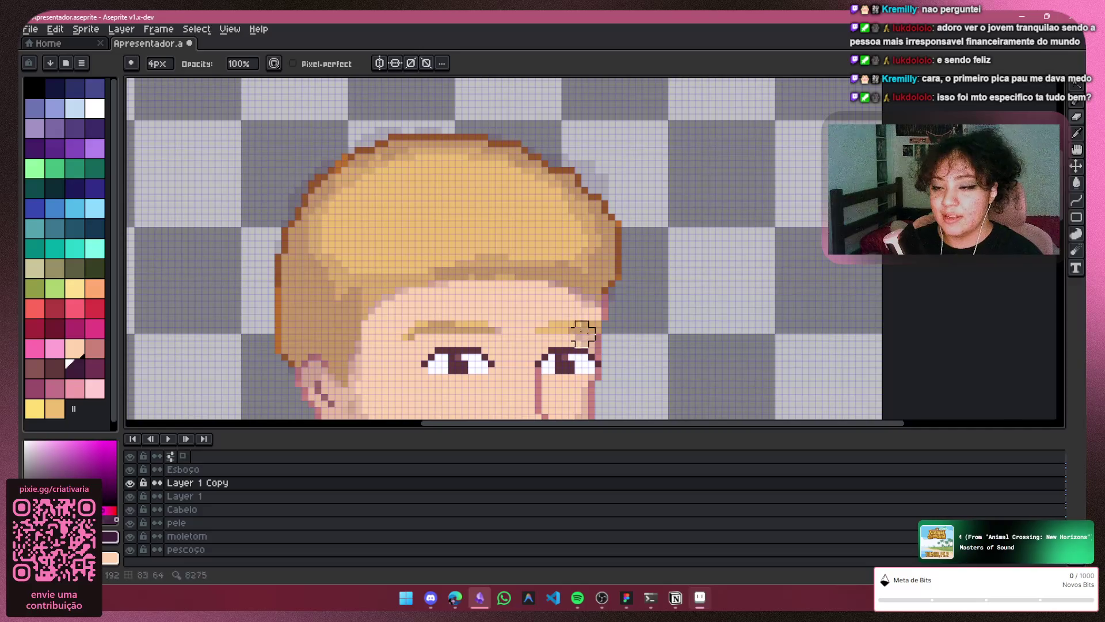
pyautogui.press('v')
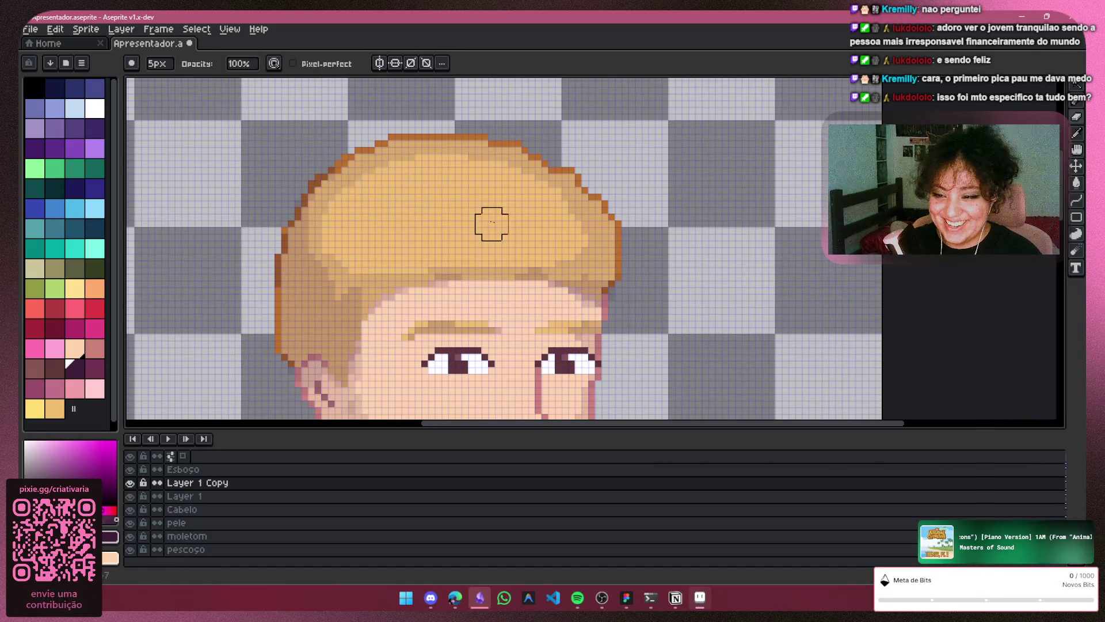
pyautogui.press('v')
pyautogui.press('b')
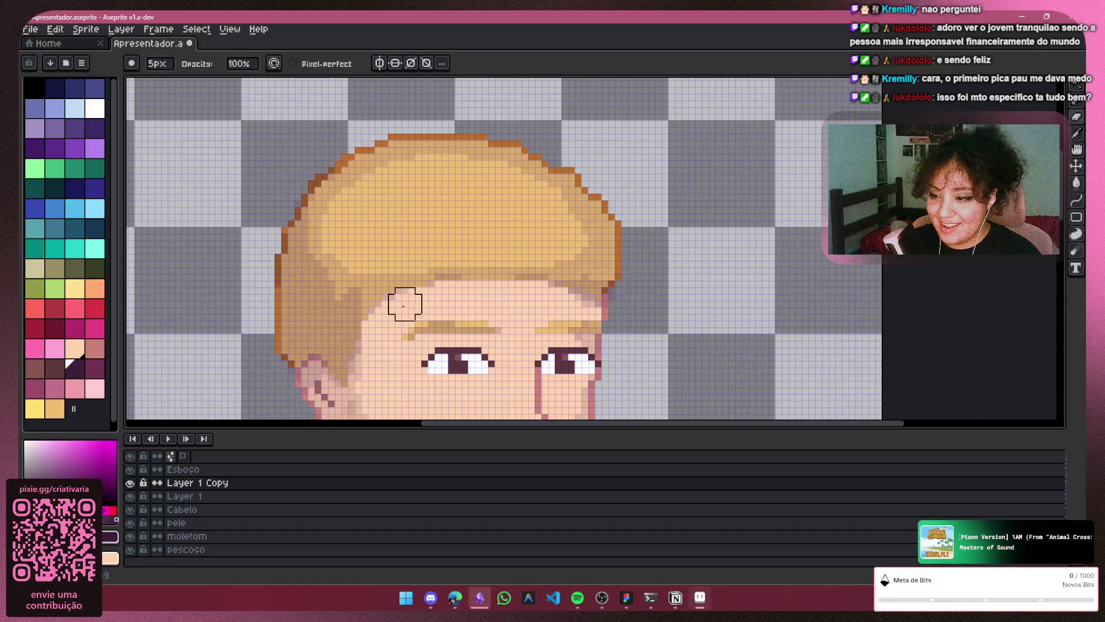
pyautogui.scroll(-3, 489, 238)
pyautogui.scroll(-2, 843, 322)
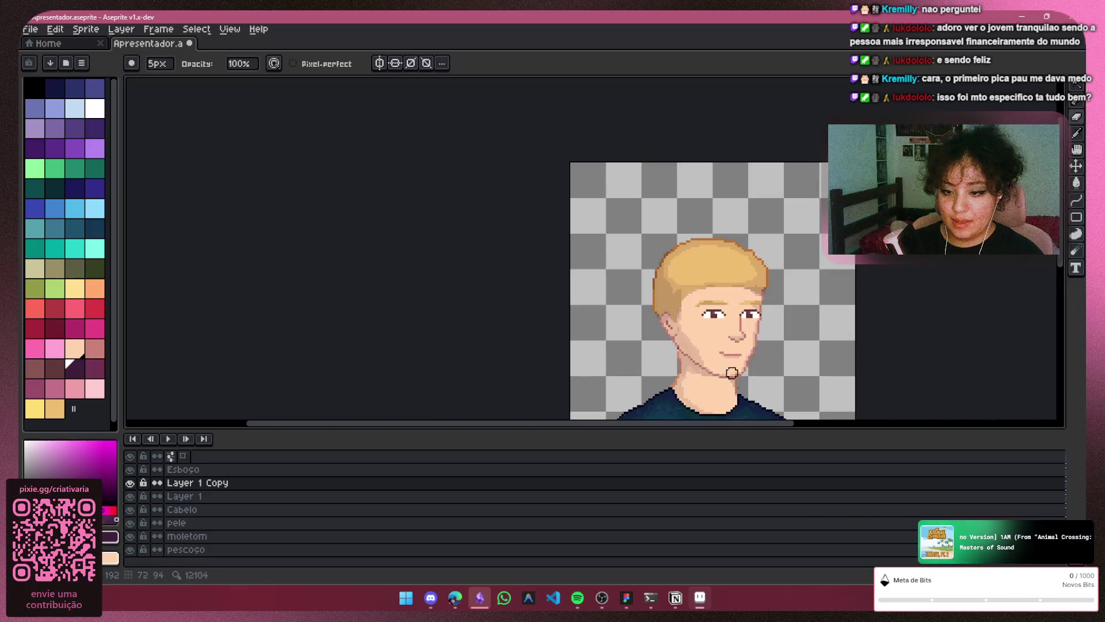
pyautogui.scroll(-1, 731, 372)
pyautogui.moveTo(699, 423); pyautogui.dragTo(821, 424)
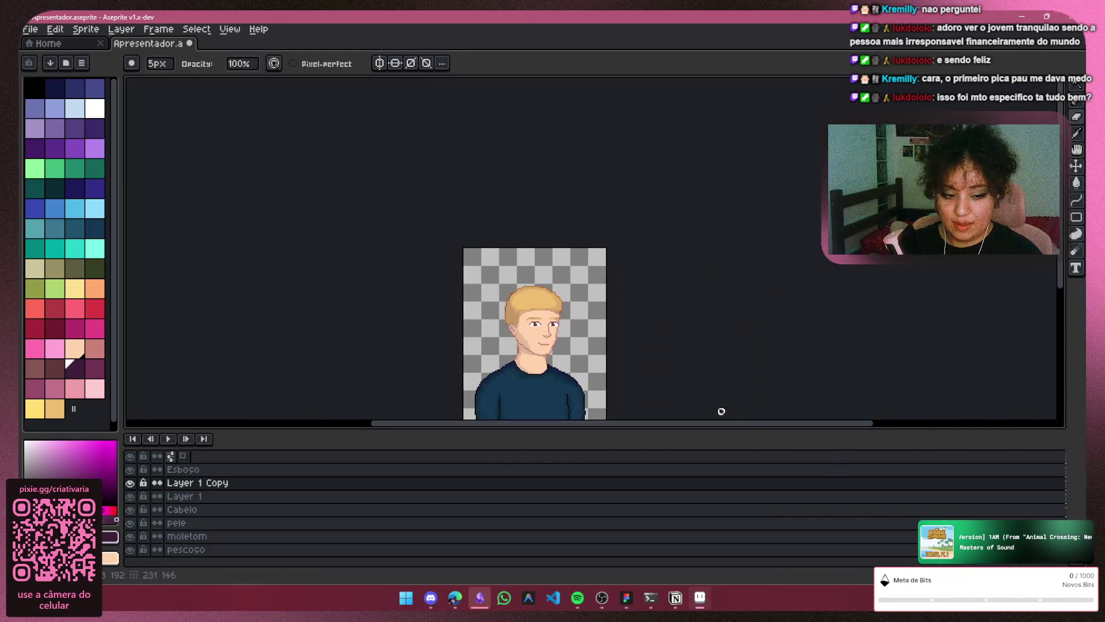
pyautogui.scroll(1, 589, 373)
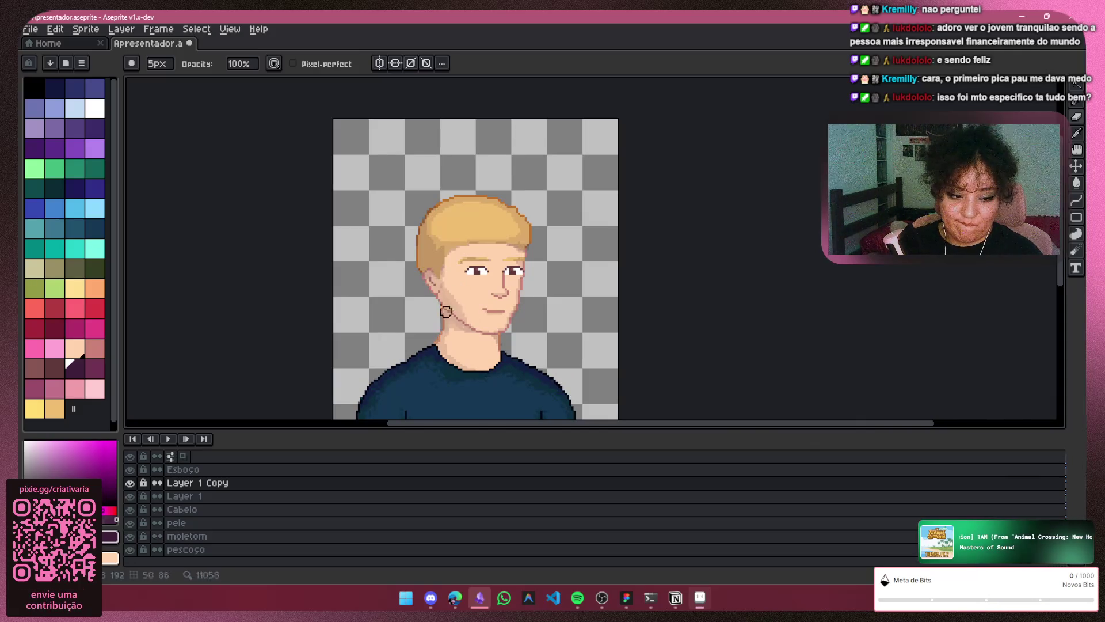
pyautogui.scroll(1, 347, 222)
pyautogui.scroll(1, 407, 252)
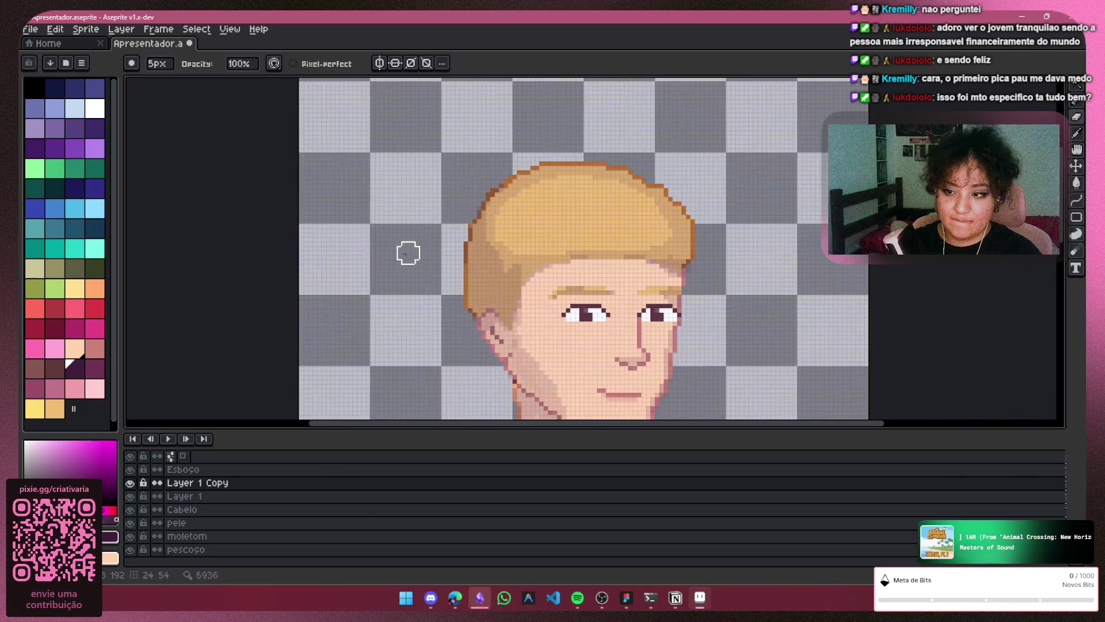
pyautogui.scroll(1, 391, 207)
pyautogui.click(131, 482)
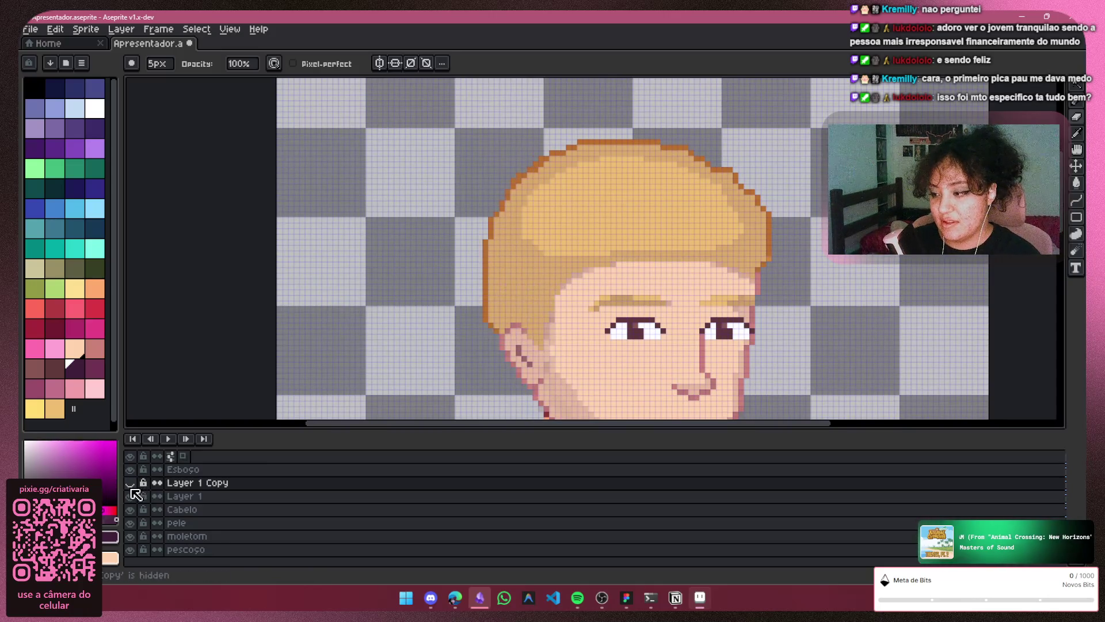
pyautogui.click(130, 482)
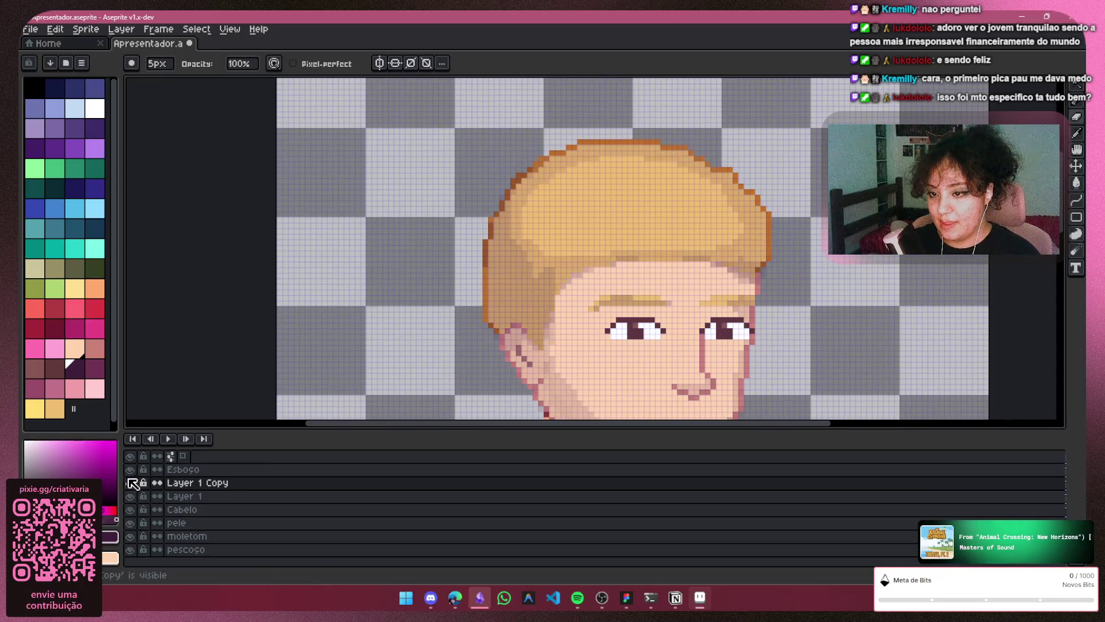
pyautogui.click(1078, 102)
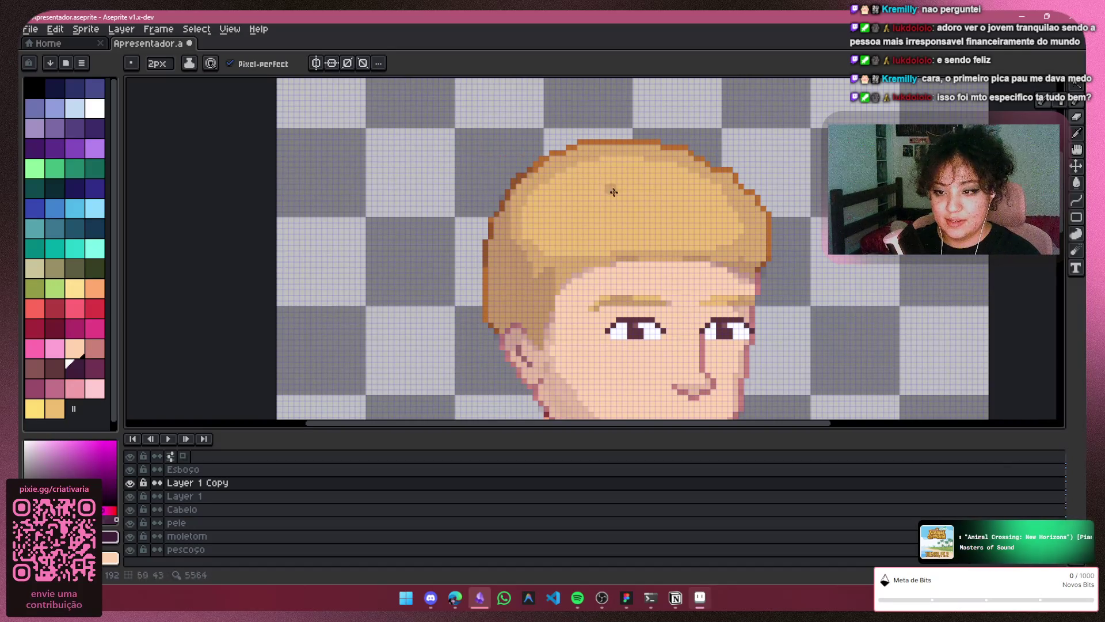
# With a 1px pencil, try darker strand lines on the hair and undo the unwanted strokes.
pyautogui.press('-')
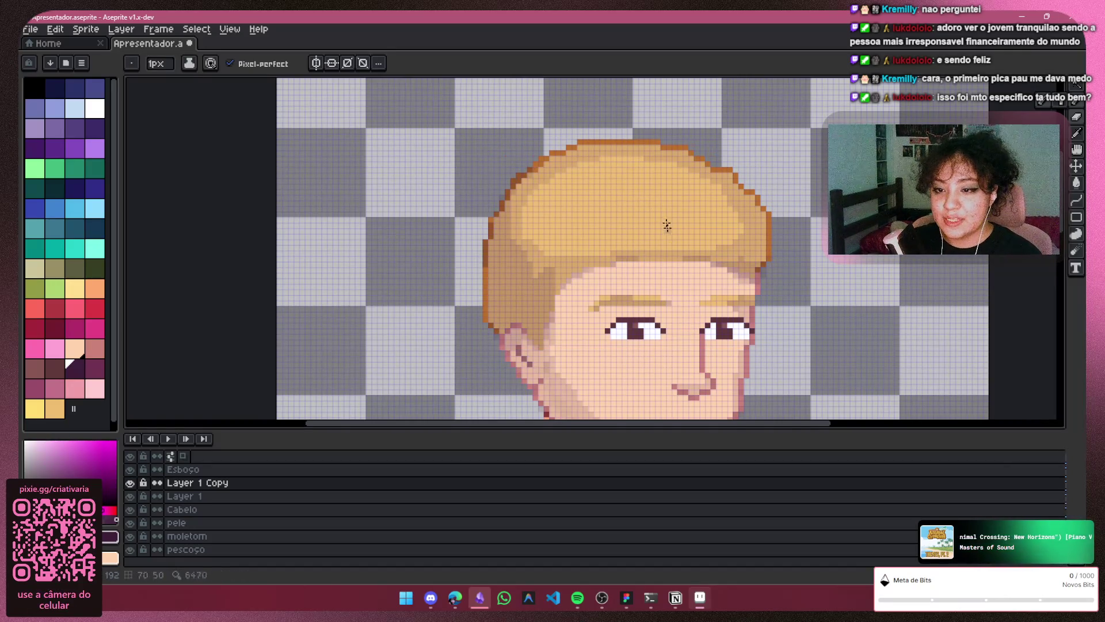
pyautogui.moveTo(595, 158); pyautogui.dragTo(635, 179)
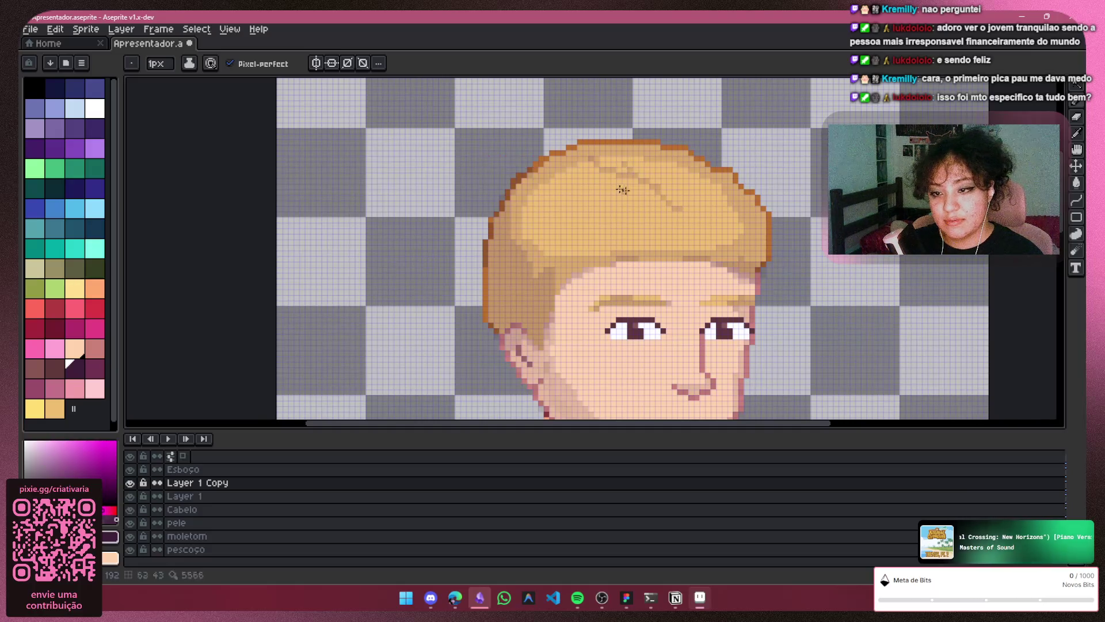
pyautogui.hotkey('ctrl', 'z')
pyautogui.hotkey('ctrl', 'z')
pyautogui.hotkey('ctrl', 'z')
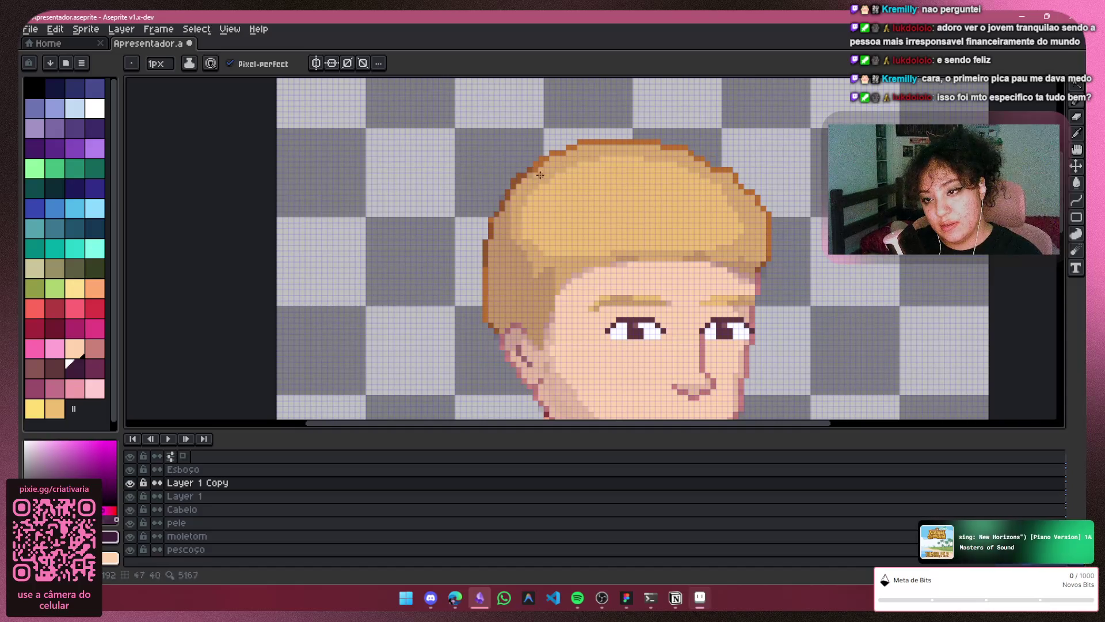
pyautogui.moveTo(588, 171); pyautogui.dragTo(700, 215)
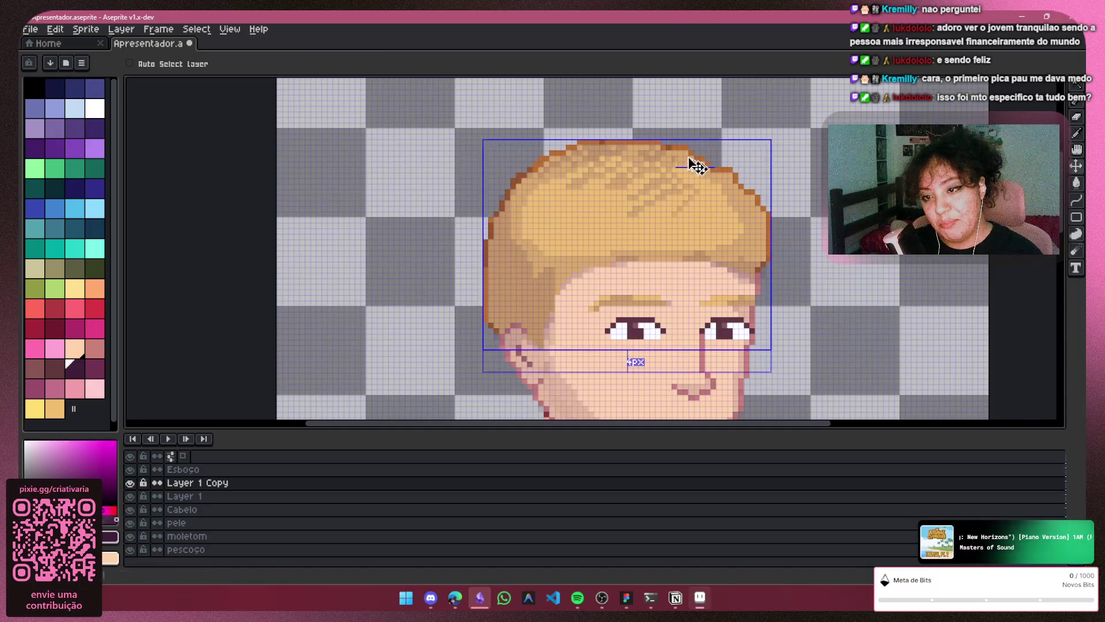
pyautogui.hotkey('ctrl', 'z')
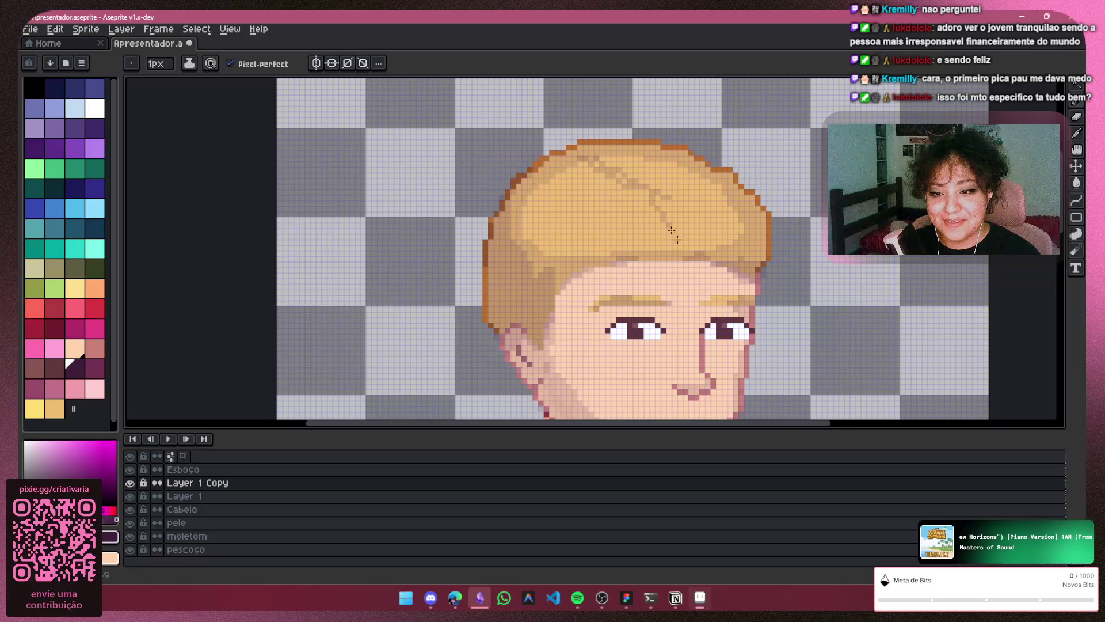
pyautogui.press('ctrl')
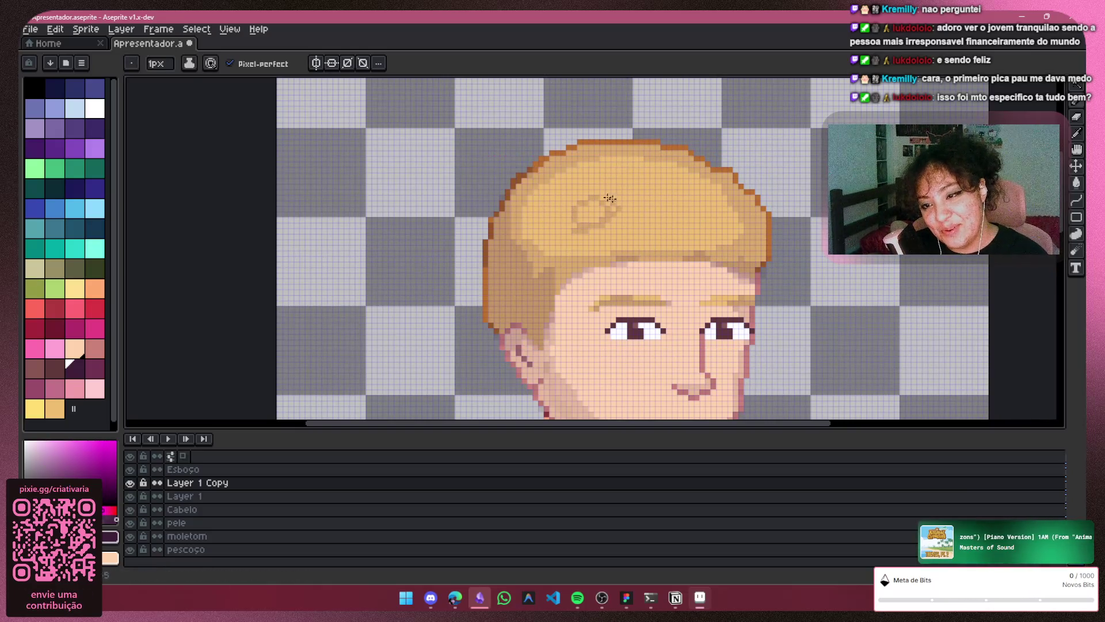
pyautogui.hotkey('ctrl', 'z')
pyautogui.hotkey('ctrl', 'z')
pyautogui.hotkey('ctrl', 'z')
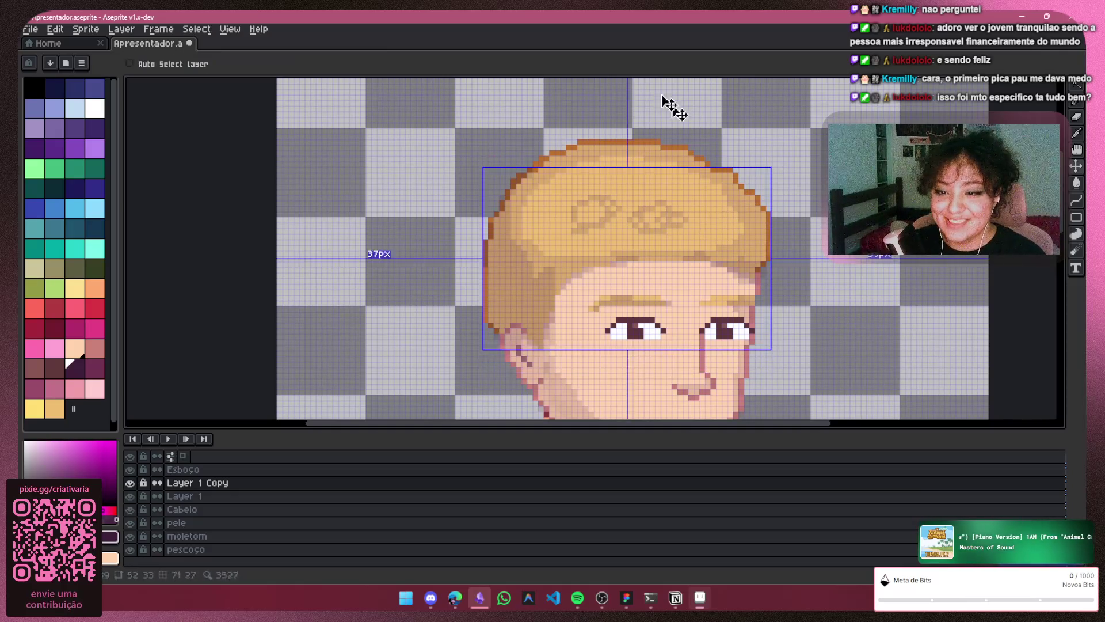
pyautogui.scroll(2, 655, 146)
pyautogui.hotkey('ctrl', 'z')
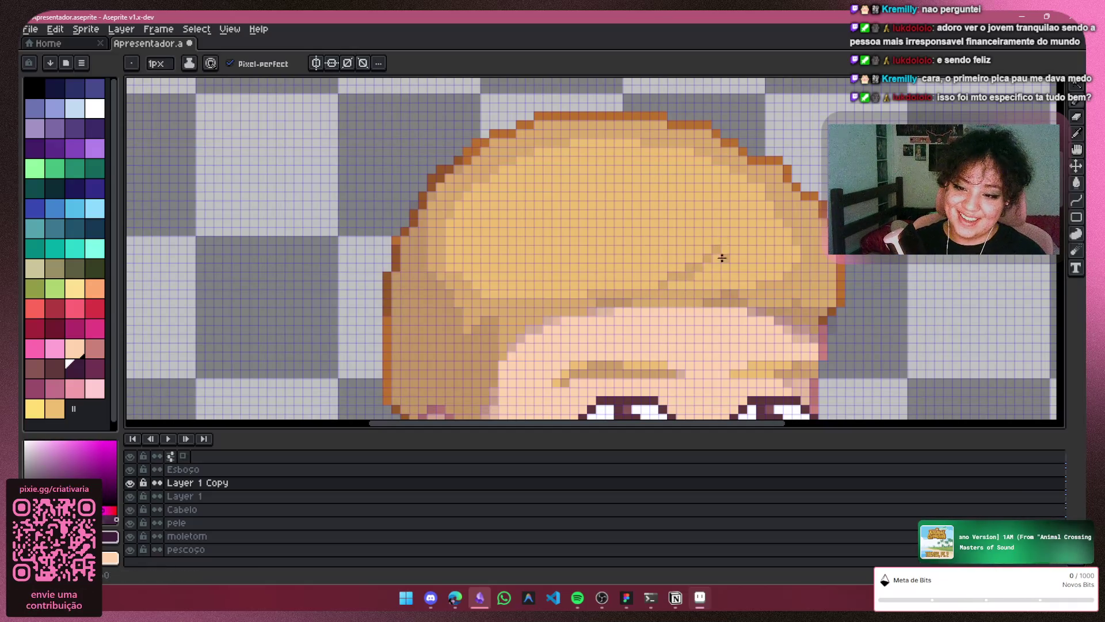
pyautogui.hotkey('ctrl', 'z')
pyautogui.hotkey('ctrl', 'z')
pyautogui.hotkey('ctrl', 'z')
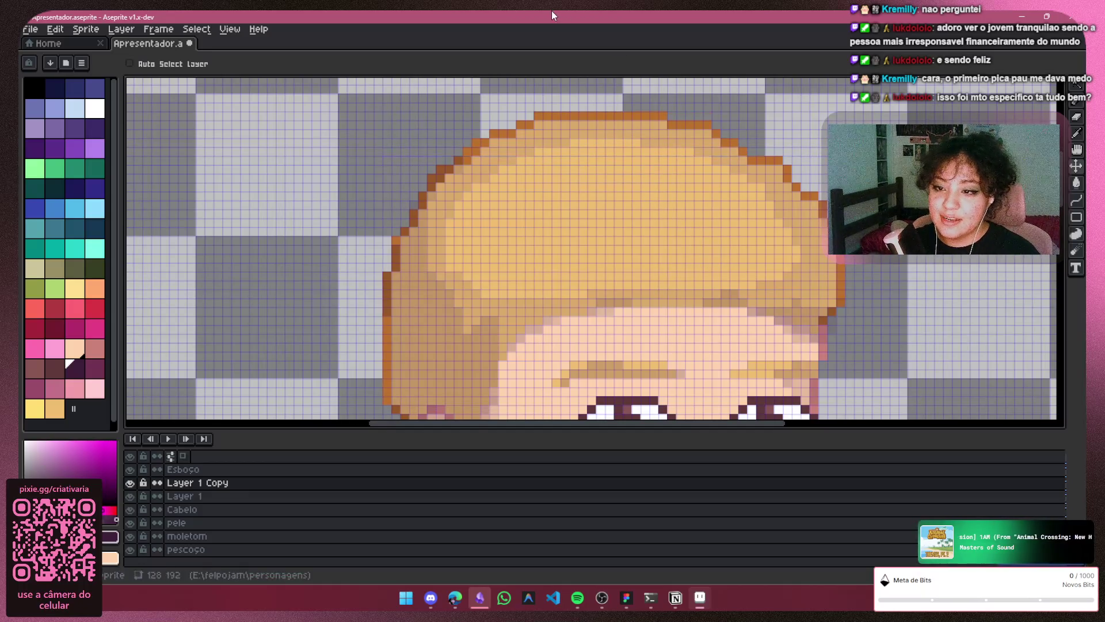
pyautogui.moveTo(551, 139); pyautogui.dragTo(633, 205)
pyautogui.hotkey('ctrl', 'z')
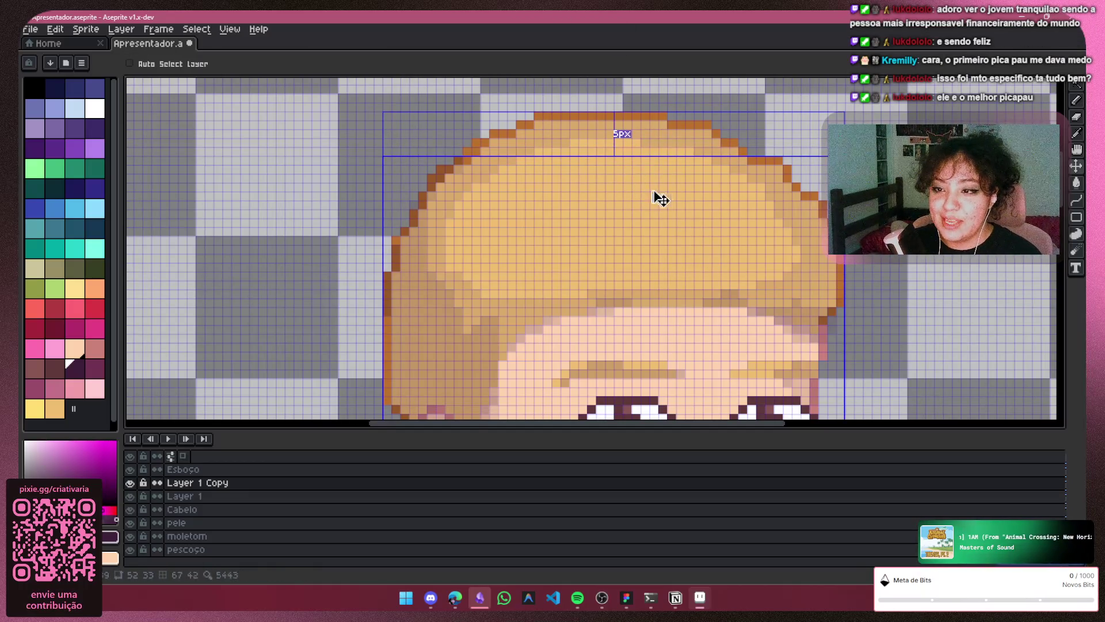
# Draw several darker diagonal strands across the upper and right parts of the hair.
pyautogui.moveTo(559, 155)
pyautogui.mouseDown()
pyautogui.moveTo(614, 185)
pyautogui.moveTo(684, 256)
pyautogui.mouseUp()
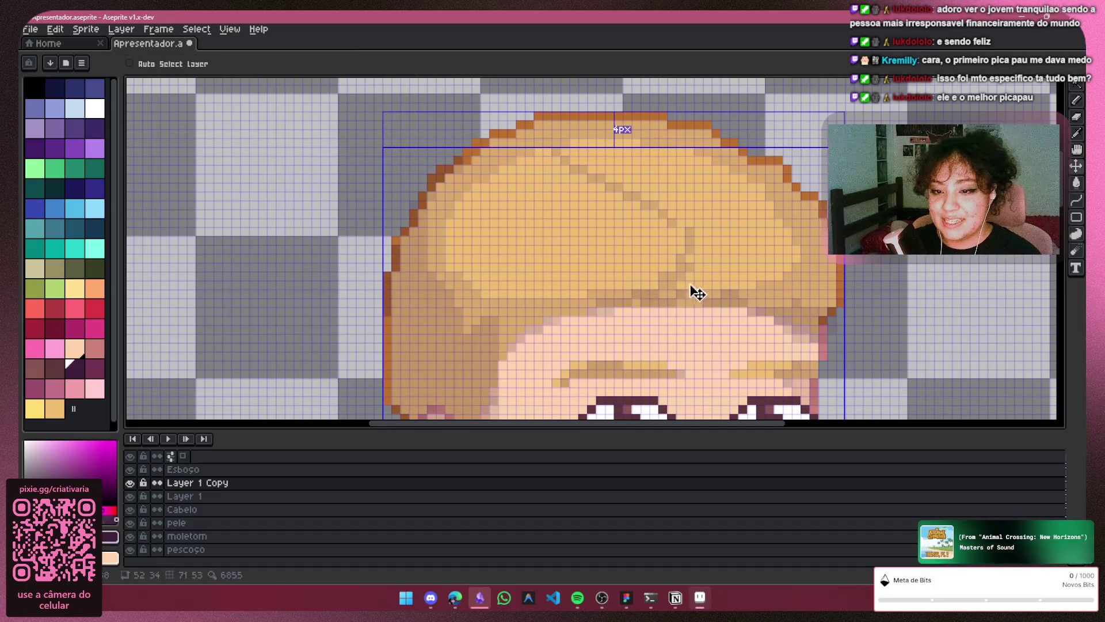
pyautogui.press('ctrl')
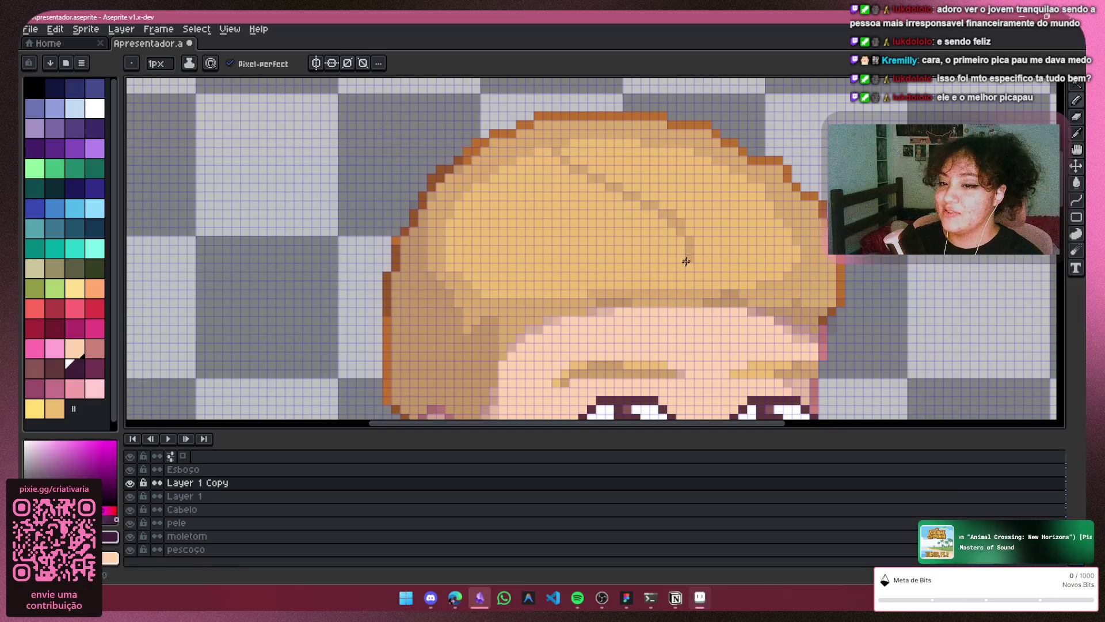
pyautogui.moveTo(601, 282)
pyautogui.mouseDown()
pyautogui.moveTo(572, 212)
pyautogui.moveTo(492, 195)
pyautogui.mouseUp()
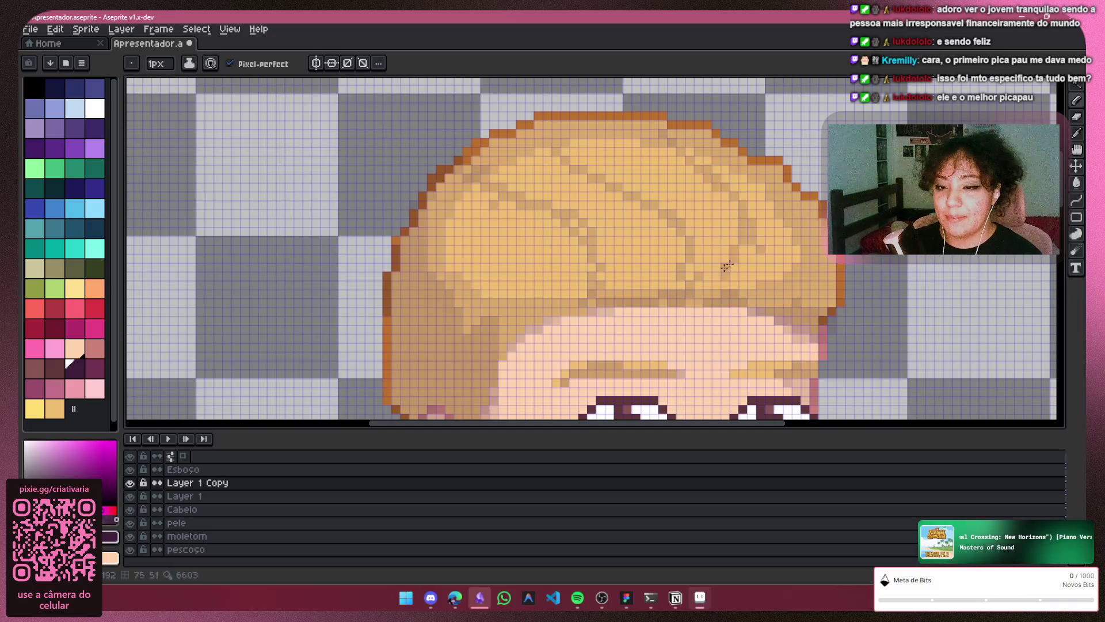
pyautogui.moveTo(745, 261)
pyautogui.mouseDown()
pyautogui.moveTo(705, 184)
pyautogui.moveTo(631, 178)
pyautogui.moveTo(633, 266)
pyautogui.mouseUp()
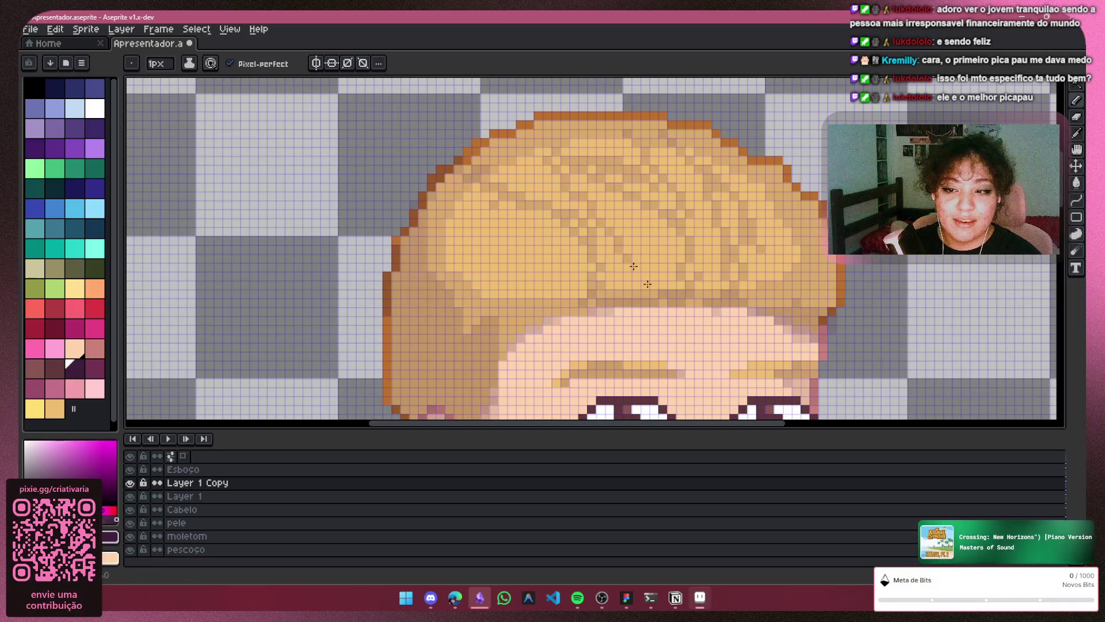
pyautogui.press('v')
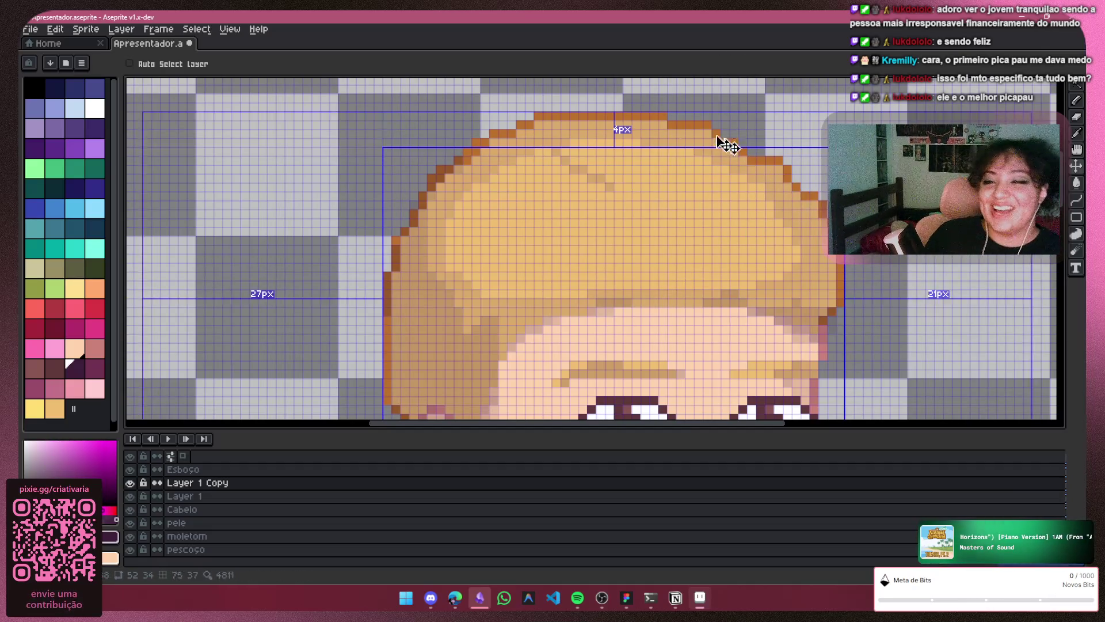
pyautogui.press('b')
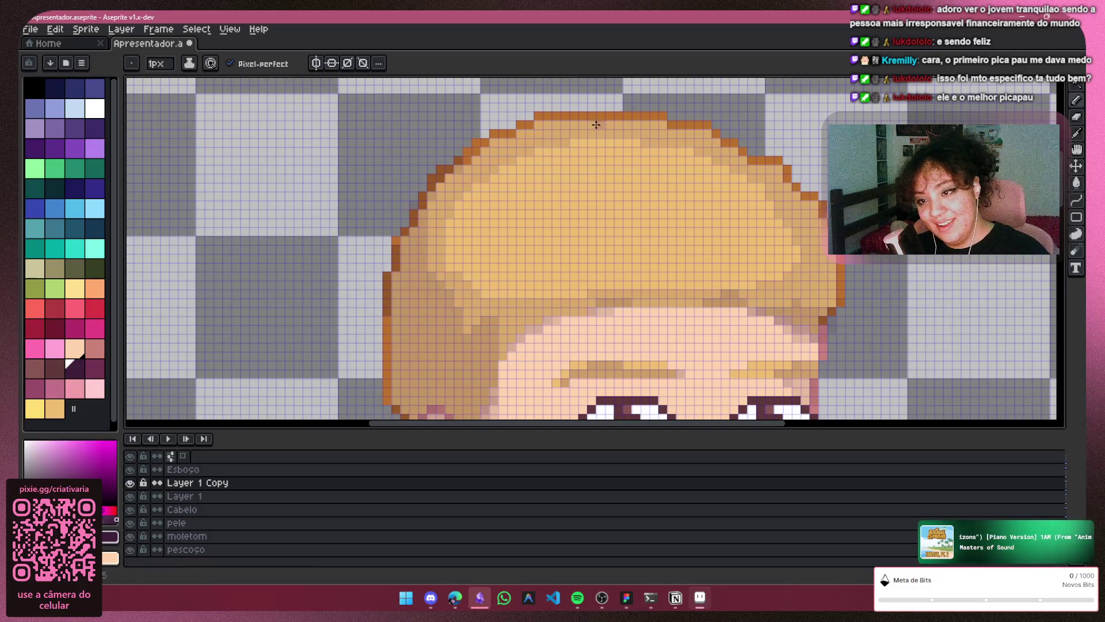
pyautogui.moveTo(658, 177); pyautogui.dragTo(704, 262)
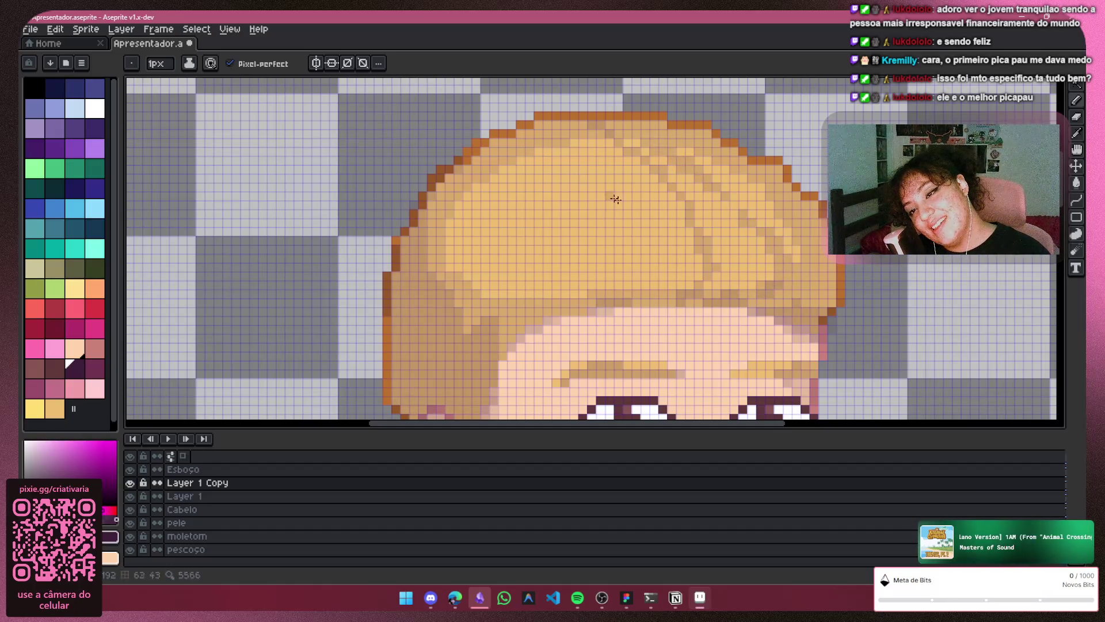
pyautogui.moveTo(561, 141); pyautogui.dragTo(669, 247)
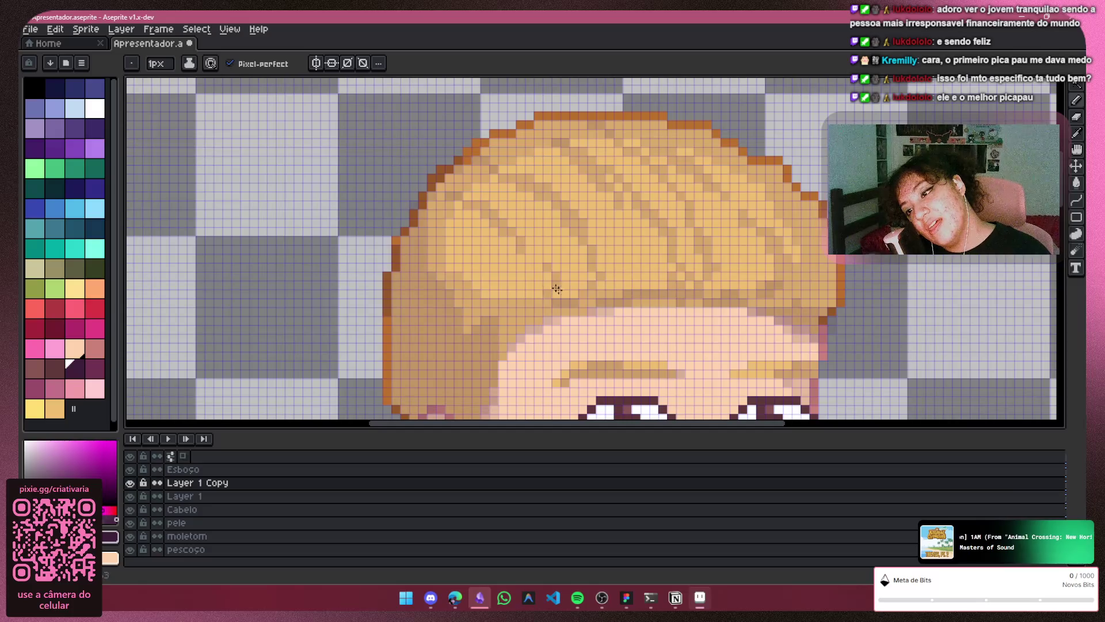
pyautogui.scroll(-5, 682, 393)
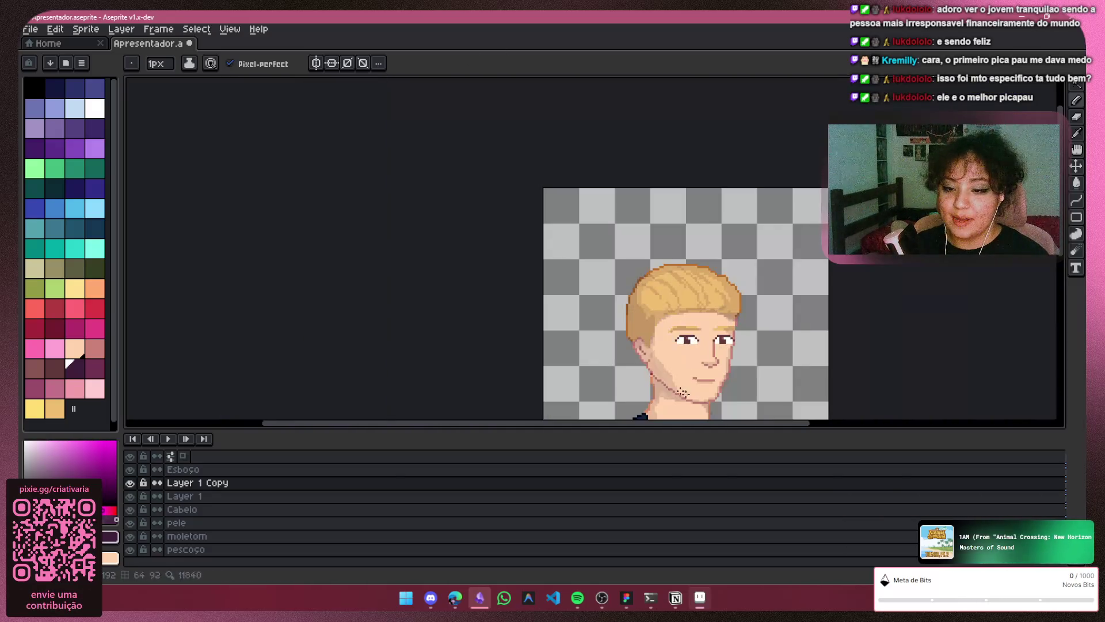
# Zoom out to view the whole character and judge the hair strands.
pyautogui.scroll(4, 682, 393)
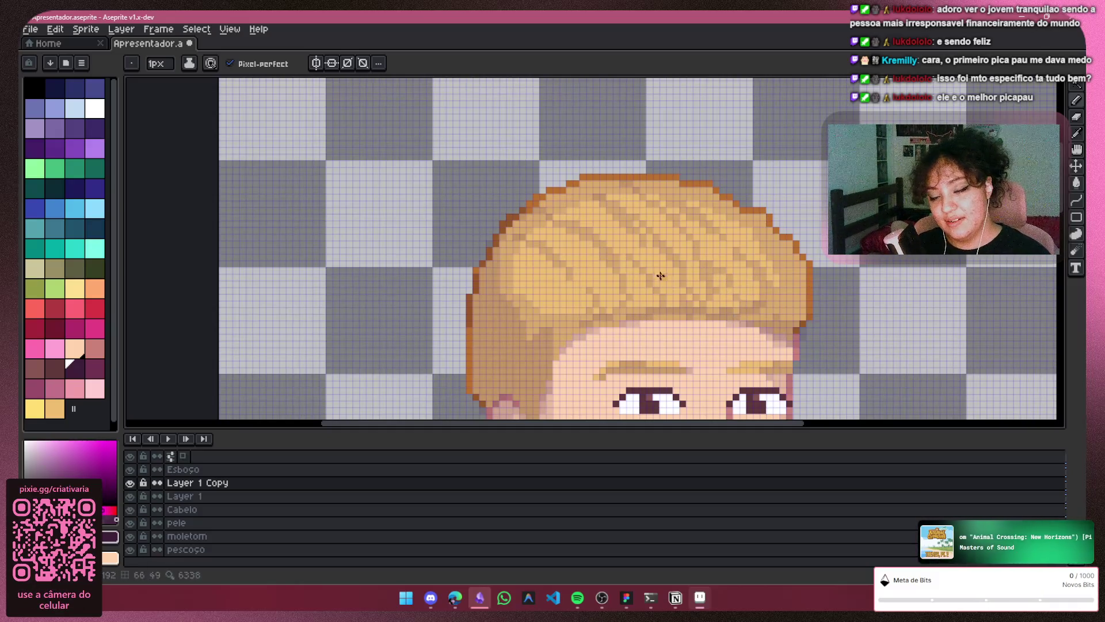
pyautogui.scroll(-4, 757, 397)
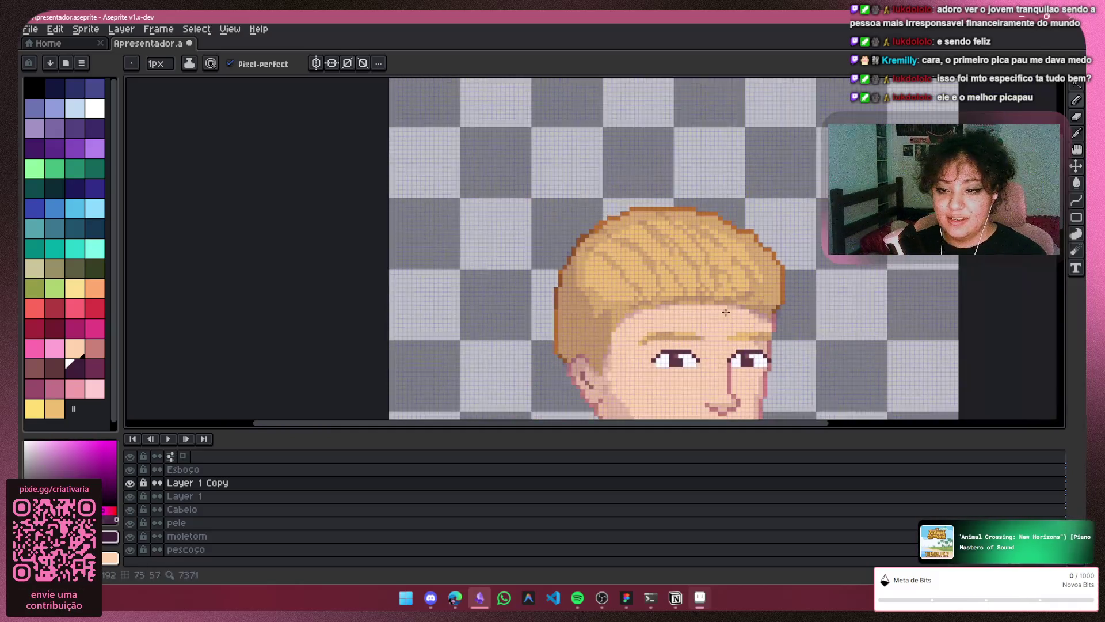
pyautogui.moveTo(757, 429); pyautogui.dragTo(789, 422)
pyautogui.scroll(-2, 857, 283)
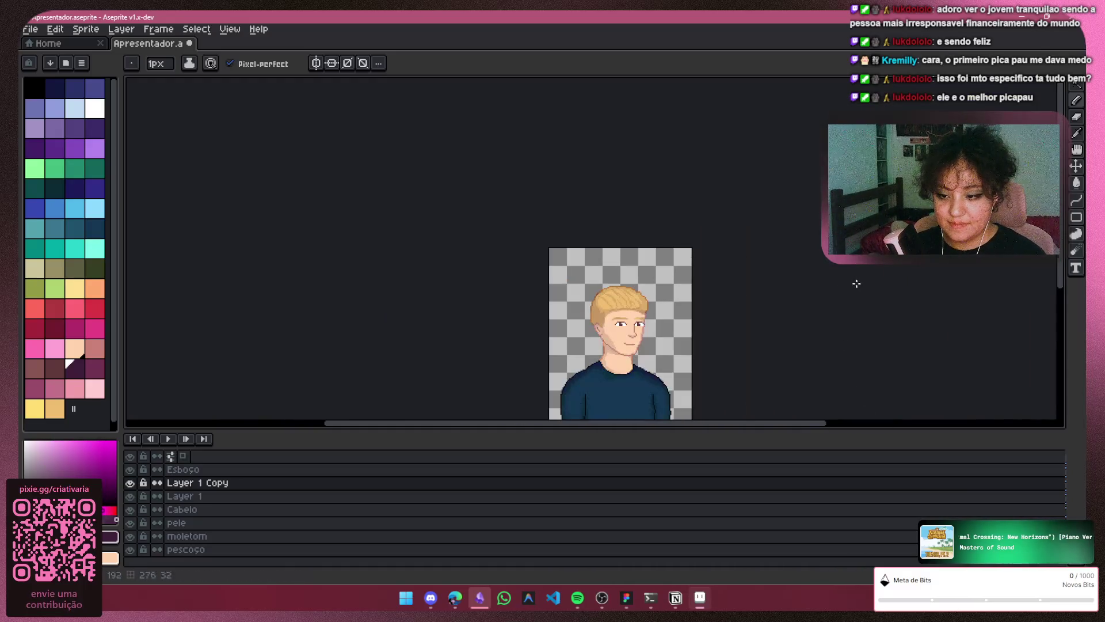
pyautogui.scroll(-2, 1042, 279)
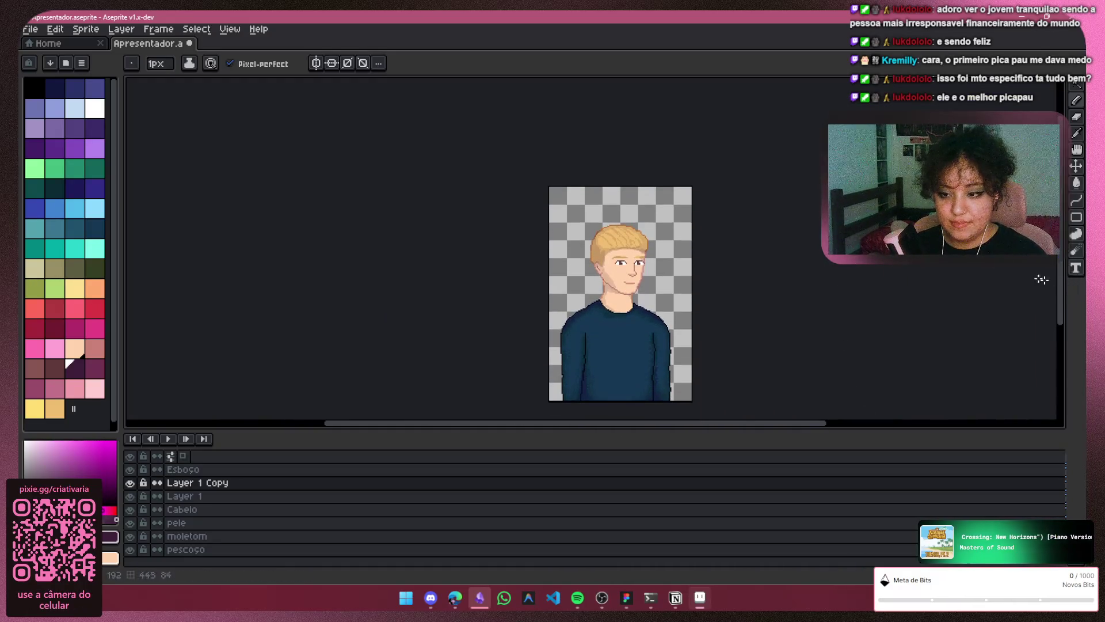
pyautogui.scroll(6, 641, 210)
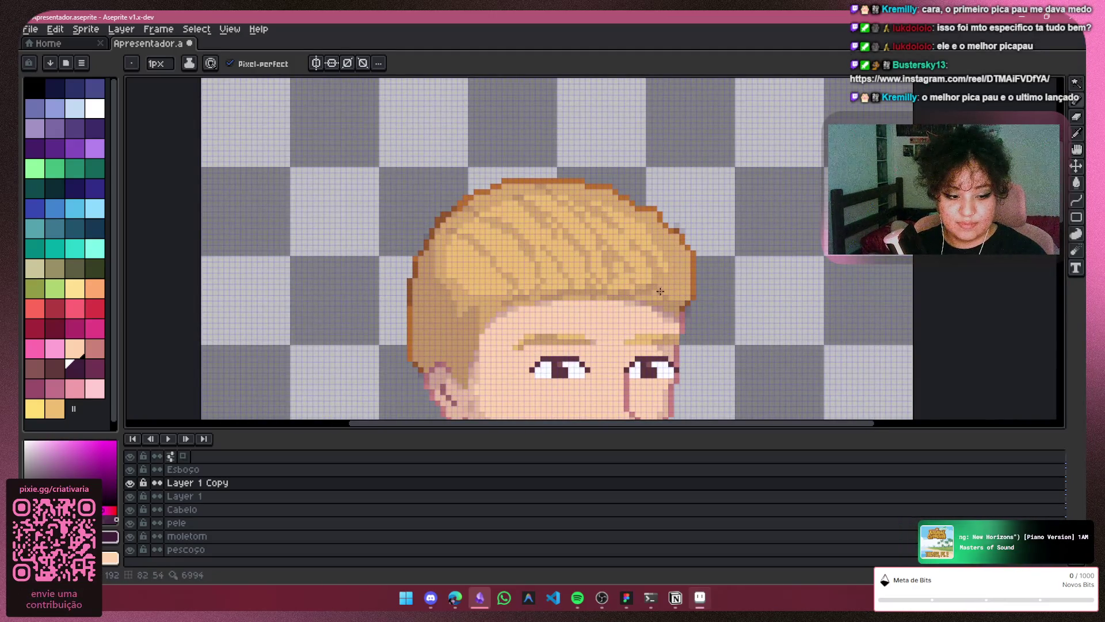
pyautogui.click(1075, 117)
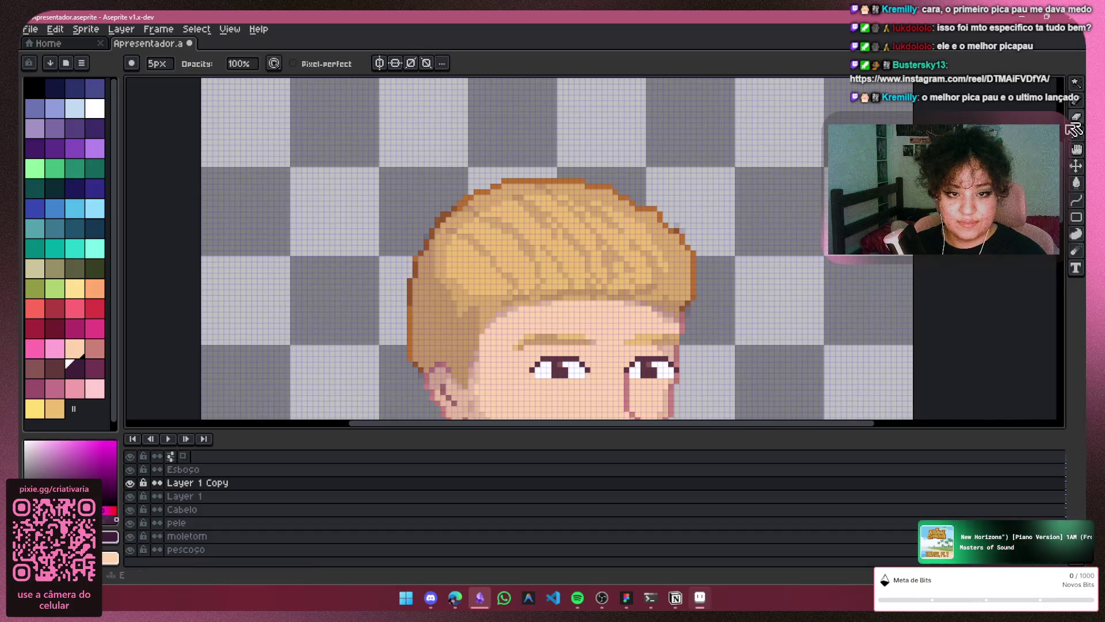
pyautogui.press('b')
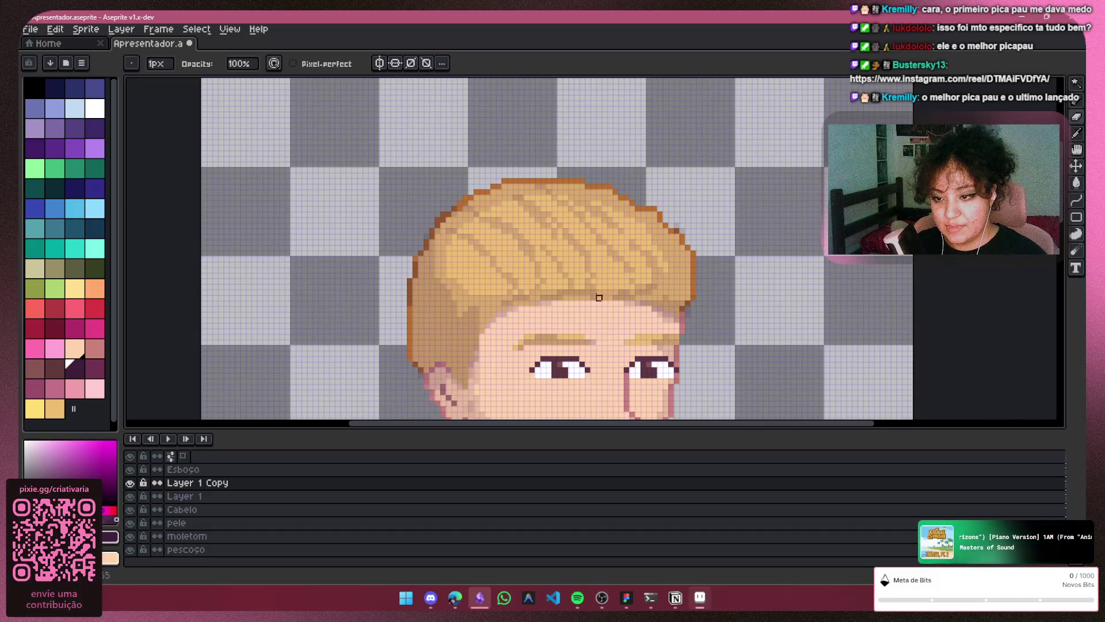
# Toggle Layer 1 Copy off and on to compare, then clear the dense strand lines.
pyautogui.click(130, 483)
pyautogui.click(130, 484)
pyautogui.scroll(2, 481, 279)
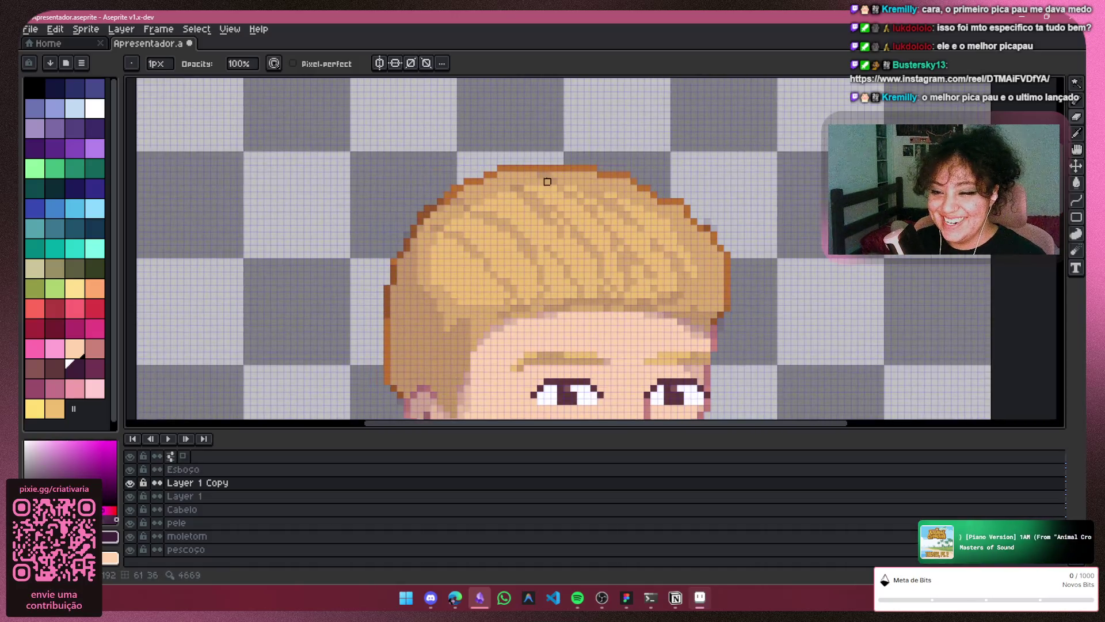
pyautogui.press('v')
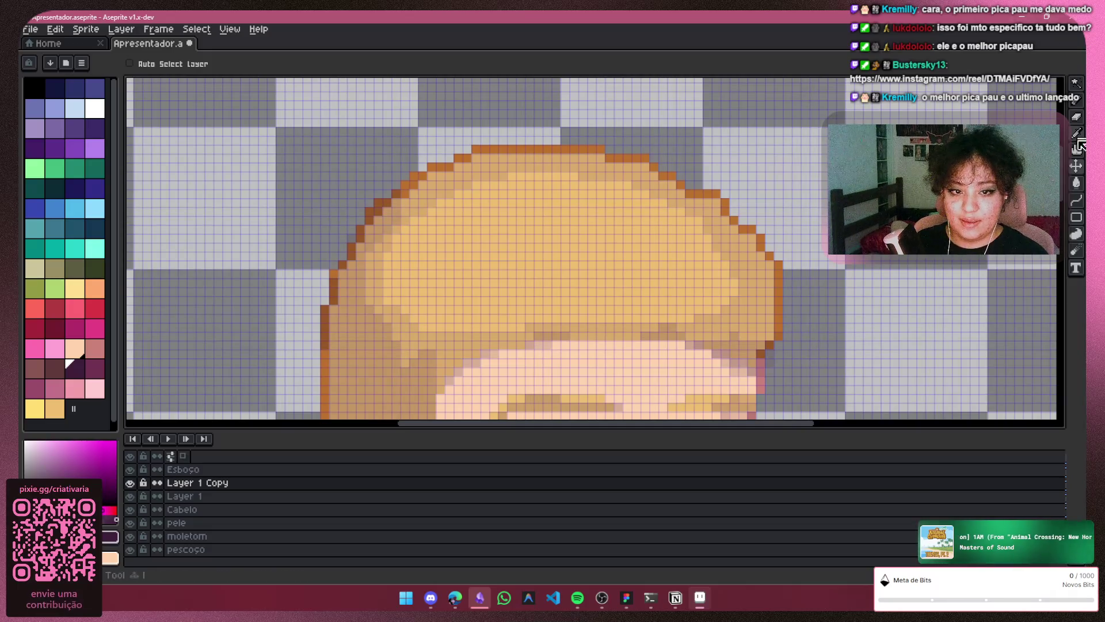
pyautogui.press('b')
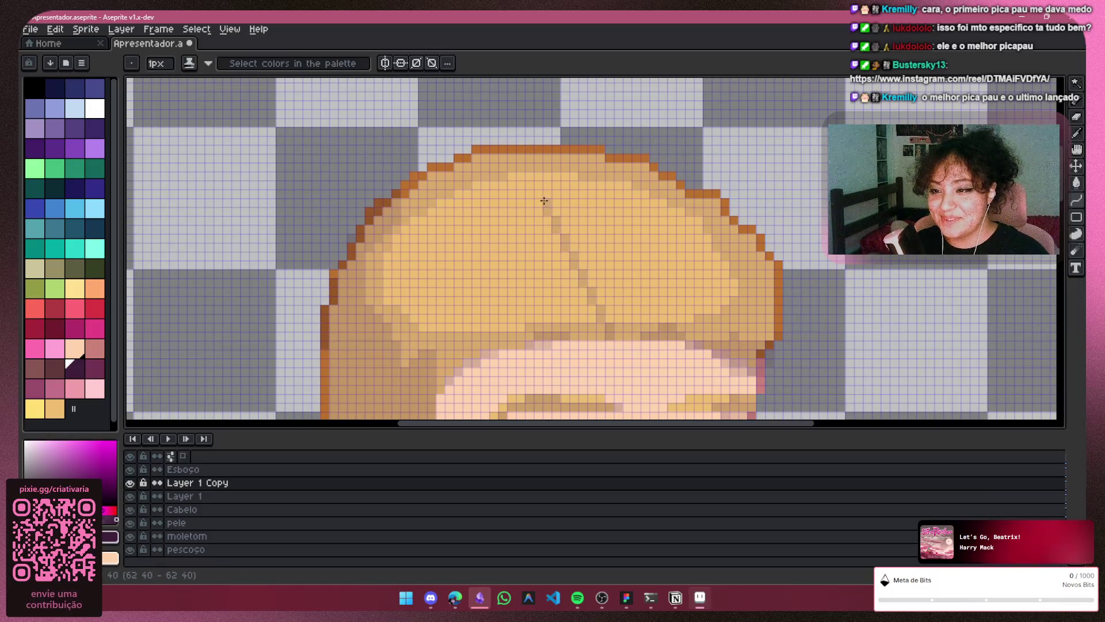
# Draw curved darker strands running from the hair's top edge downward.
pyautogui.moveTo(541, 158)
pyautogui.mouseDown()
pyautogui.moveTo(645, 305)
pyautogui.moveTo(663, 301)
pyautogui.mouseUp()
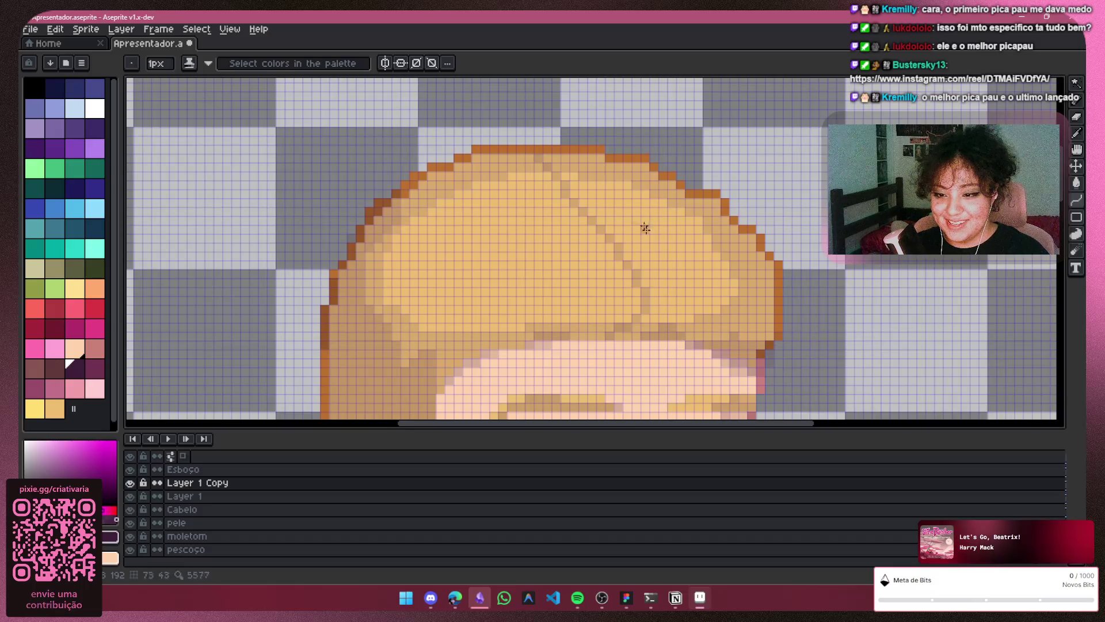
pyautogui.click(573, 153)
pyautogui.moveTo(573, 154)
pyautogui.mouseDown()
pyautogui.moveTo(688, 245)
pyautogui.moveTo(705, 328)
pyautogui.moveTo(690, 335)
pyautogui.moveTo(684, 301)
pyautogui.moveTo(719, 283)
pyautogui.mouseUp()
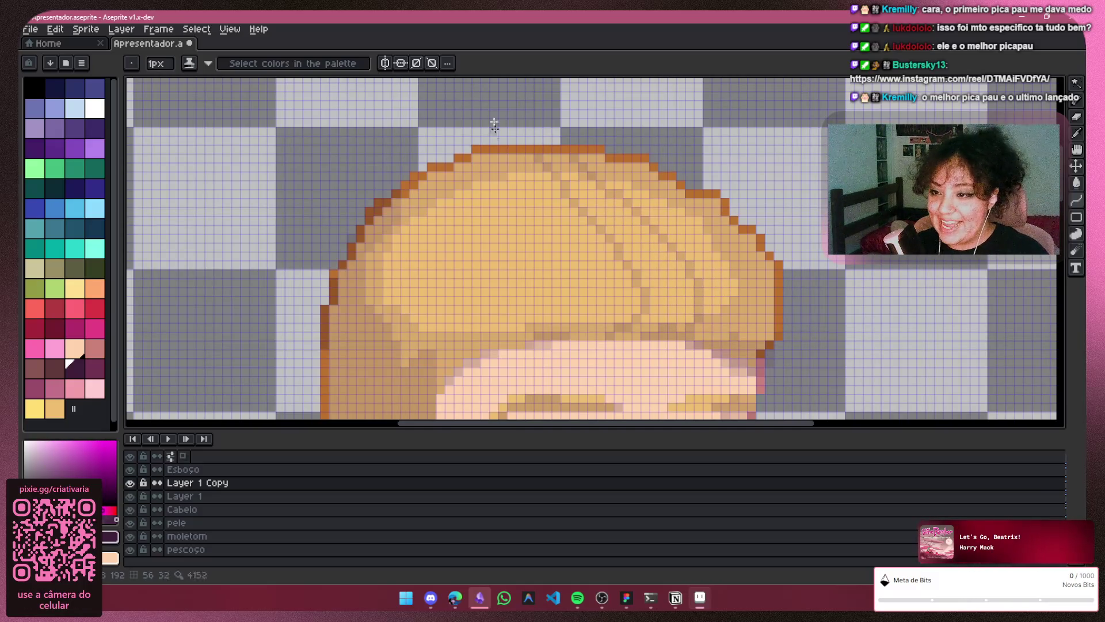
pyautogui.moveTo(509, 173)
pyautogui.mouseDown()
pyautogui.moveTo(576, 305)
pyautogui.moveTo(569, 327)
pyautogui.mouseUp()
# Redraw the left strand until it fits, then add strands from the upper-left outline toward the face.
pyautogui.hotkey('ctrl', 'z')
pyautogui.moveTo(509, 219); pyautogui.dragTo(584, 334)
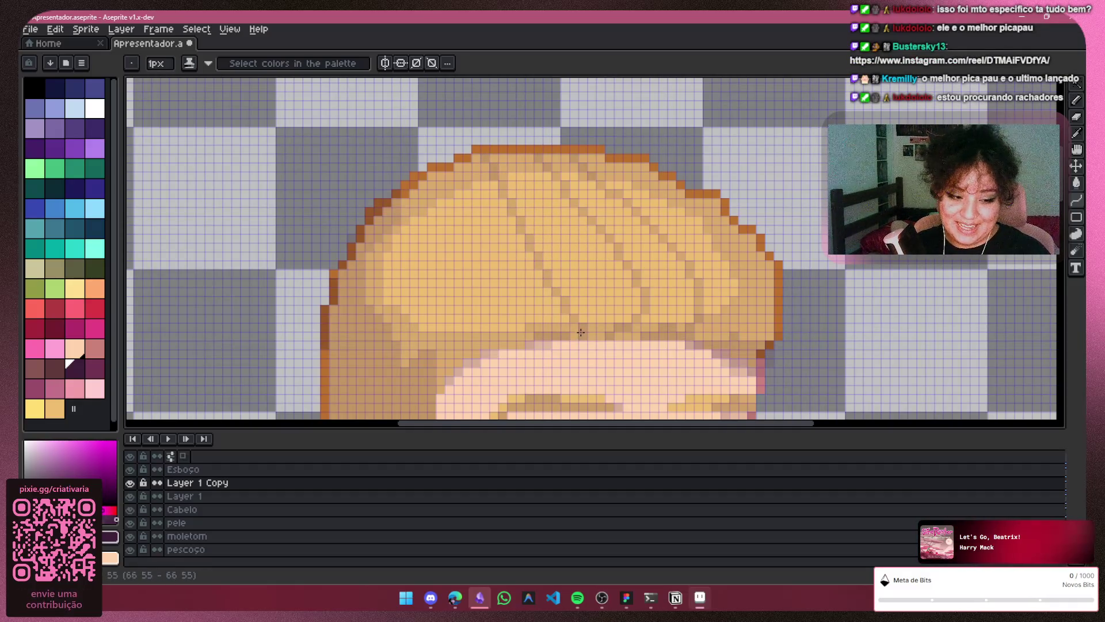
pyautogui.hotkey('ctrl', 'z')
pyautogui.moveTo(501, 183)
pyautogui.mouseDown()
pyautogui.moveTo(599, 299)
pyautogui.moveTo(611, 296)
pyautogui.mouseUp()
pyautogui.hotkey('ctrl', 'z')
pyautogui.moveTo(510, 187)
pyautogui.mouseDown()
pyautogui.moveTo(612, 299)
pyautogui.moveTo(600, 294)
pyautogui.mouseUp()
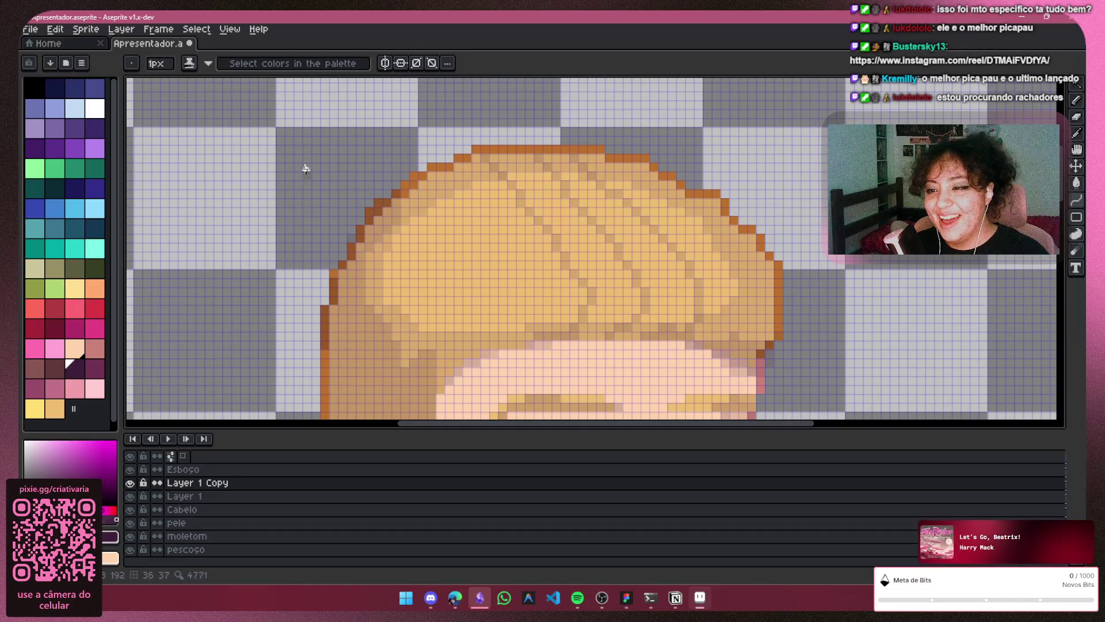
pyautogui.moveTo(429, 183)
pyautogui.mouseDown()
pyautogui.moveTo(469, 224)
pyautogui.moveTo(528, 341)
pyautogui.mouseUp()
pyautogui.hotkey('ctrl', 'z')
pyautogui.hotkey('ctrl', 'y')
pyautogui.hotkey('ctrl', 'z')
pyautogui.hotkey('ctrl', 'y')
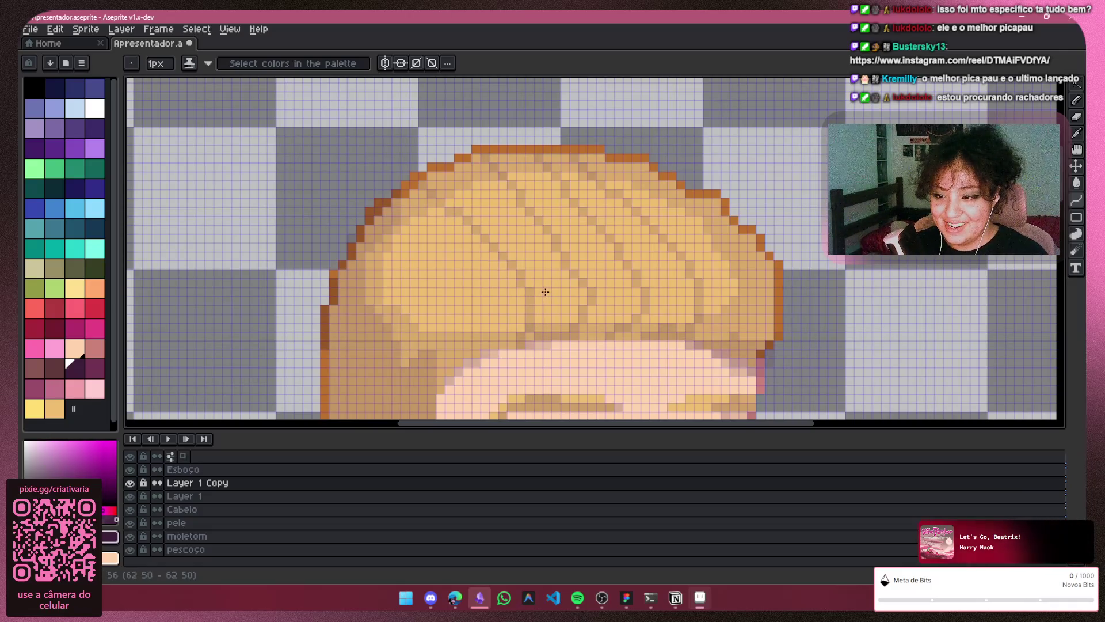
pyautogui.moveTo(547, 296); pyautogui.dragTo(556, 300)
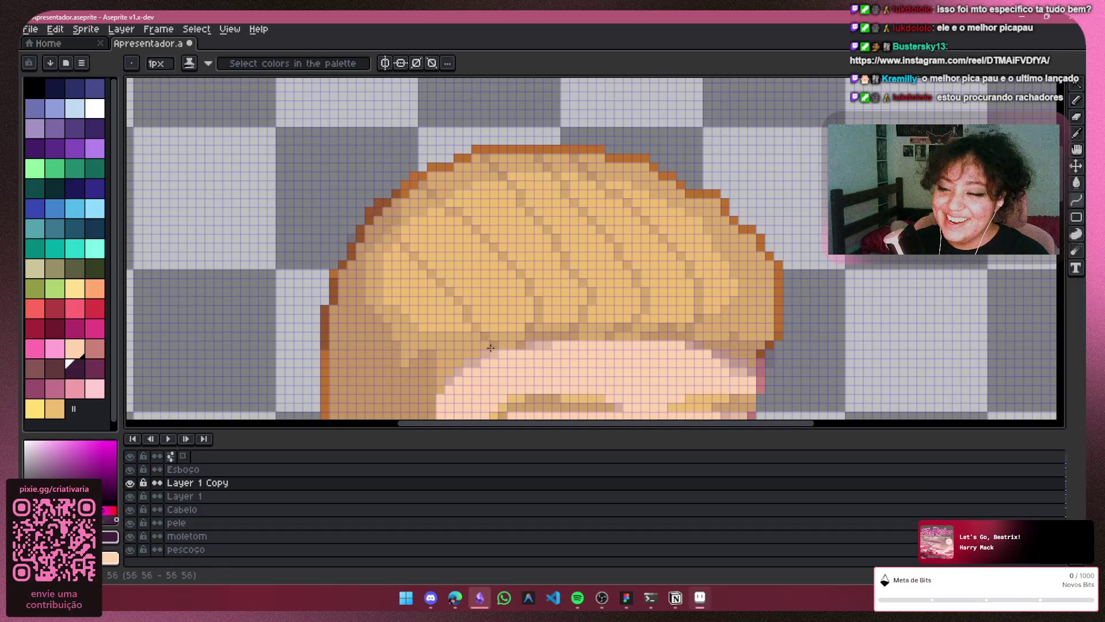
# Add one shading pixel to the hair, then make Layer 1 active with a 2px pixel-perfect pencil.
pyautogui.click(485, 326)
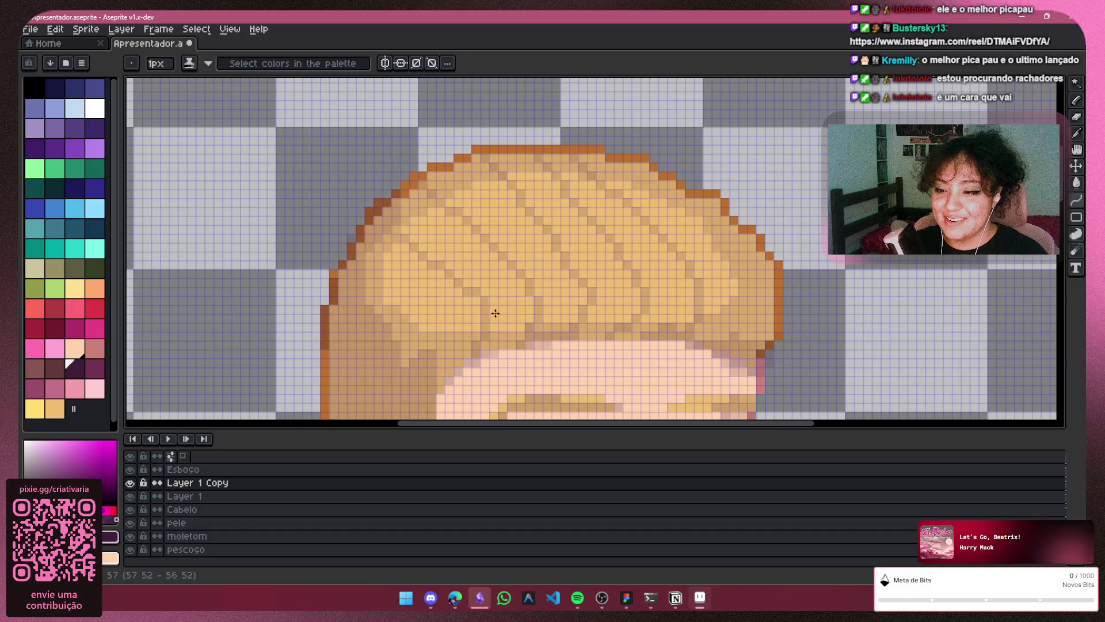
pyautogui.scroll(-5, 766, 258)
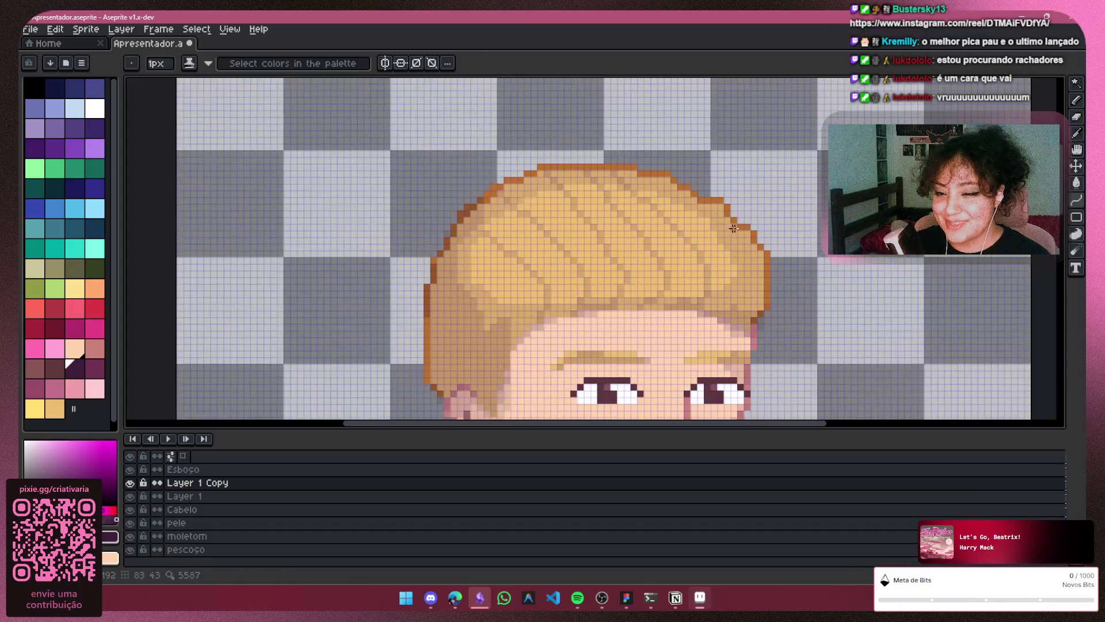
pyautogui.scroll(-1, 774, 268)
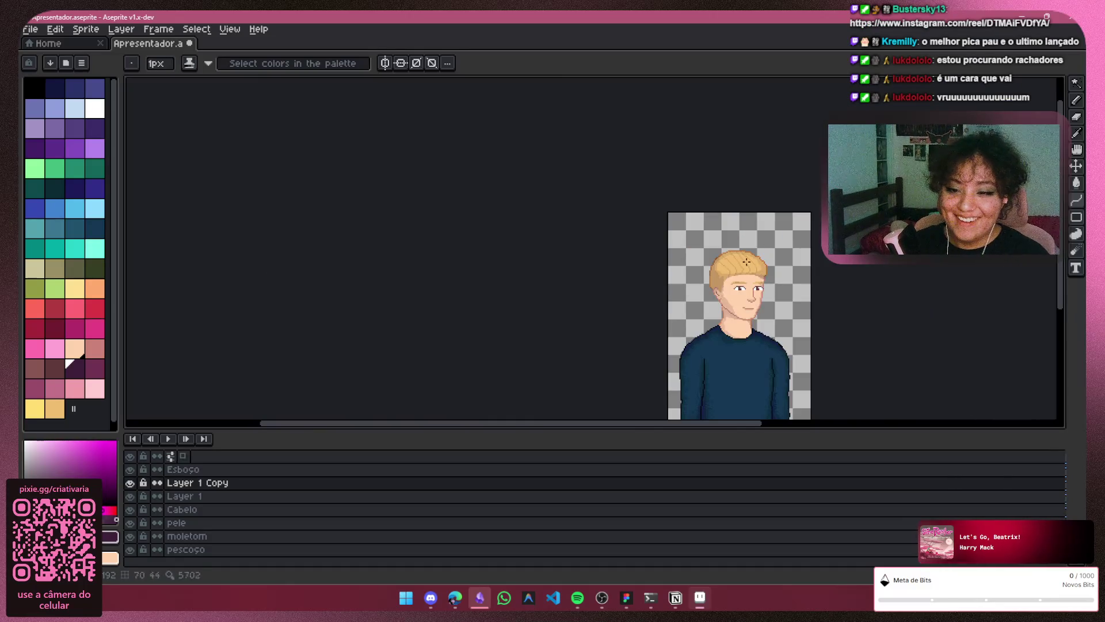
pyautogui.scroll(4, 774, 268)
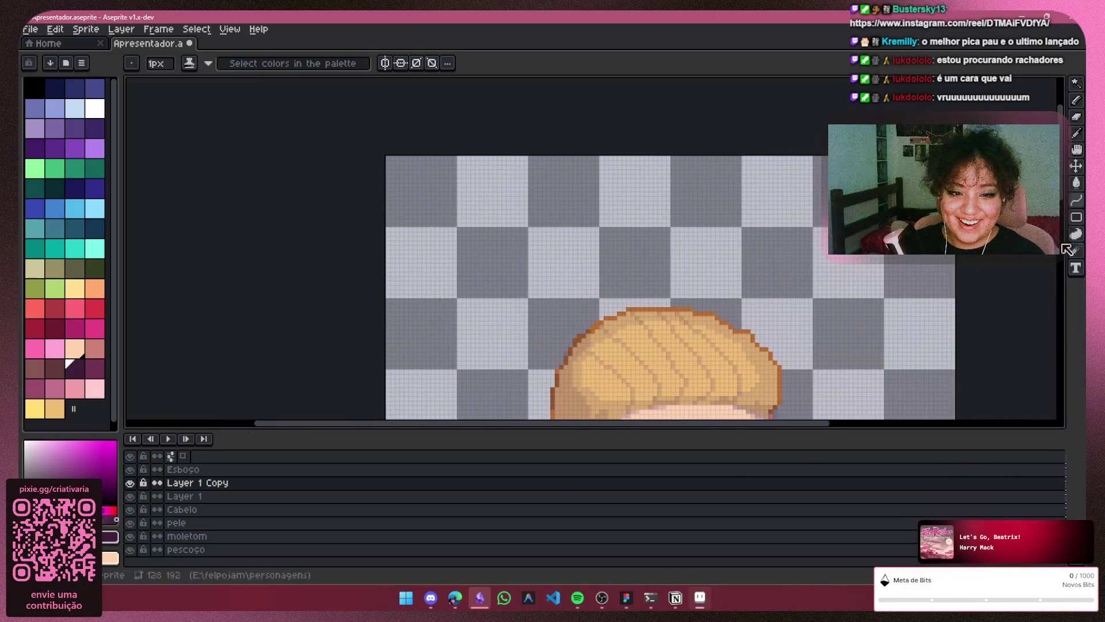
pyautogui.scroll(-5, 961, 244)
pyautogui.hotkey('alt', 'Down')
pyautogui.scroll(2, 813, 232)
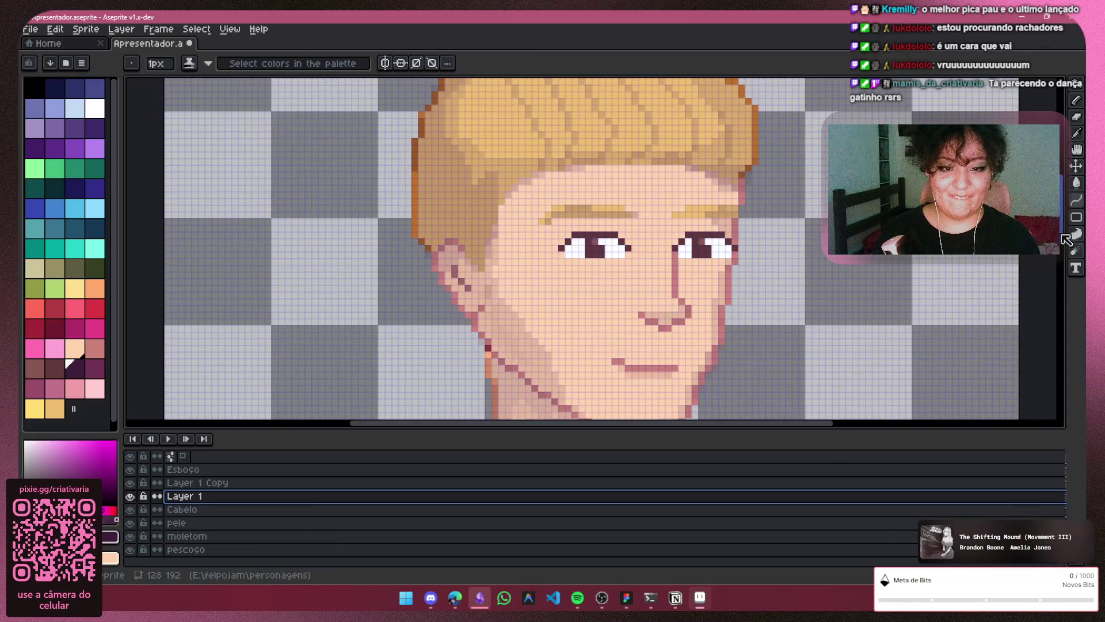
pyautogui.scroll(1, 748, 230)
pyautogui.scroll(2, 414, 197)
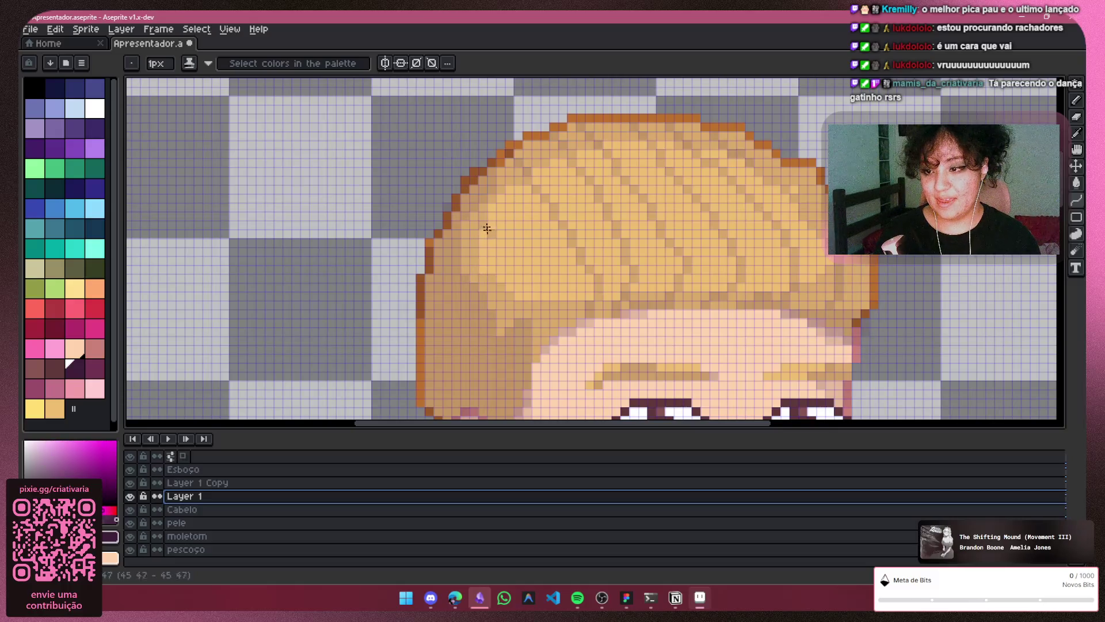
pyautogui.click(1046, 102)
pyautogui.press('+')
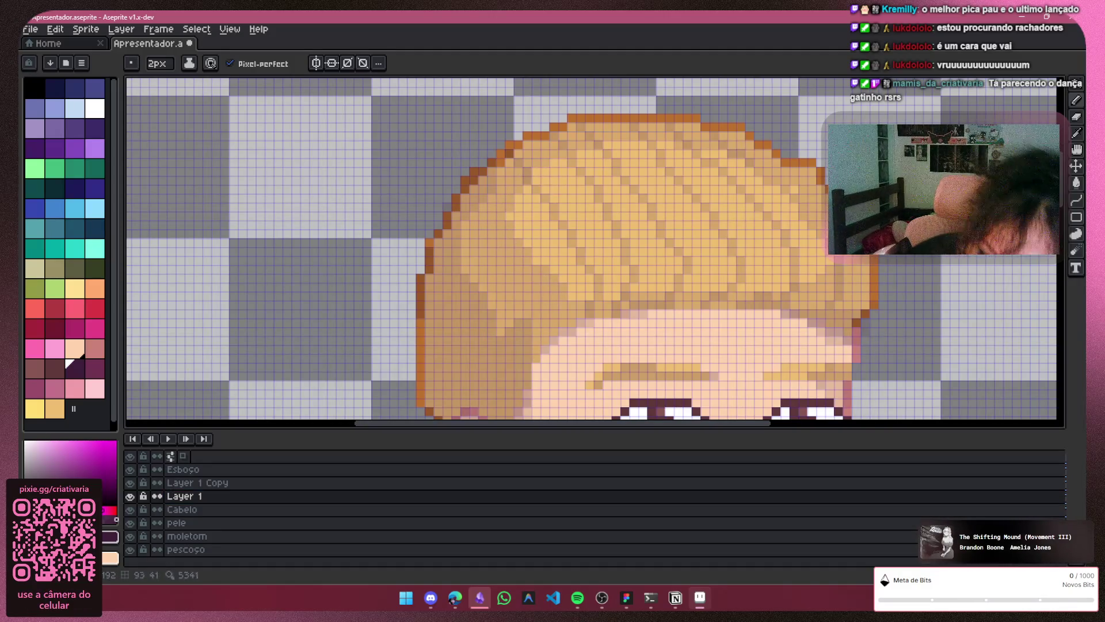
# On Layer 1 Copy, set the pencil to 1px and darken the hair's top outline dark brown.
pyautogui.click(213, 484)
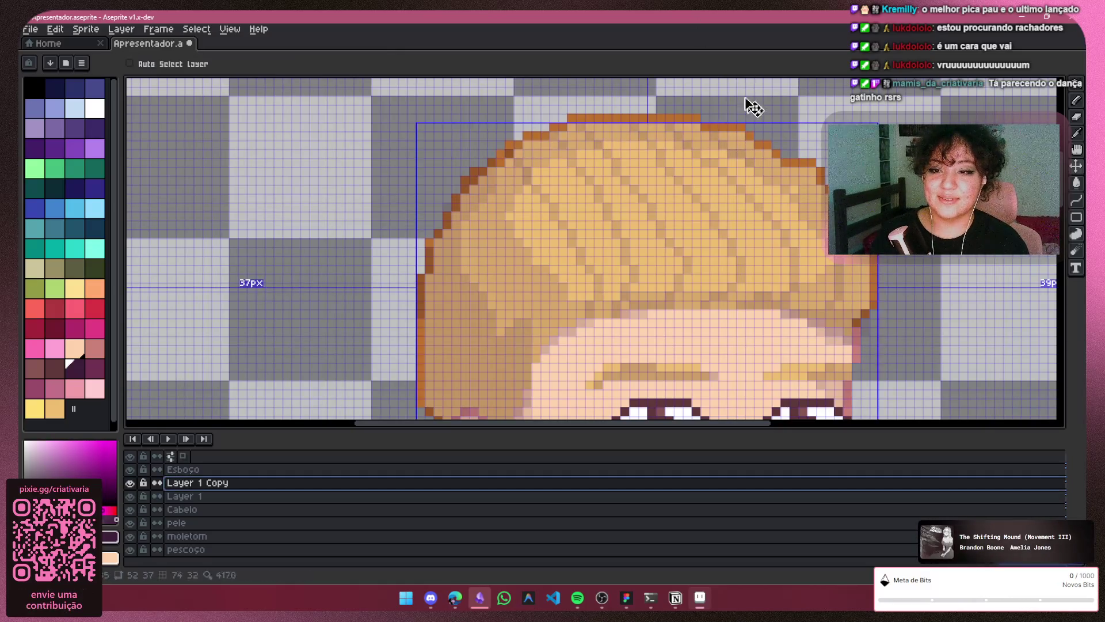
pyautogui.press('-')
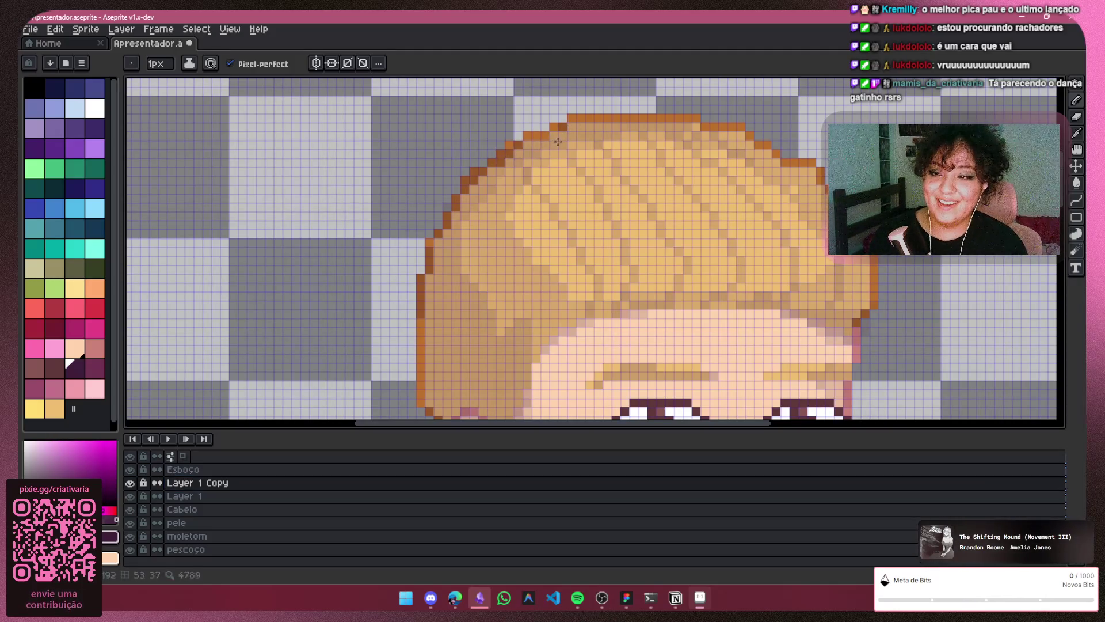
pyautogui.scroll(2, 498, 162)
pyautogui.moveTo(530, 145); pyautogui.dragTo(610, 152)
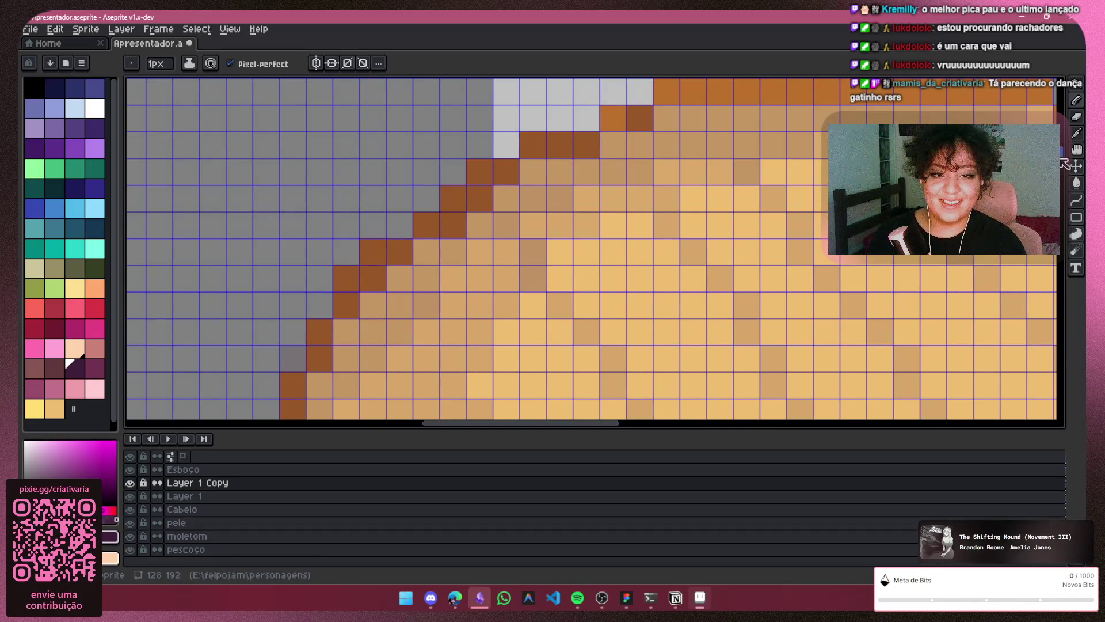
pyautogui.scroll(5, 805, 176)
pyautogui.scroll(-3, 804, 177)
pyautogui.scroll(1, 804, 177)
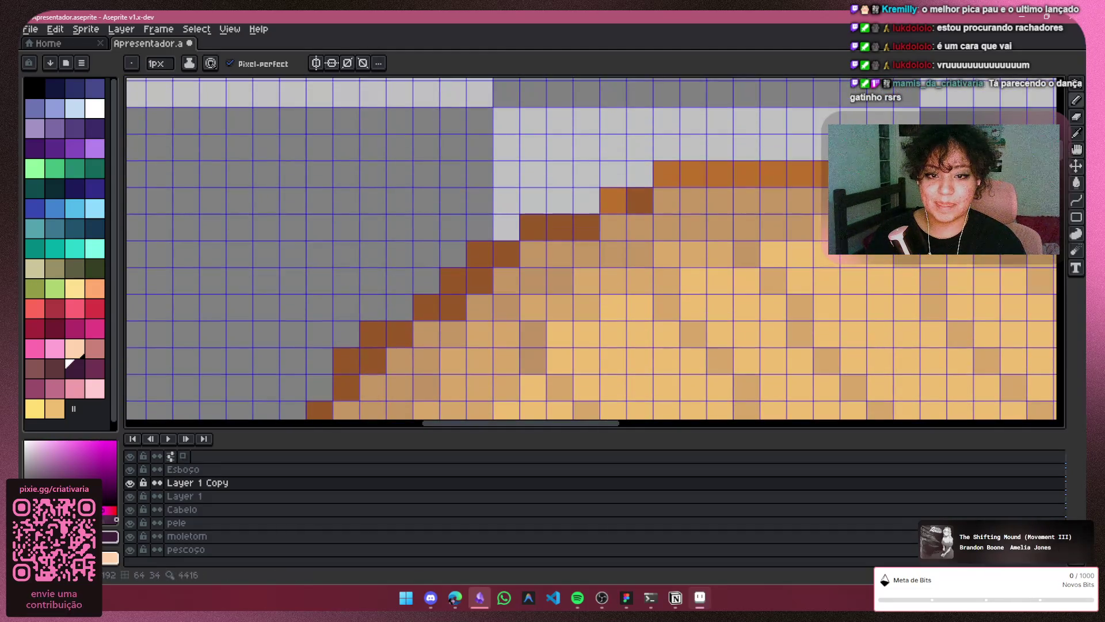
pyautogui.moveTo(804, 177)
pyautogui.mouseDown()
pyautogui.moveTo(666, 173)
pyautogui.moveTo(654, 195)
pyautogui.moveTo(609, 217)
pyautogui.mouseUp()
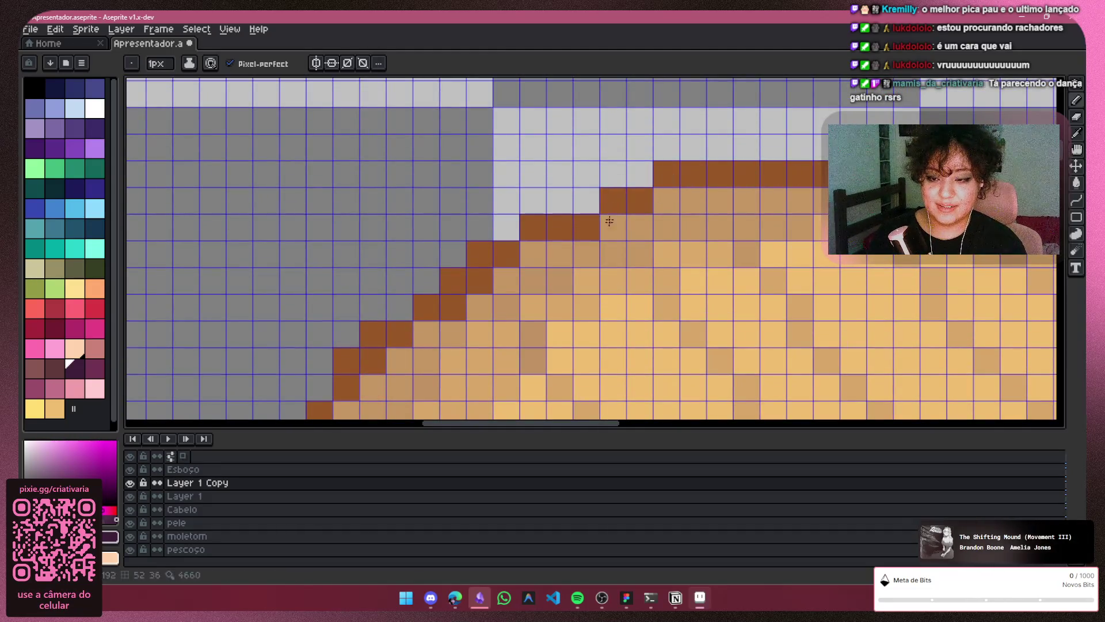
pyautogui.moveTo(538, 424)
pyautogui.mouseDown()
pyautogui.moveTo(656, 425)
pyautogui.moveTo(640, 425)
pyautogui.mouseUp()
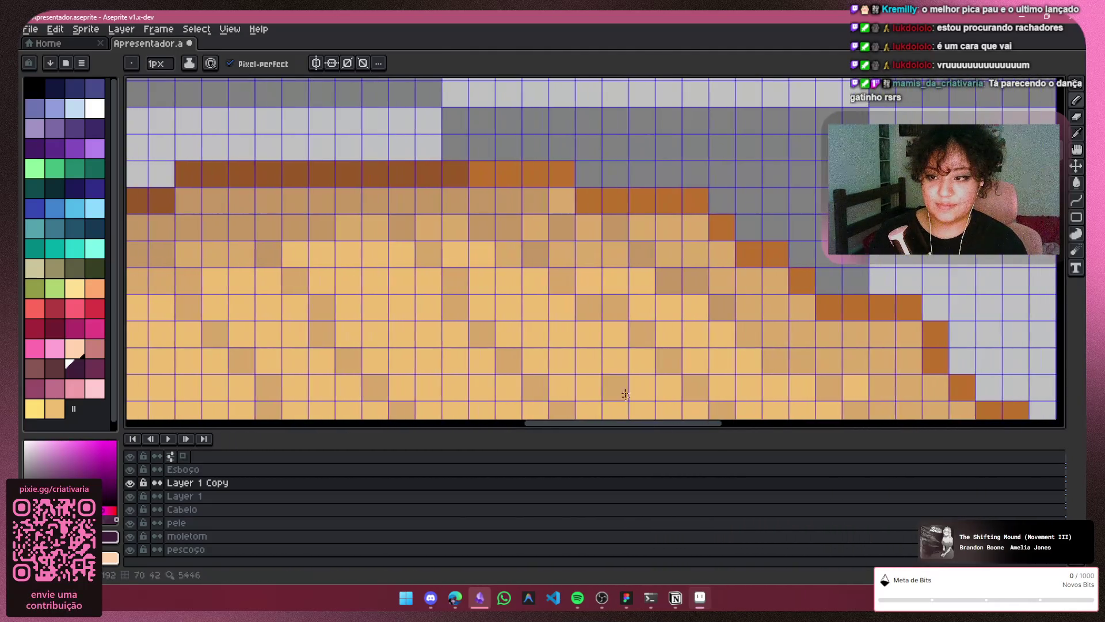
pyautogui.moveTo(481, 180)
pyautogui.mouseDown()
pyautogui.moveTo(555, 192)
pyautogui.moveTo(564, 180)
pyautogui.moveTo(541, 192)
pyautogui.moveTo(703, 223)
pyautogui.moveTo(678, 205)
pyautogui.mouseUp()
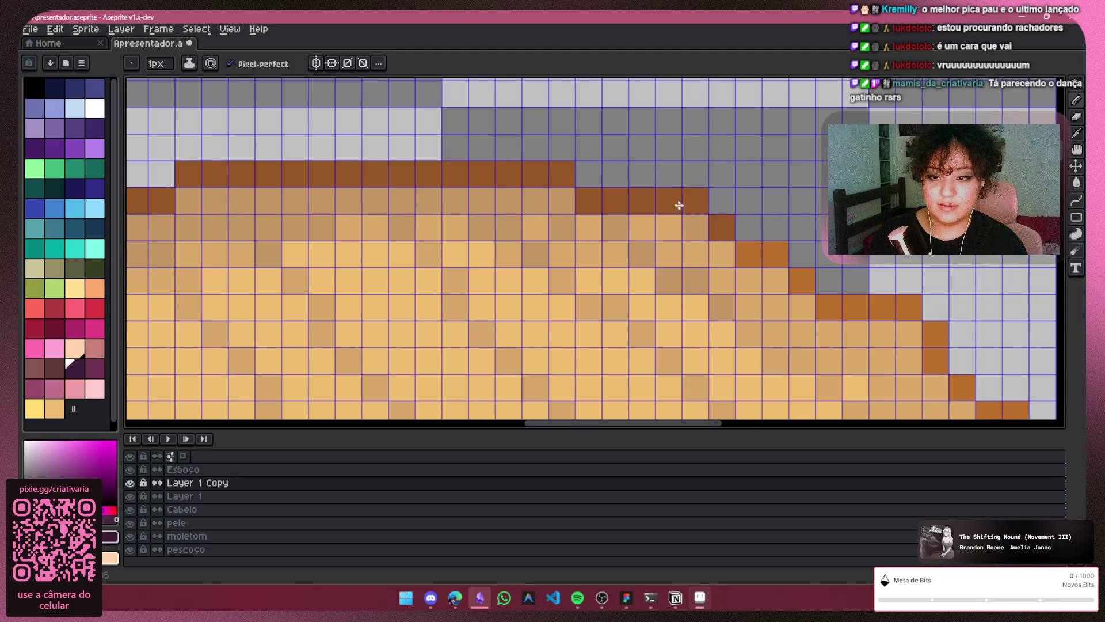
# Paint dark-brown outline cells down the hair's diagonal edge and right side.
pyautogui.moveTo(753, 267)
pyautogui.mouseDown()
pyautogui.moveTo(748, 259)
pyautogui.moveTo(875, 323)
pyautogui.moveTo(903, 308)
pyautogui.moveTo(849, 306)
pyautogui.mouseUp()
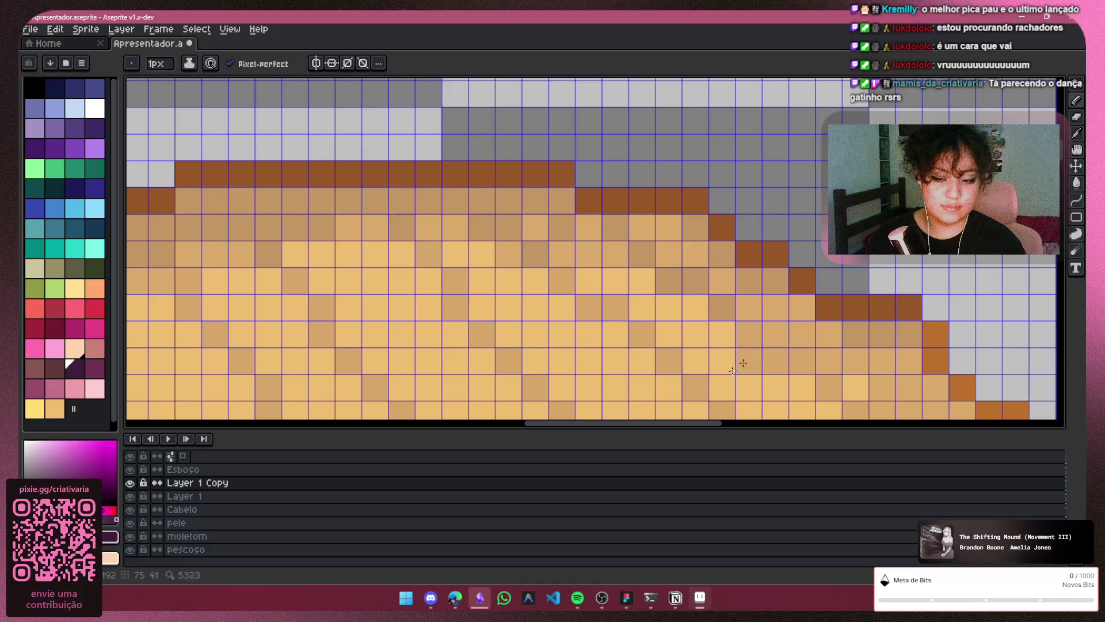
pyautogui.moveTo(695, 430); pyautogui.dragTo(790, 424)
pyautogui.moveTo(1065, 164)
pyautogui.mouseDown()
pyautogui.moveTo(1065, 228)
pyautogui.moveTo(1065, 213)
pyautogui.mouseUp()
pyautogui.moveTo(485, 114)
pyautogui.mouseDown()
pyautogui.moveTo(513, 153)
pyautogui.moveTo(572, 188)
pyautogui.moveTo(592, 223)
pyautogui.mouseUp()
pyautogui.click(564, 177)
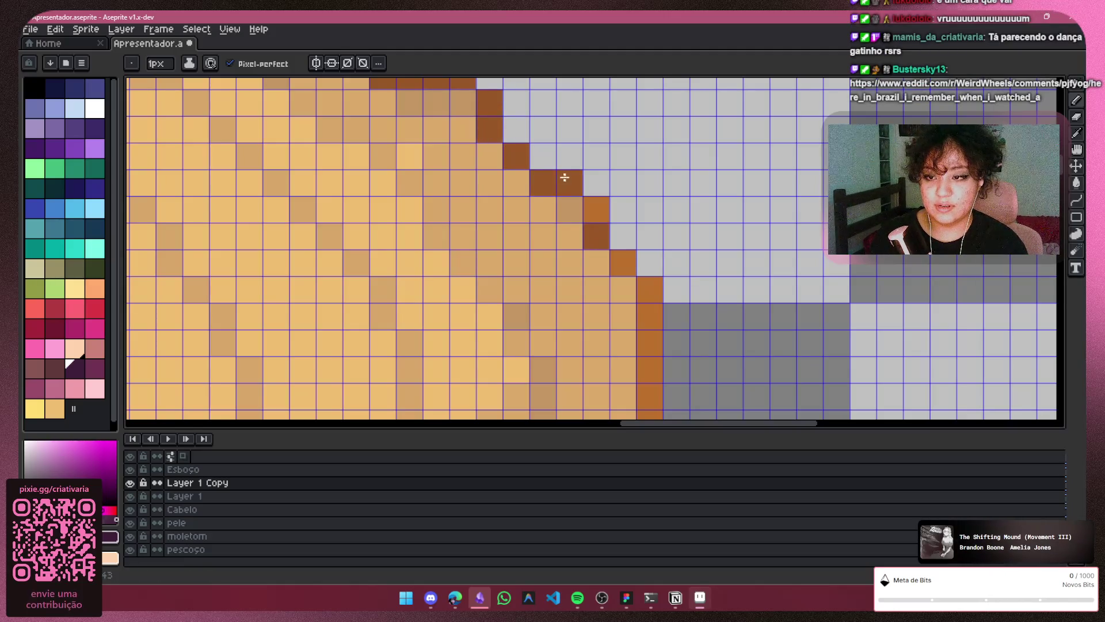
pyautogui.click(597, 210)
pyautogui.click(623, 263)
pyautogui.click(650, 289)
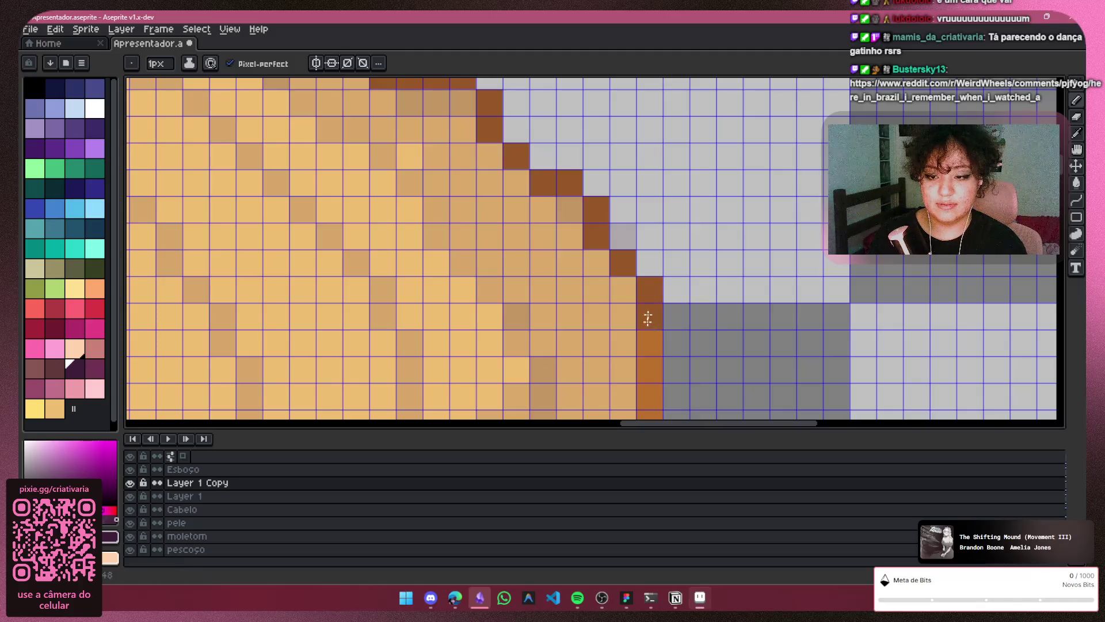
pyautogui.moveTo(647, 318); pyautogui.dragTo(649, 397)
pyautogui.moveTo(1062, 147); pyautogui.dragTo(1061, 228)
pyautogui.click(649, 92)
pyautogui.click(649, 120)
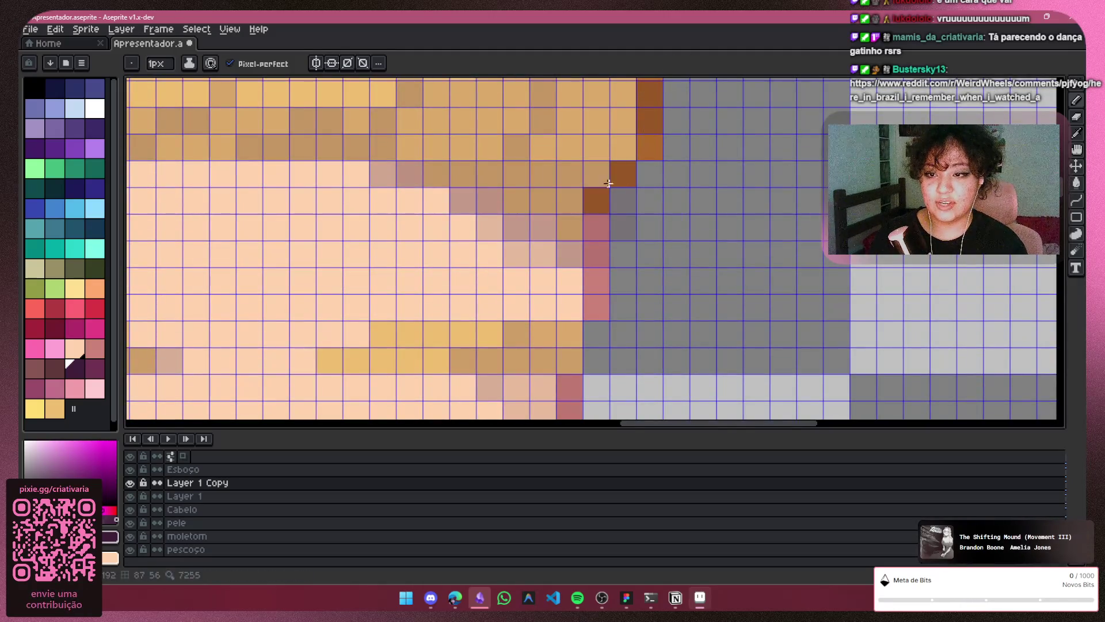
pyautogui.moveTo(1062, 228); pyautogui.dragTo(1062, 152)
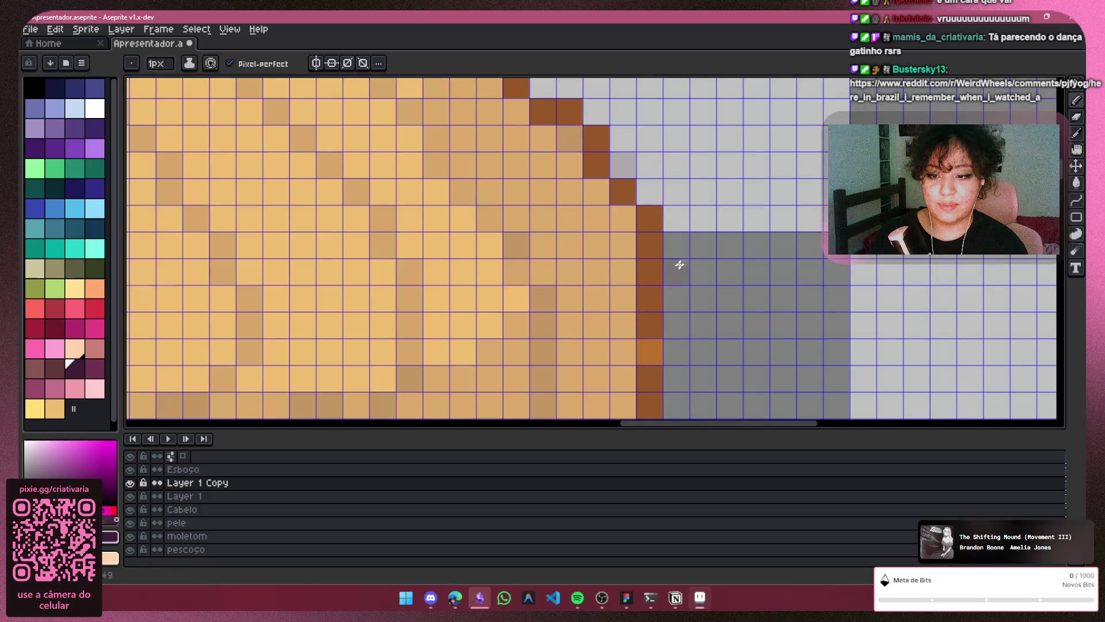
# Switch to the Move tool (V) and minimize Aseprite.
pyautogui.scroll(-4, 661, 365)
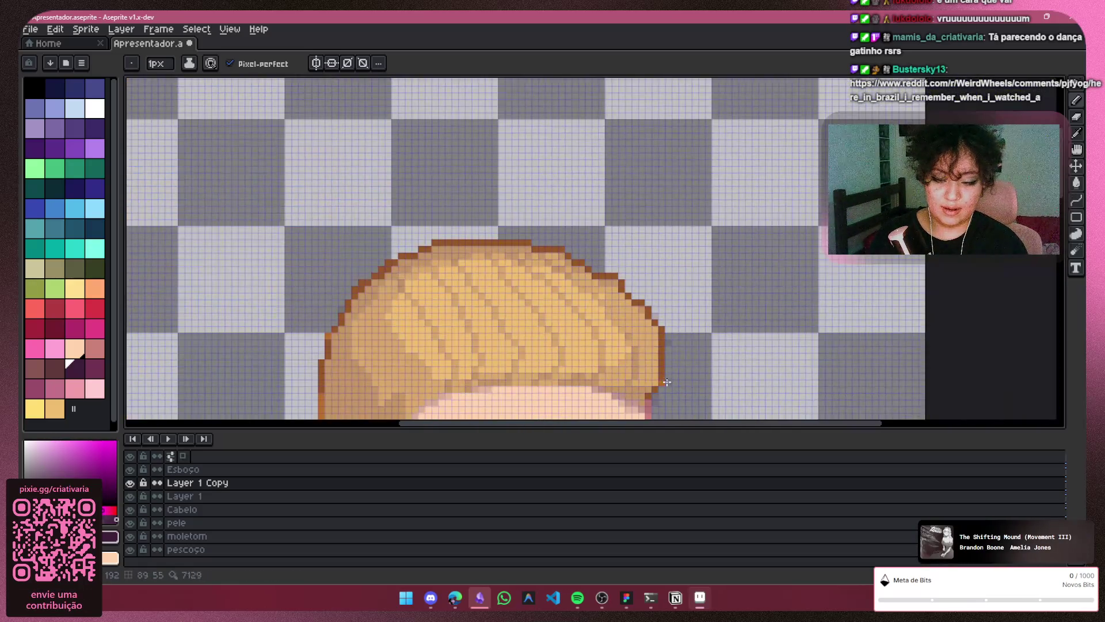
pyautogui.scroll(1, 835, 242)
pyautogui.scroll(-2, 834, 242)
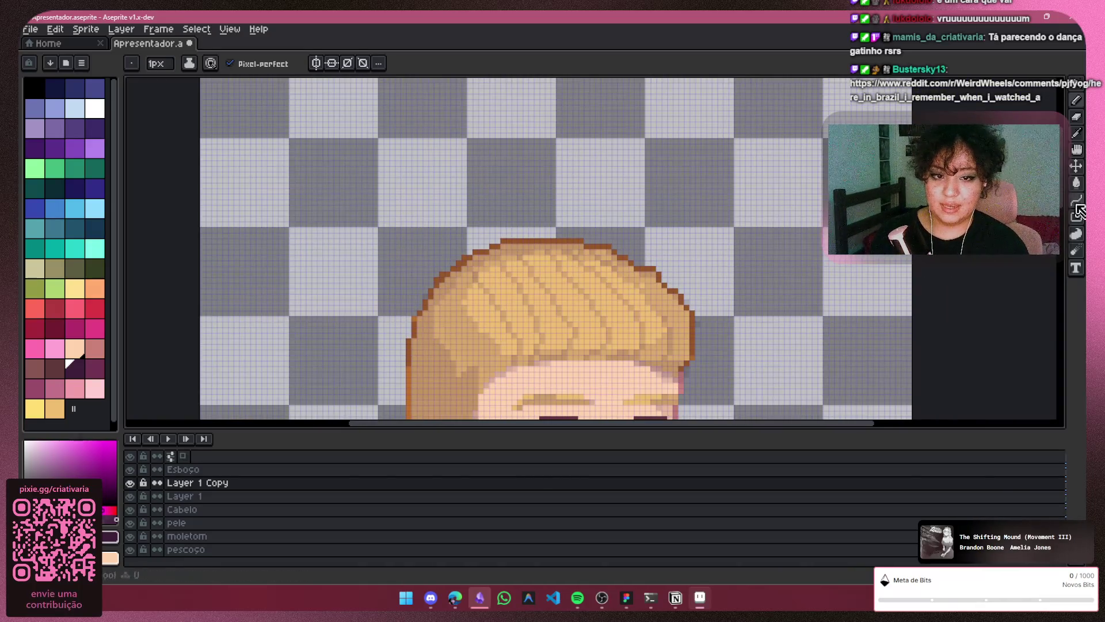
pyautogui.scroll(-3, 728, 117)
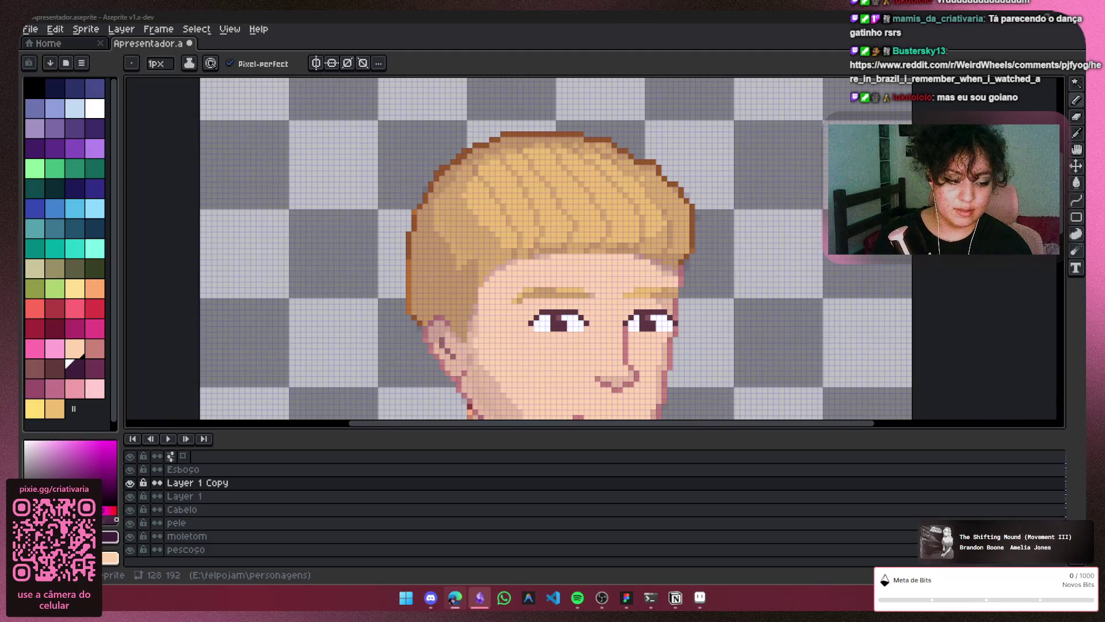
pyautogui.press('v')
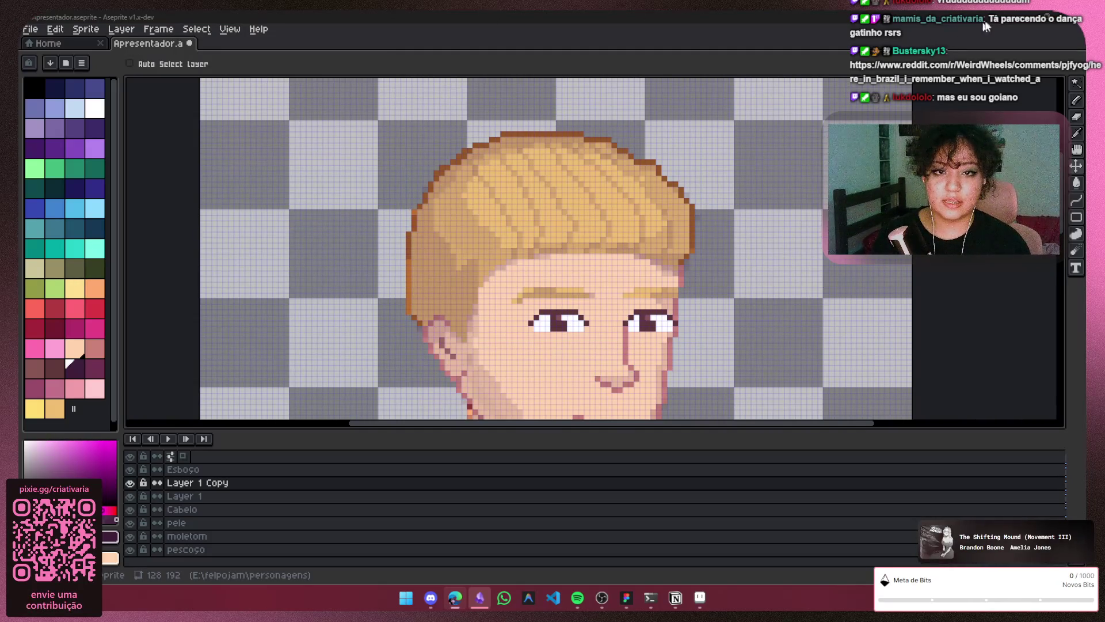
pyautogui.click(1032, 22)
# Open a new maximized Edge window and load the pasted Reddit post link.
pyautogui.click(1032, 21)
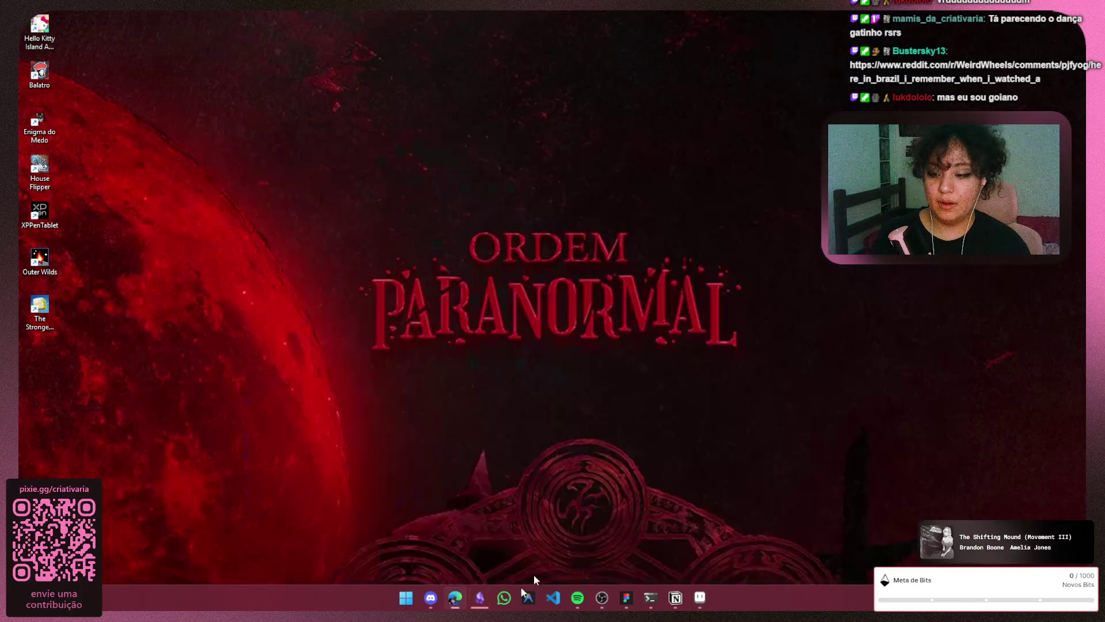
pyautogui.click(479, 598)
pyautogui.click(481, 598)
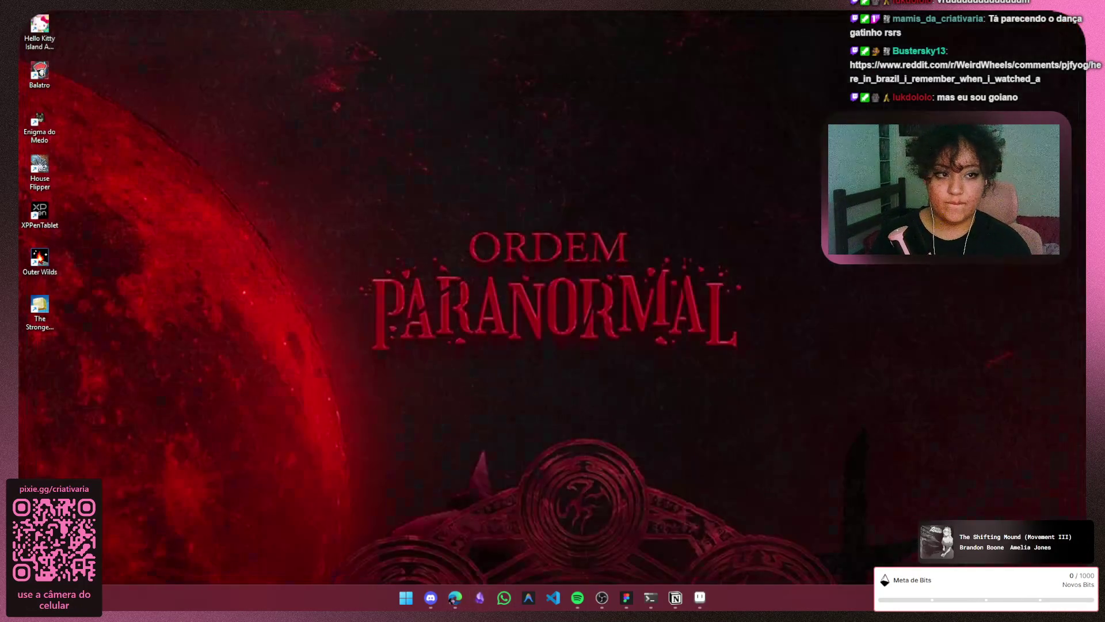
pyautogui.click(455, 598)
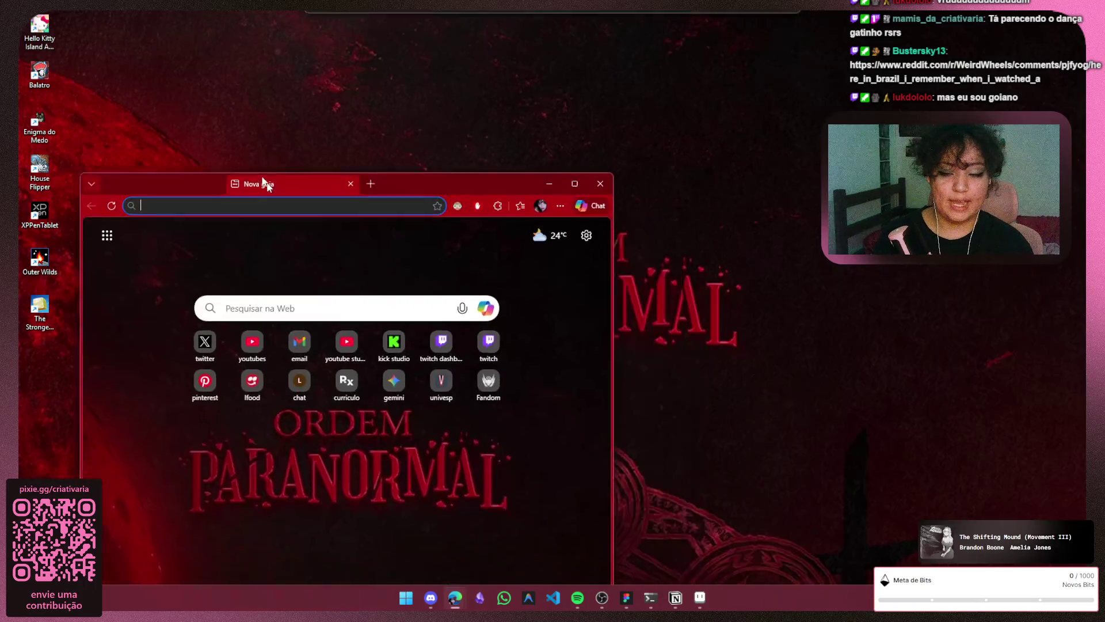
pyautogui.click(575, 123)
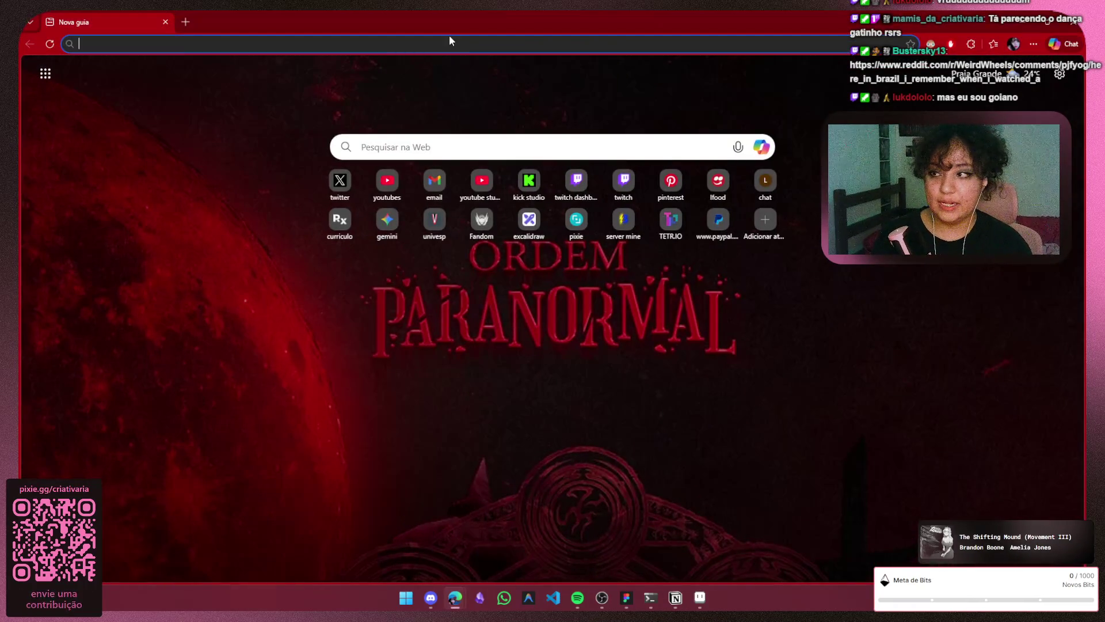
pyautogui.write('https://www.reddit.com/r/WeirdWheels/comments/pjfyog/here_in_brazil_i_remem')
pyautogui.press('Return')
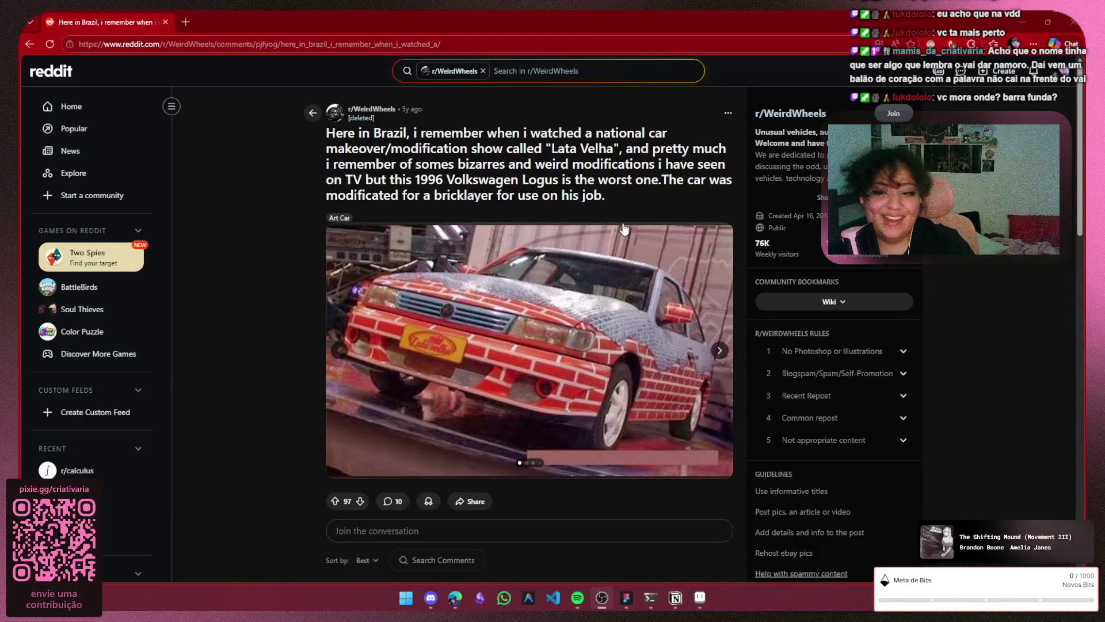
# Advance the post's photo gallery four images to the turntable shot.
pyautogui.click(720, 349)
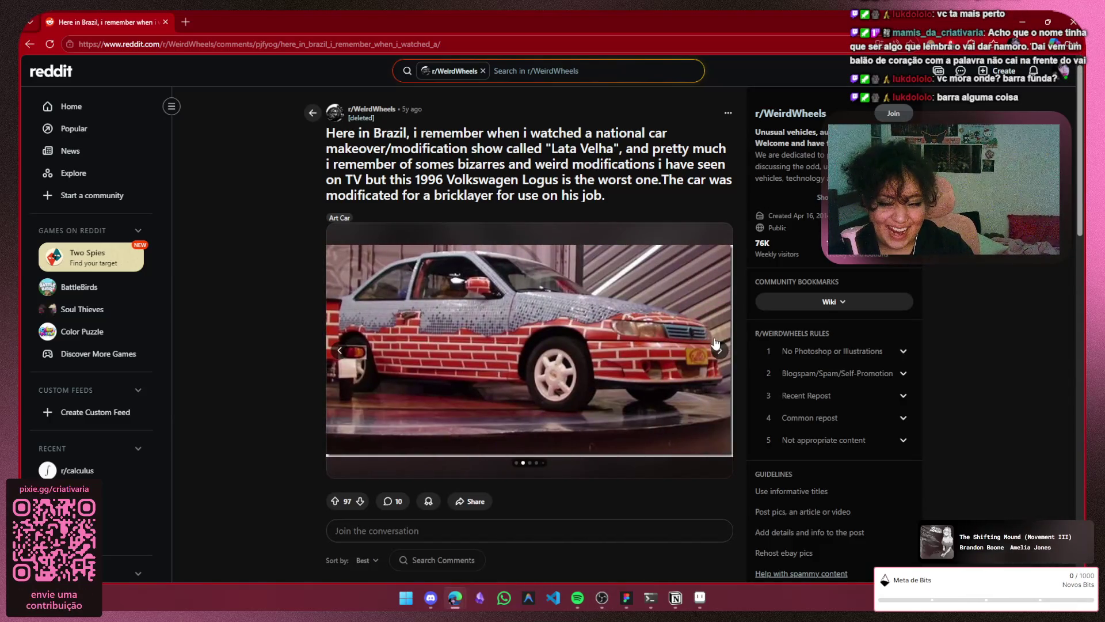
pyautogui.click(720, 351)
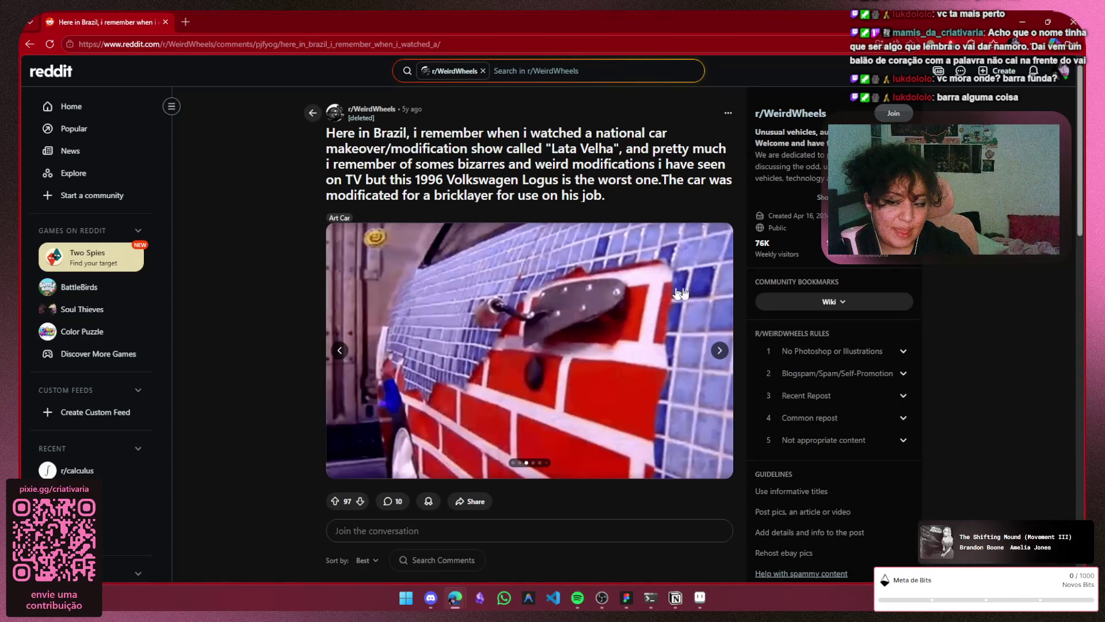
pyautogui.click(719, 353)
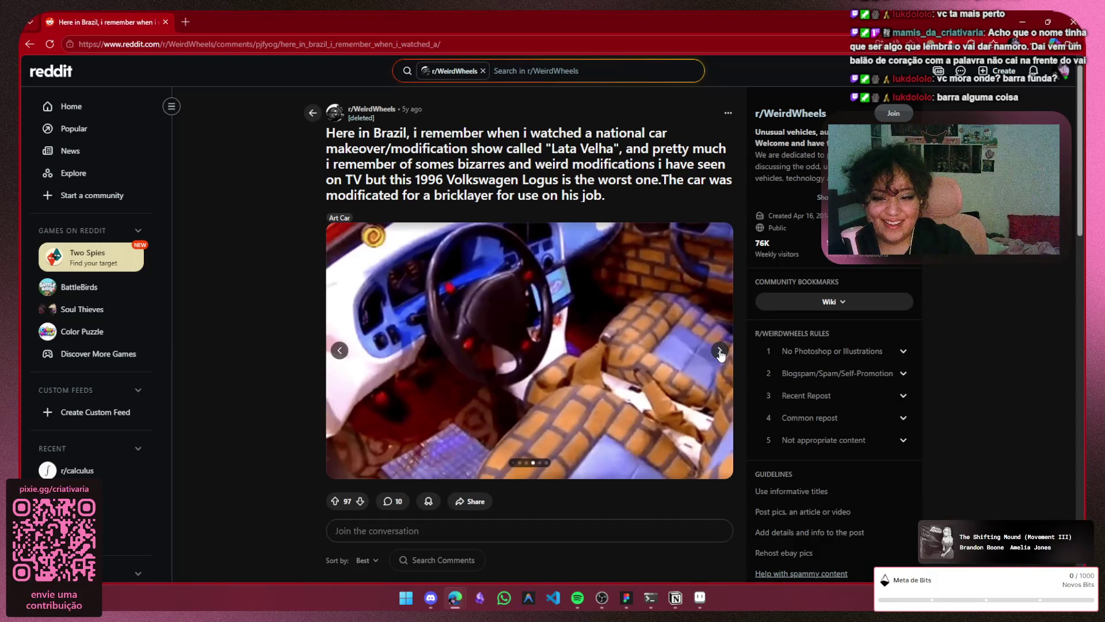
pyautogui.click(719, 350)
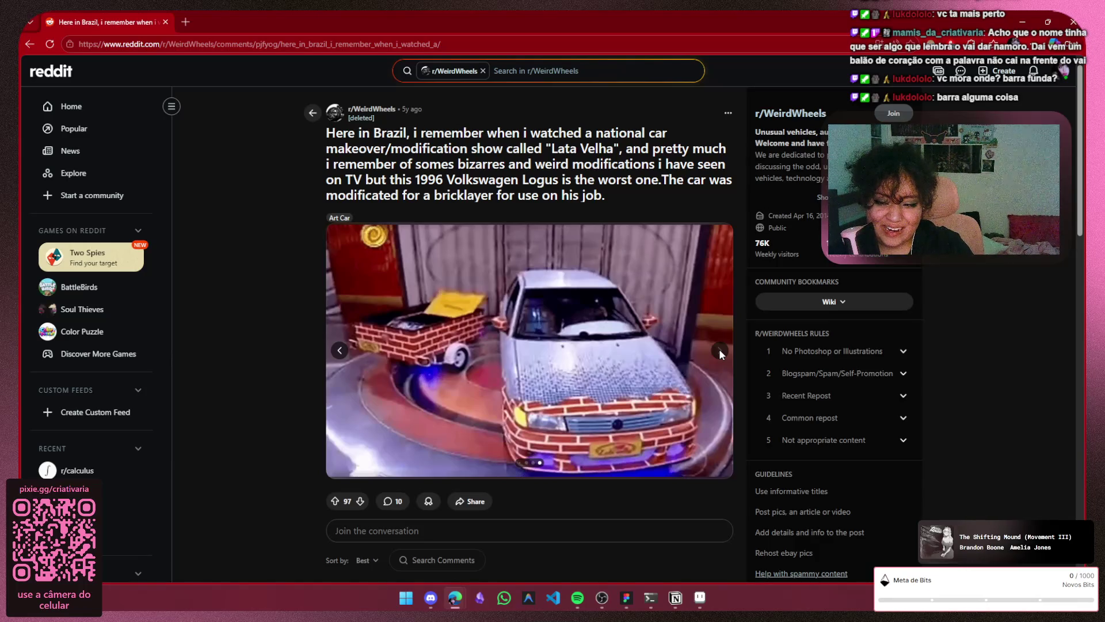
# Scroll down through the comment thread, then back up a little.
pyautogui.scroll(-4, 473, 306)
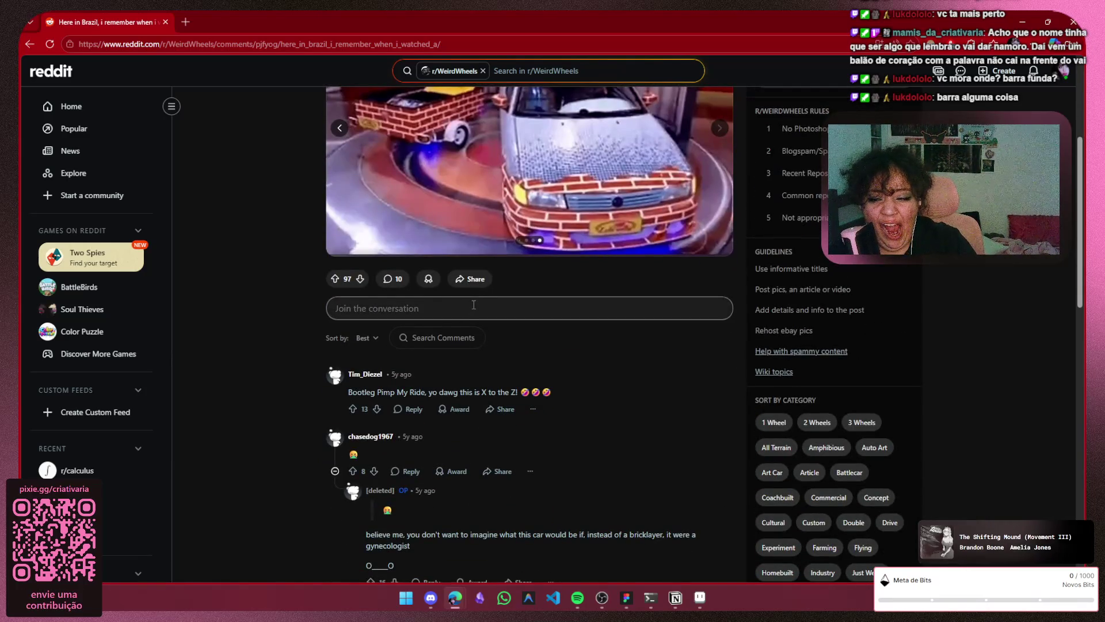
pyautogui.scroll(-2, 666, 343)
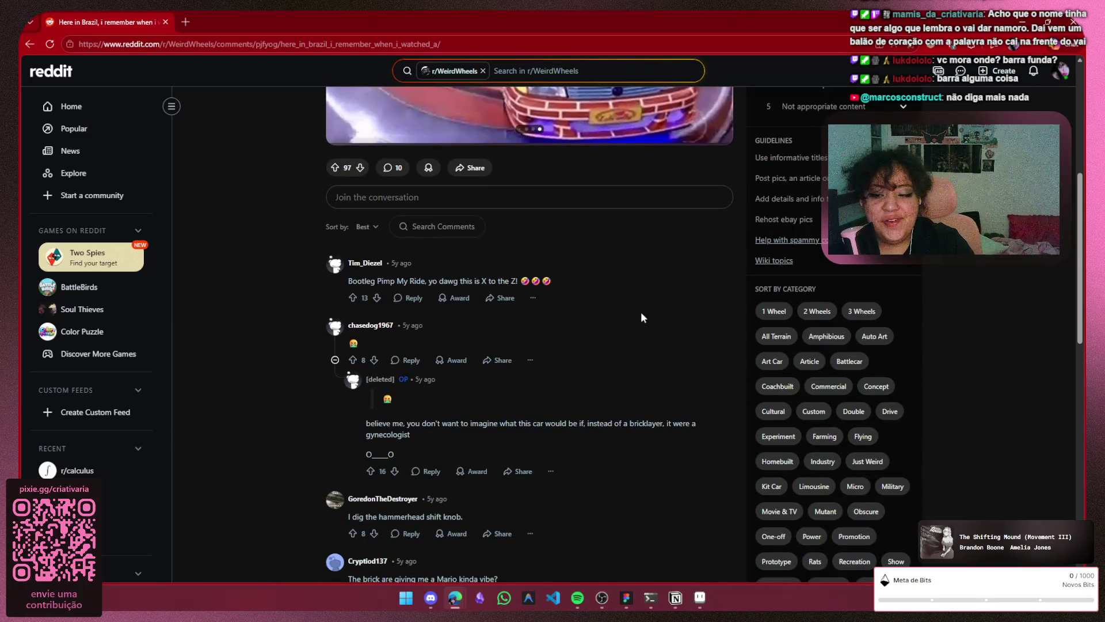
pyautogui.scroll(-4, 606, 291)
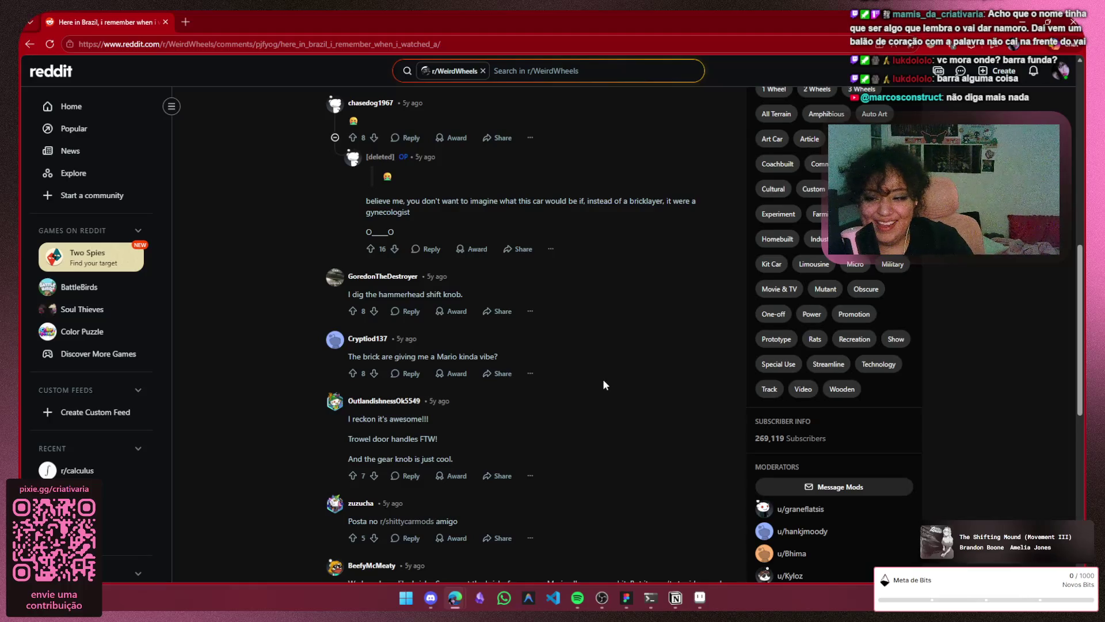
pyautogui.scroll(-1, 555, 293)
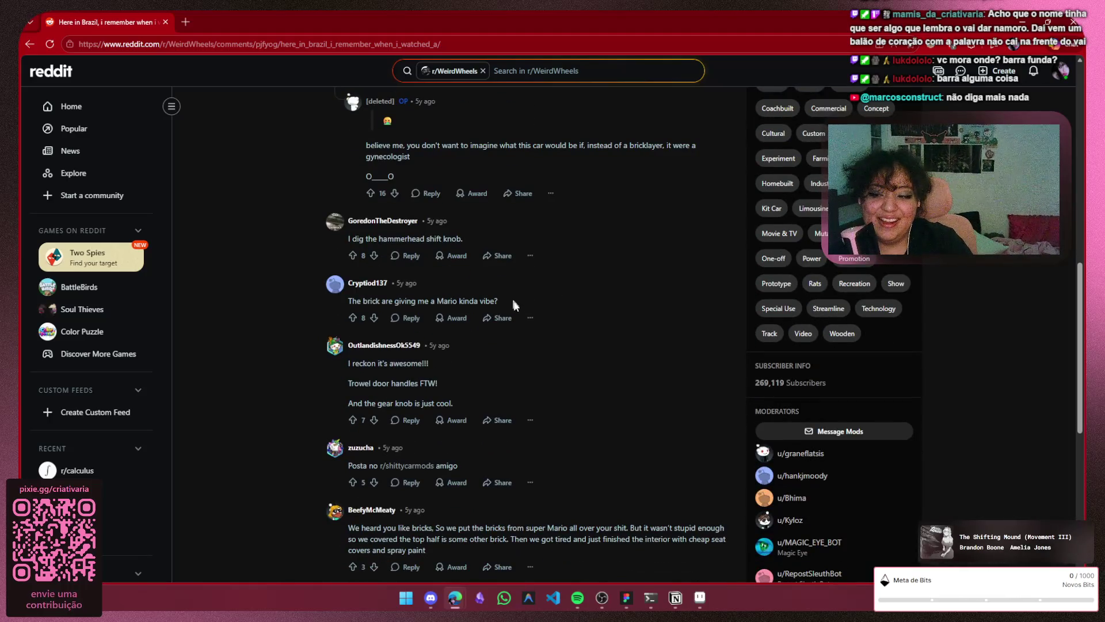
pyautogui.scroll(10, 579, 358)
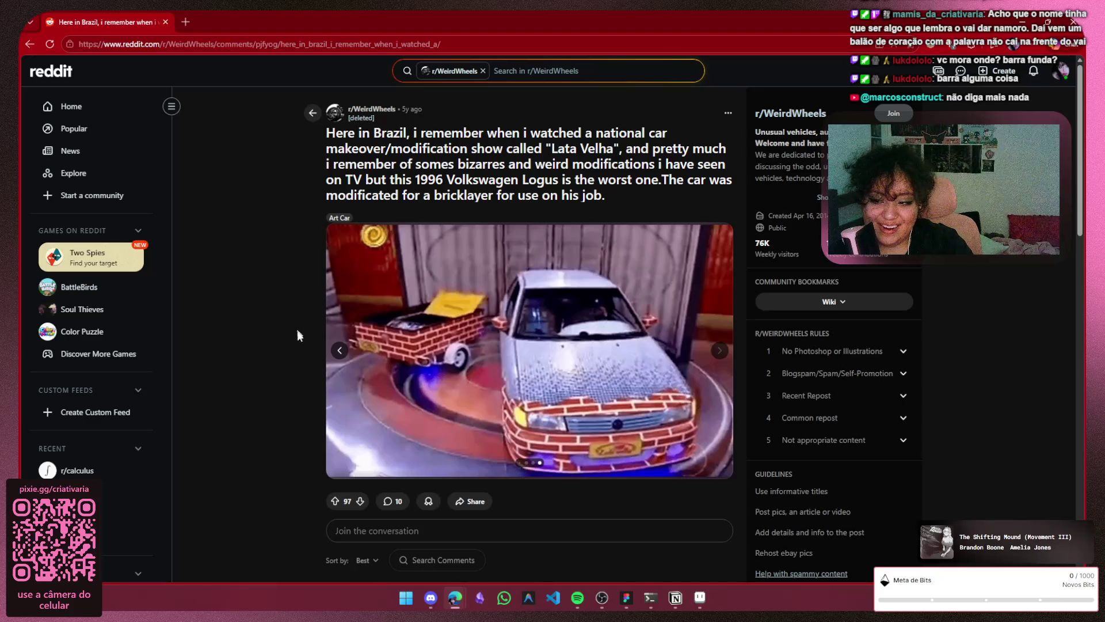
# Step the gallery back three photos to the car's front view, then minimize the browser.
pyautogui.click(340, 351)
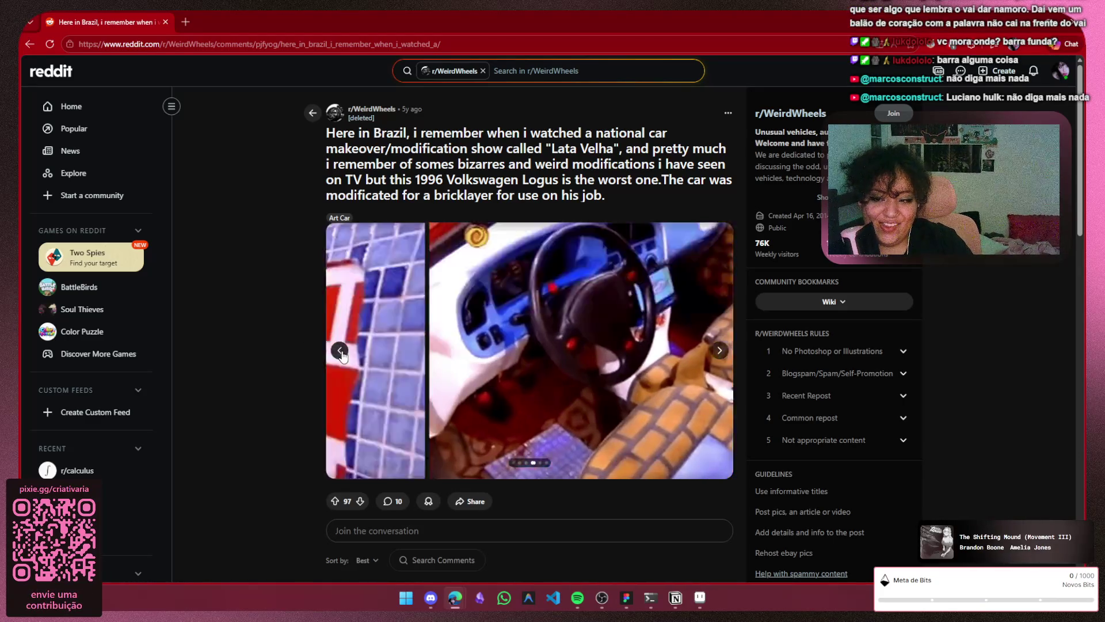
pyautogui.click(340, 351)
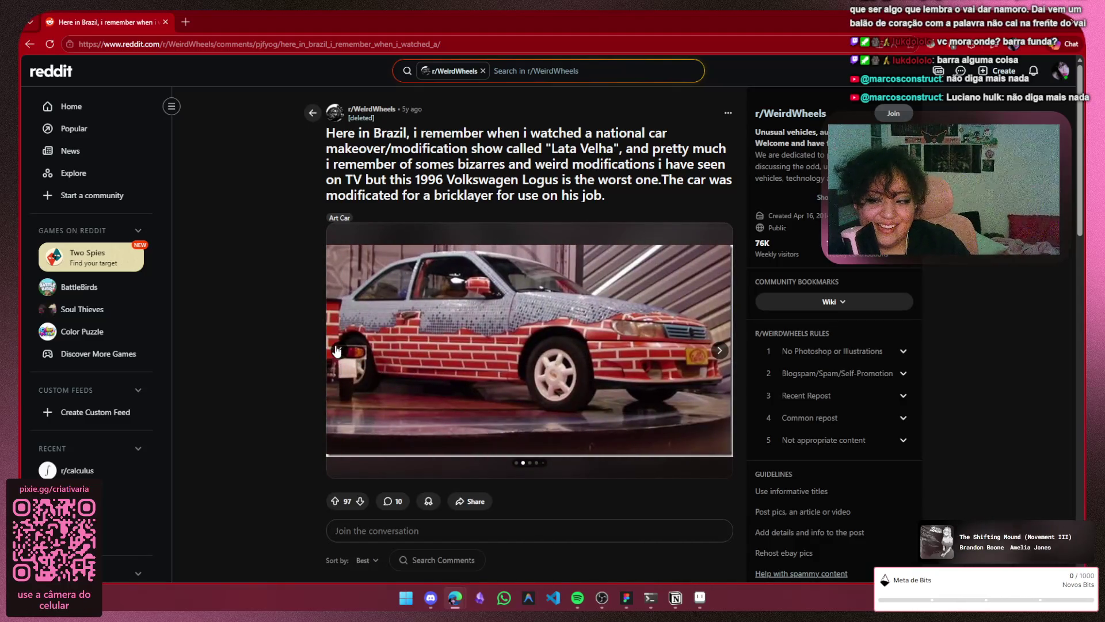
pyautogui.click(338, 348)
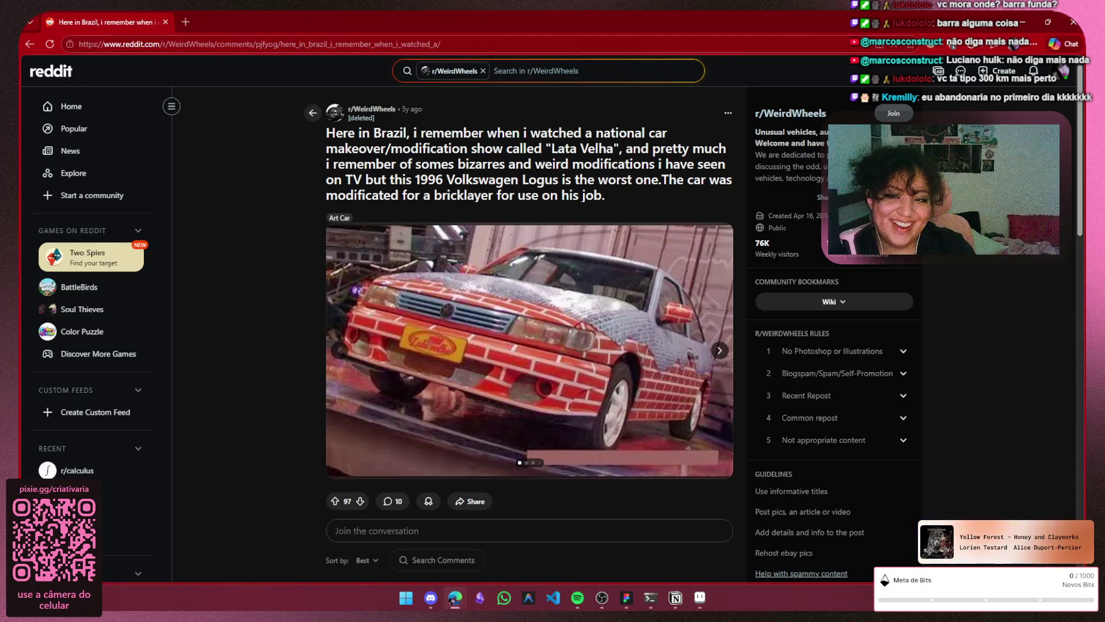
pyautogui.click(455, 598)
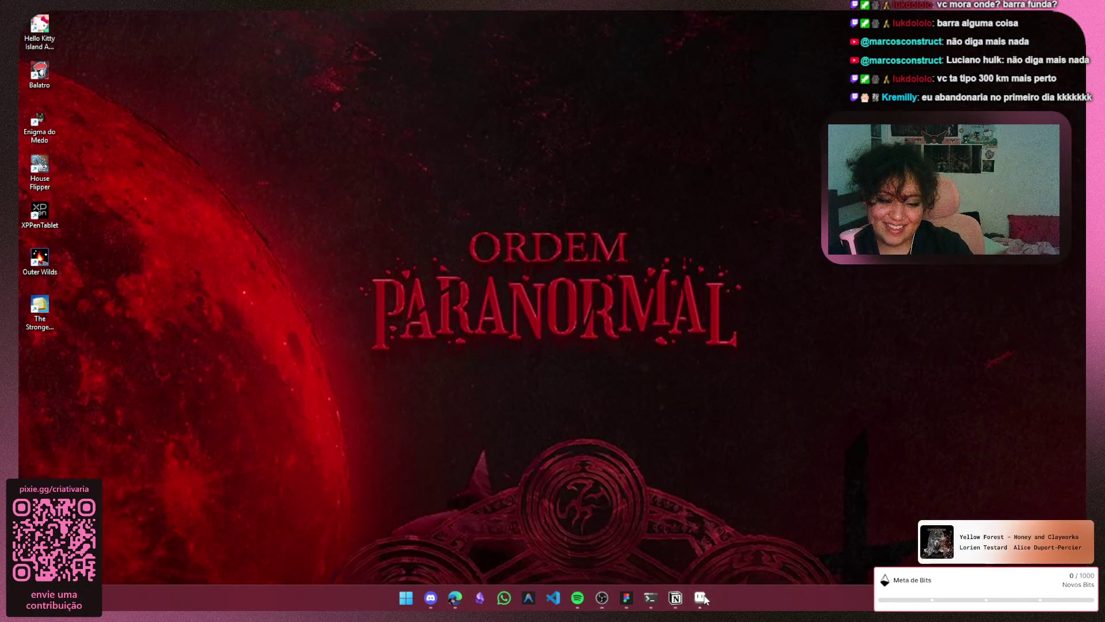
# Restore Aseprite, zoom out, and recentre the whole bust in view.
pyautogui.click(700, 599)
pyautogui.scroll(-4, 800, 265)
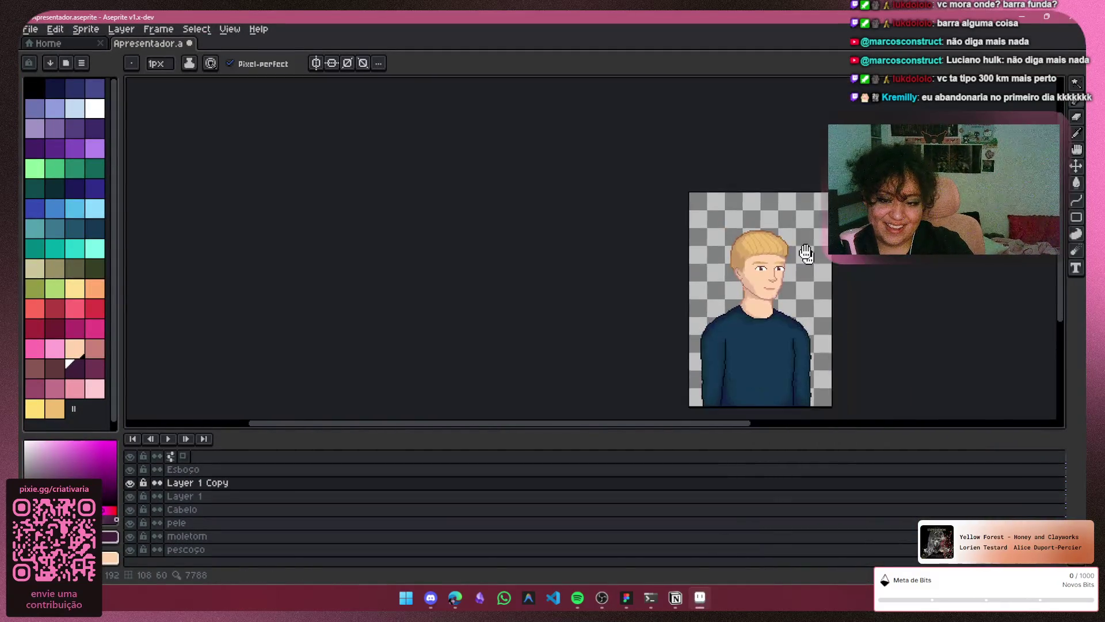
pyautogui.moveTo(679, 223); pyautogui.dragTo(680, 225)
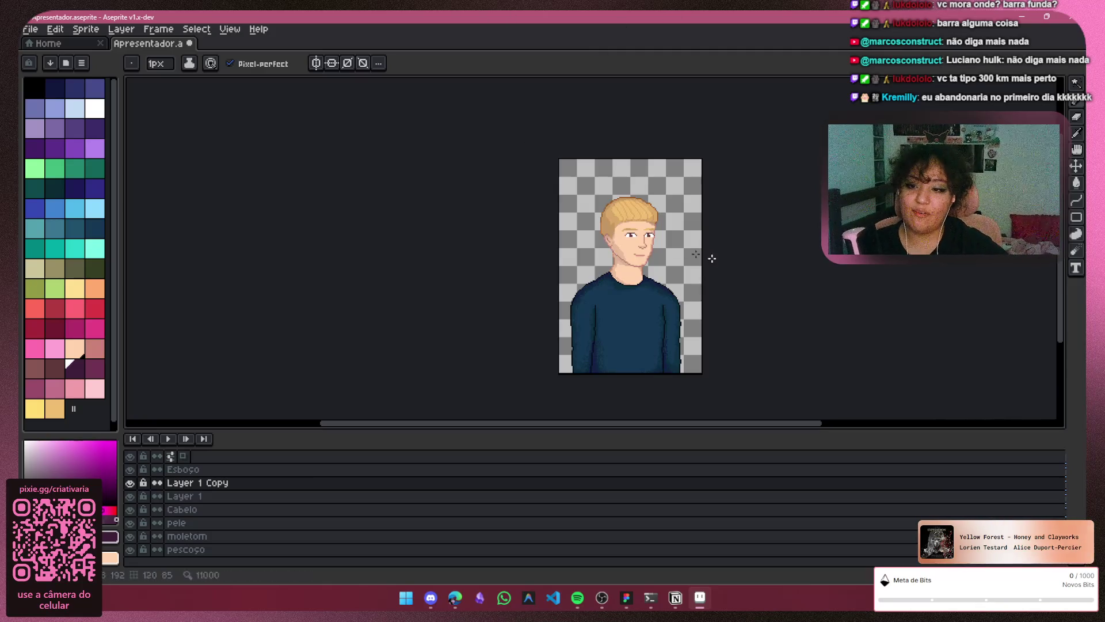
# Inspect the face up close, zoom back out, and save Apresentador.aseprite with Ctrl+S.
pyautogui.scroll(5, 711, 257)
pyautogui.moveTo(662, 247); pyautogui.dragTo(561, 247)
pyautogui.scroll(-6, 585, 217)
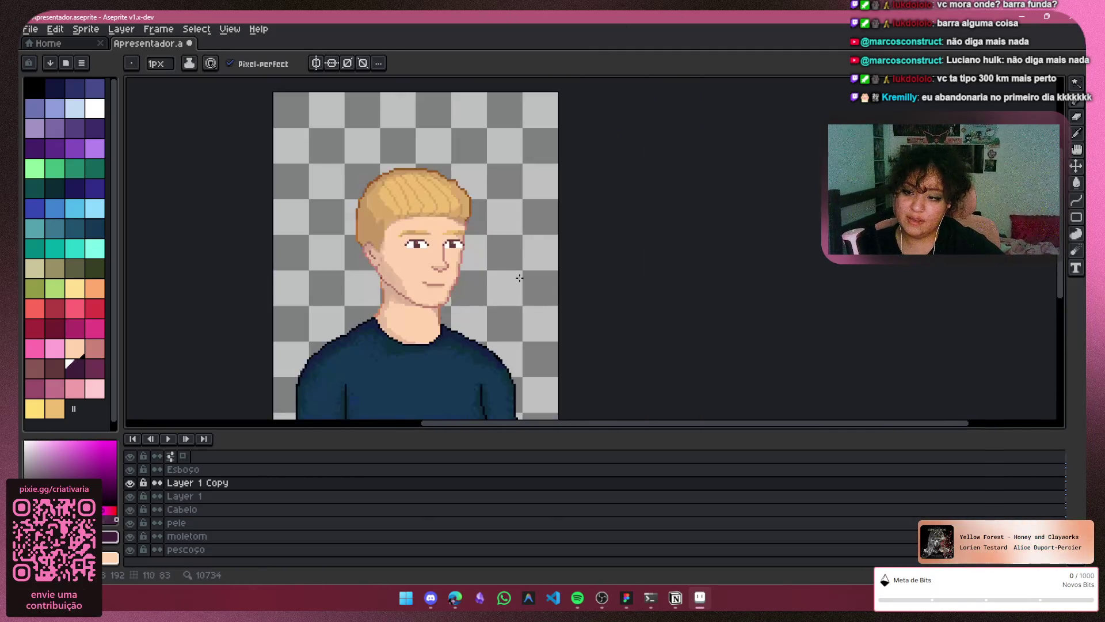
pyautogui.hotkey('ctrl', 's')
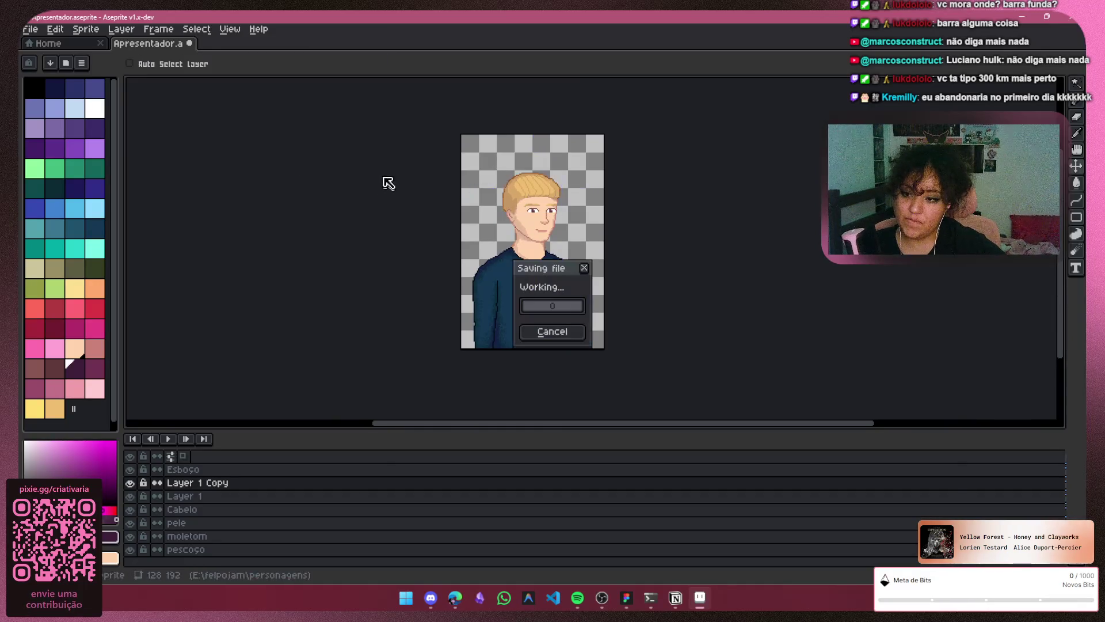
# Glance at Discord, then return to Aseprite.
pyautogui.click(430, 598)
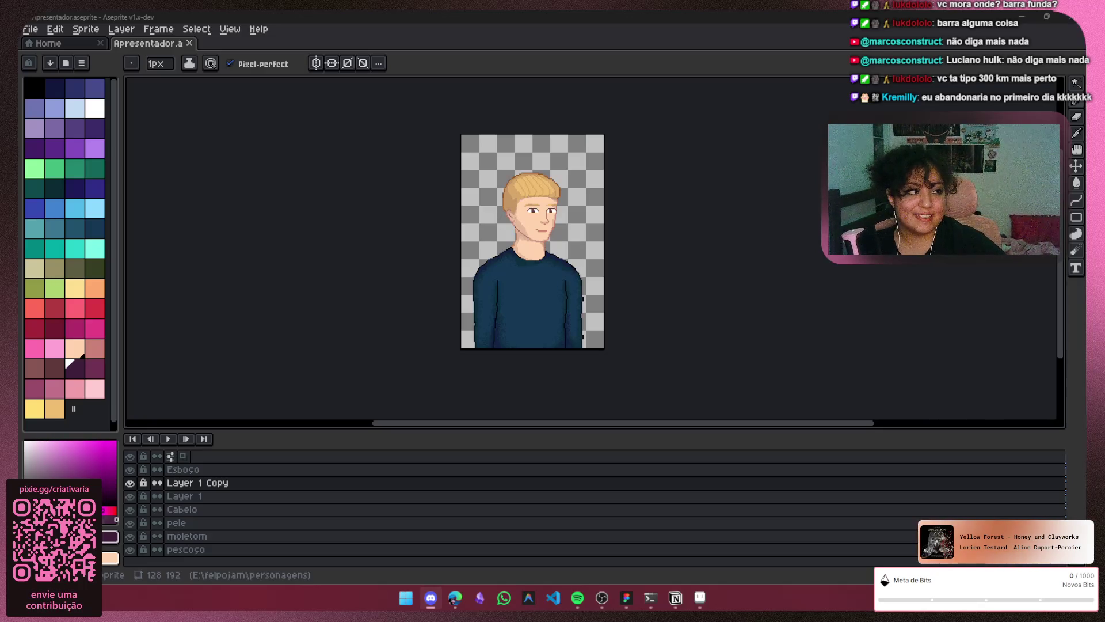
pyautogui.hotkey('alt', 'Tab')
pyautogui.hotkey('alt', 'Tab')
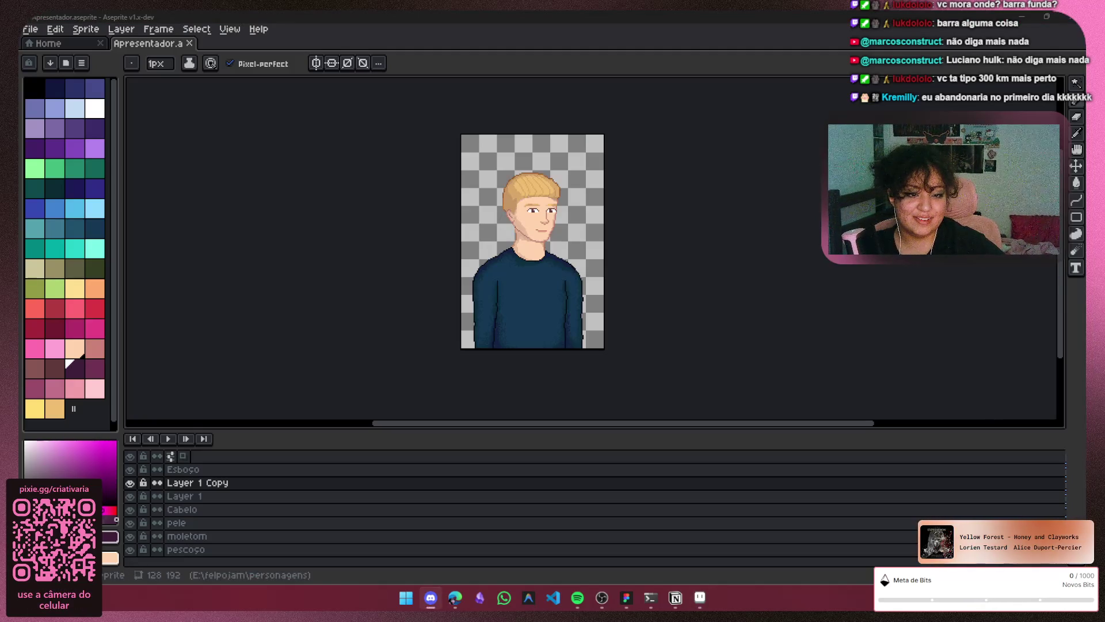
pyautogui.hotkey('alt', 'Tab')
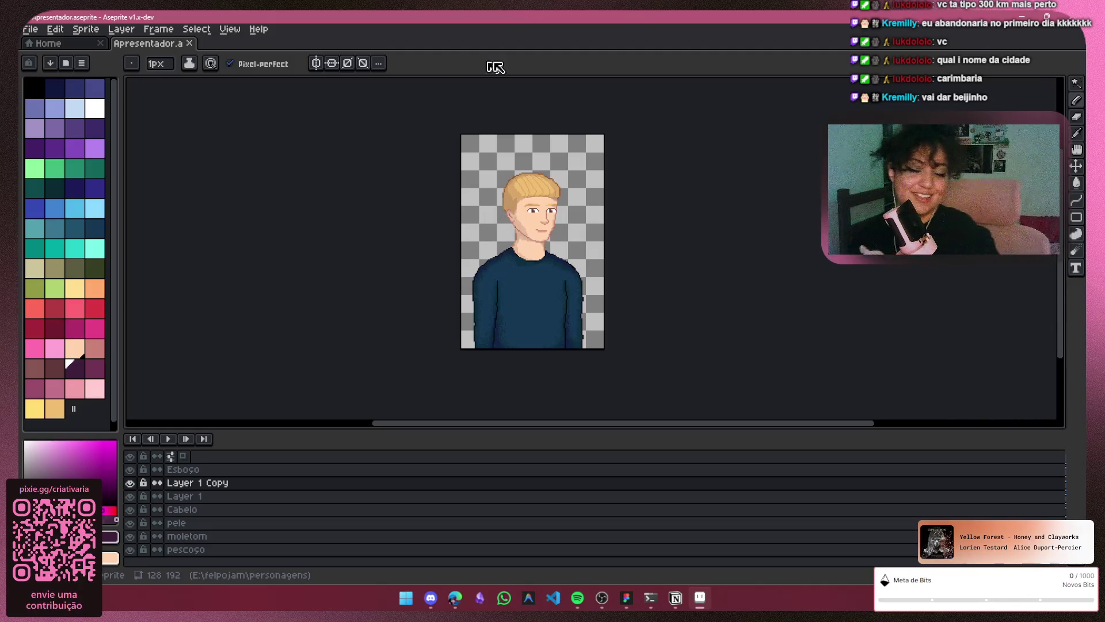
# Export the sprite as Apresentador.png via File > Export As, accepting the format warning.
pyautogui.press('v')
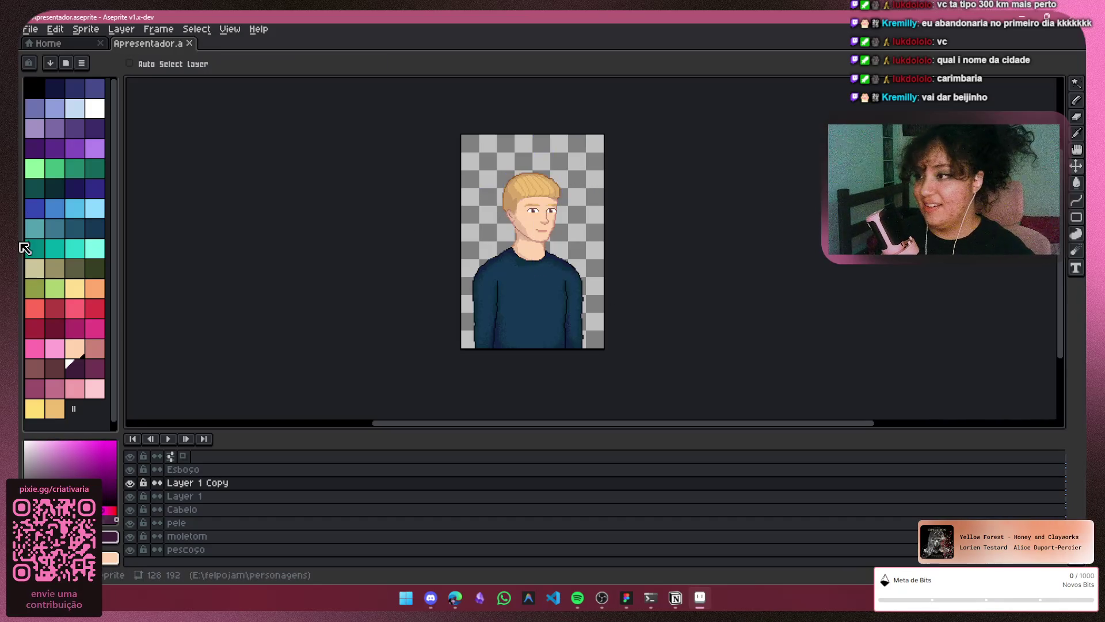
pyautogui.click(25, 30)
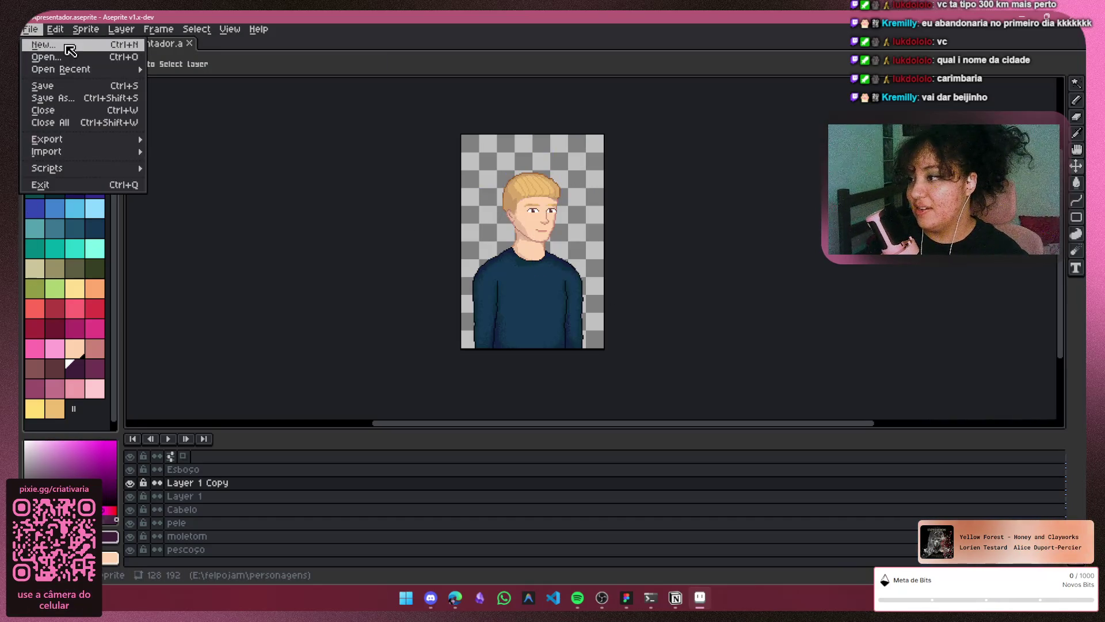
pyautogui.moveTo(61, 140)
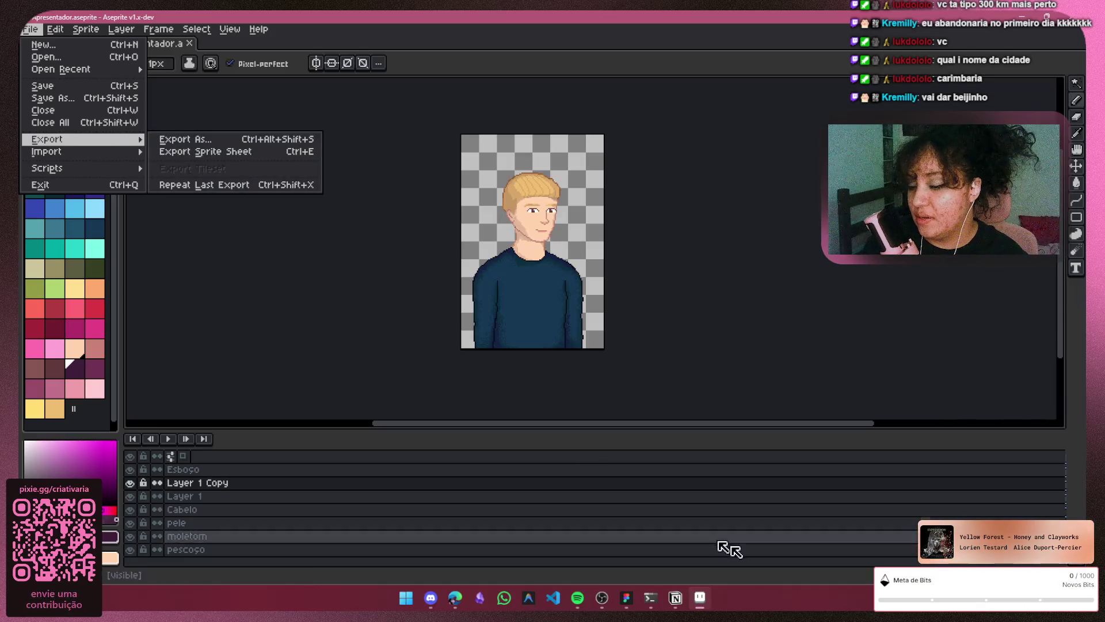
pyautogui.click(301, 138)
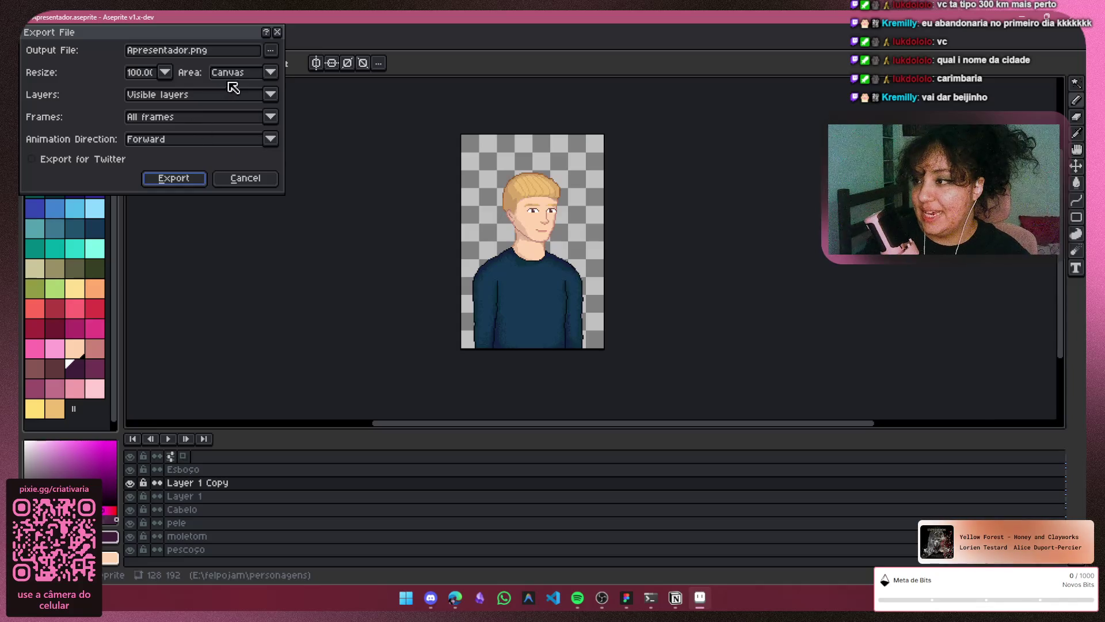
pyautogui.click(272, 51)
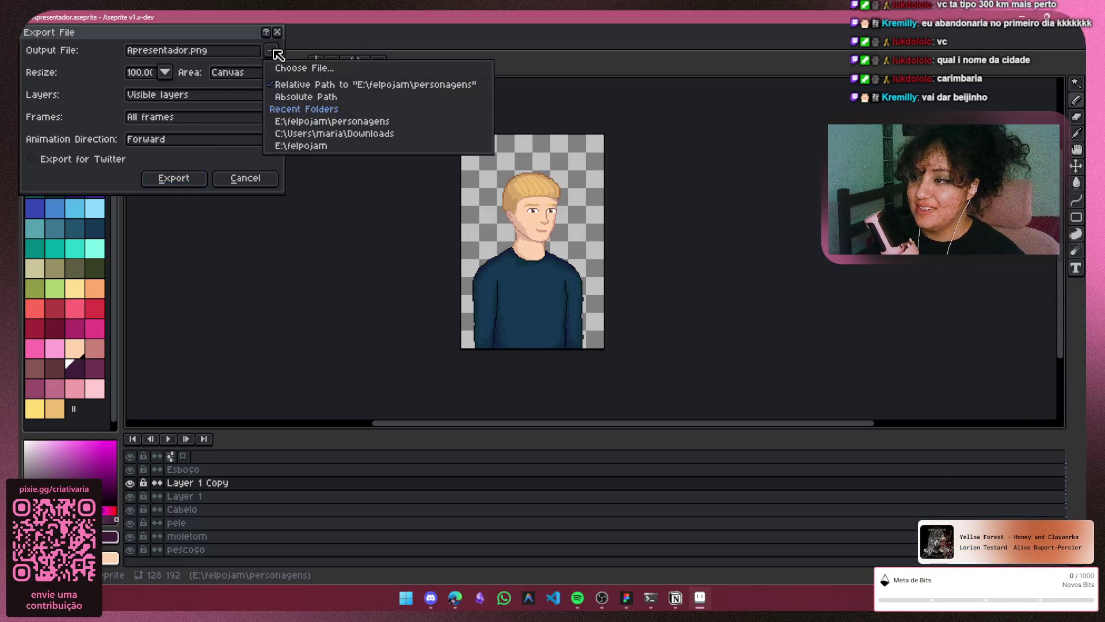
pyautogui.click(274, 54)
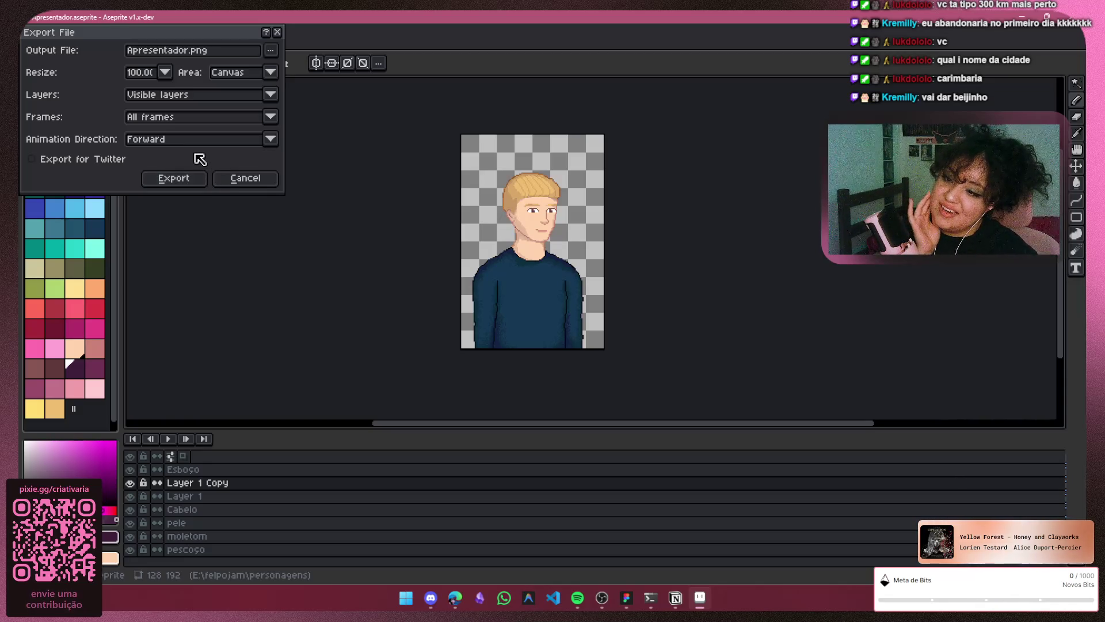
pyautogui.click(169, 186)
pyautogui.click(541, 369)
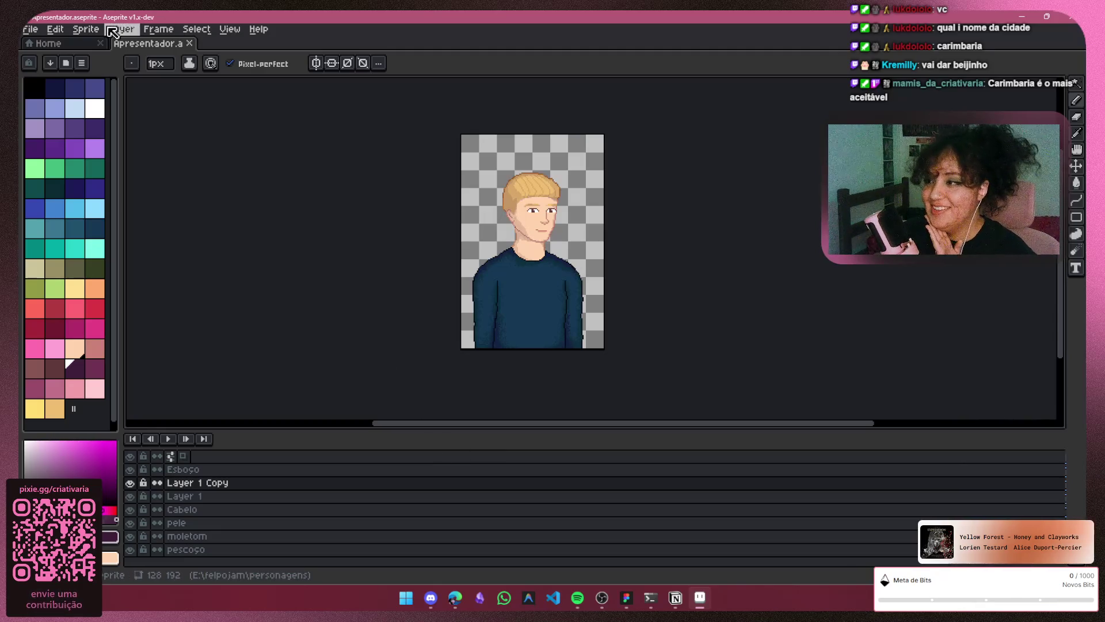
# Reopen Export As, switch the output path to Absolute Path, and browse for a destination.
pyautogui.click(30, 29)
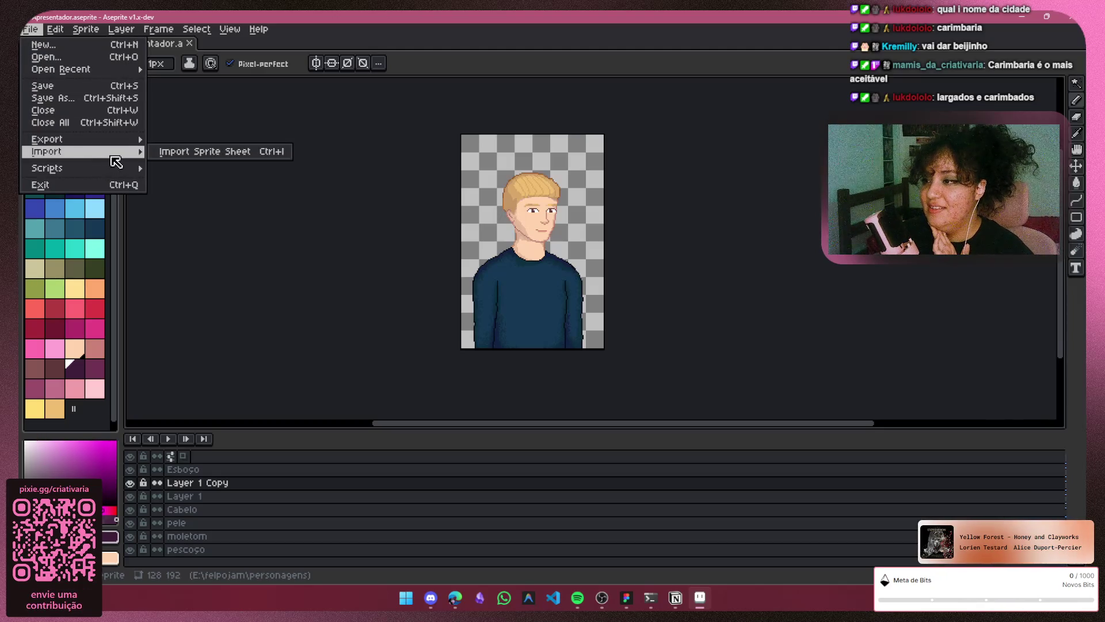
pyautogui.moveTo(115, 139)
pyautogui.click(196, 146)
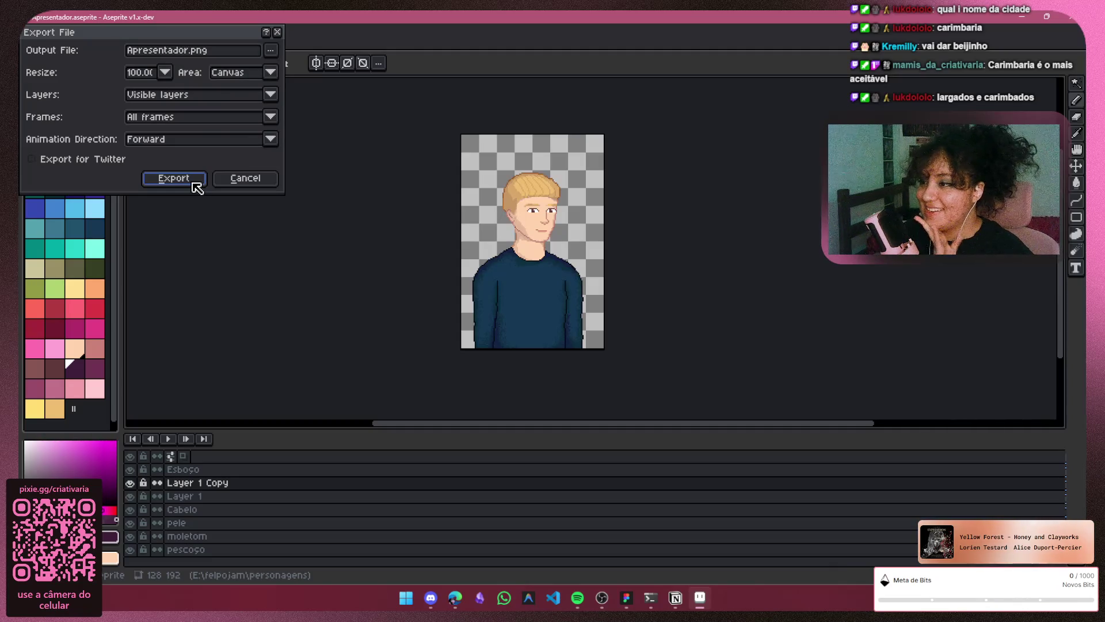
pyautogui.click(270, 50)
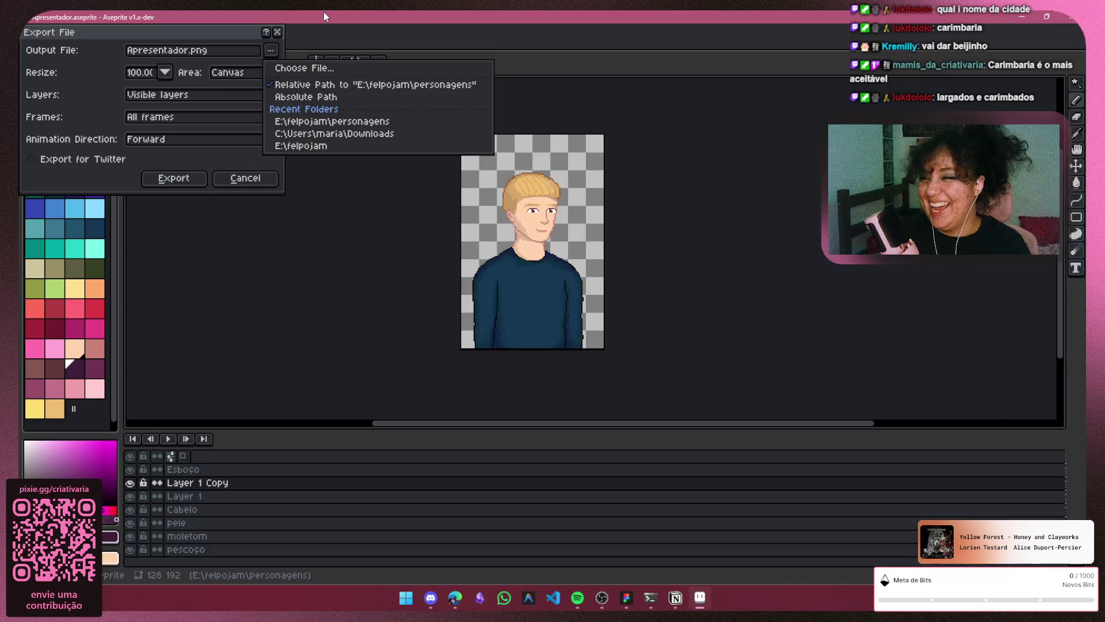
pyautogui.click(307, 96)
pyautogui.click(270, 50)
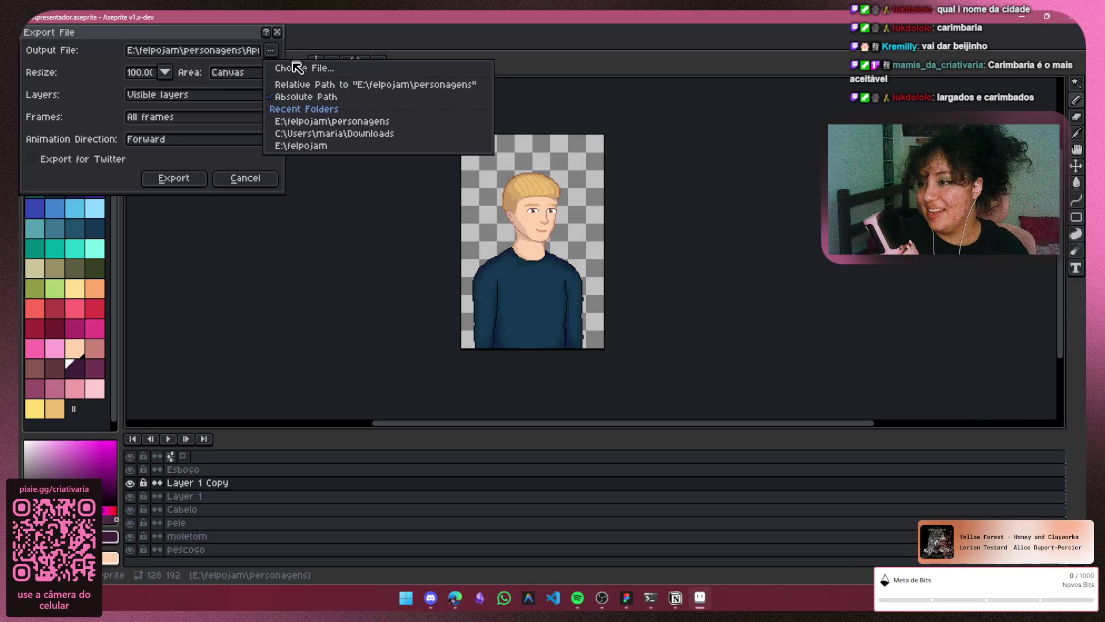
pyautogui.click(293, 68)
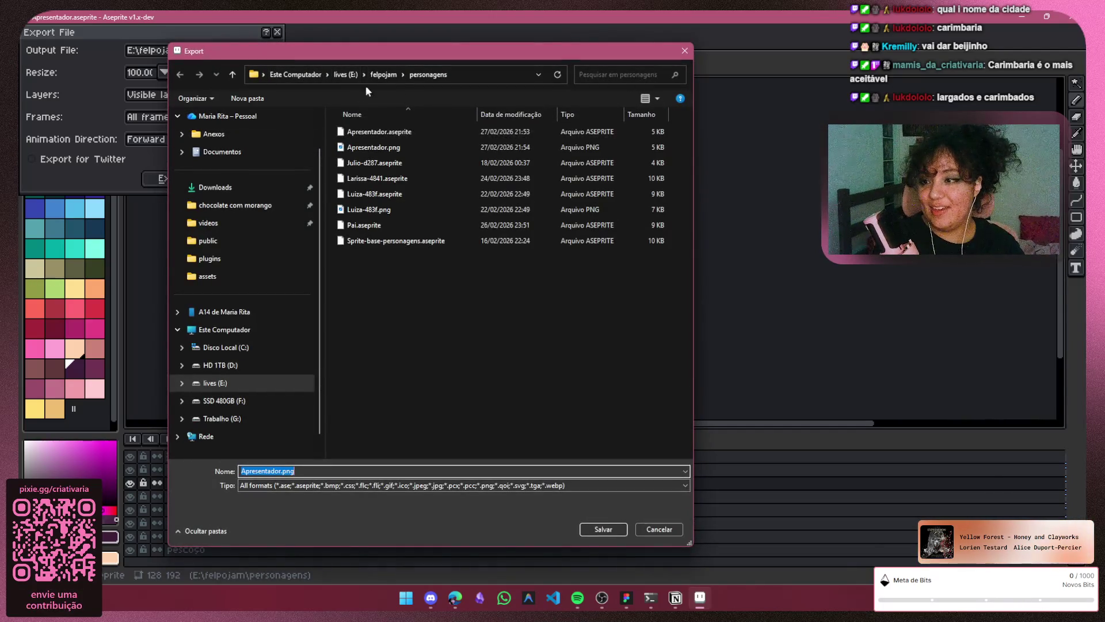
# Navigate the save dialog to felpojam\src\assets\sprites\characters.
pyautogui.click(383, 75)
pyautogui.doubleClick(398, 146)
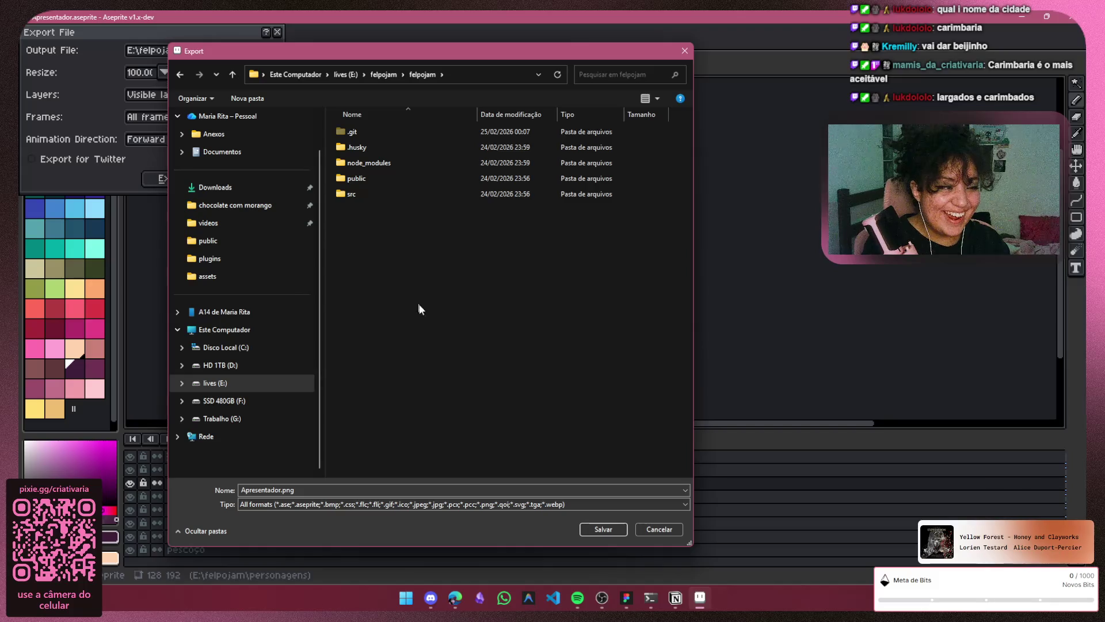
pyautogui.click(409, 148)
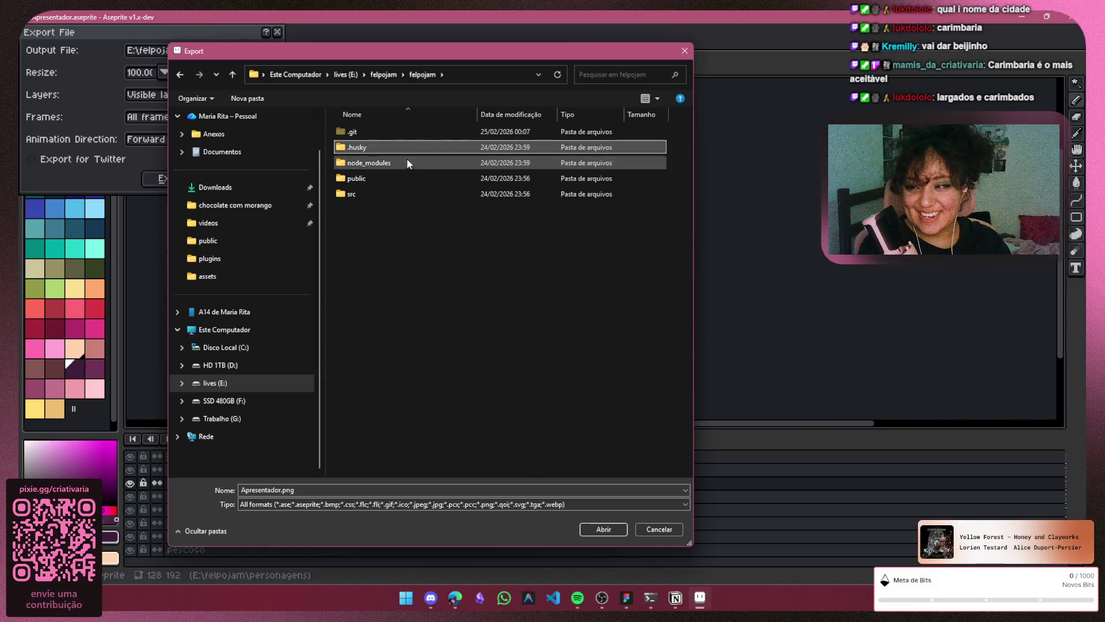
pyautogui.doubleClick(408, 194)
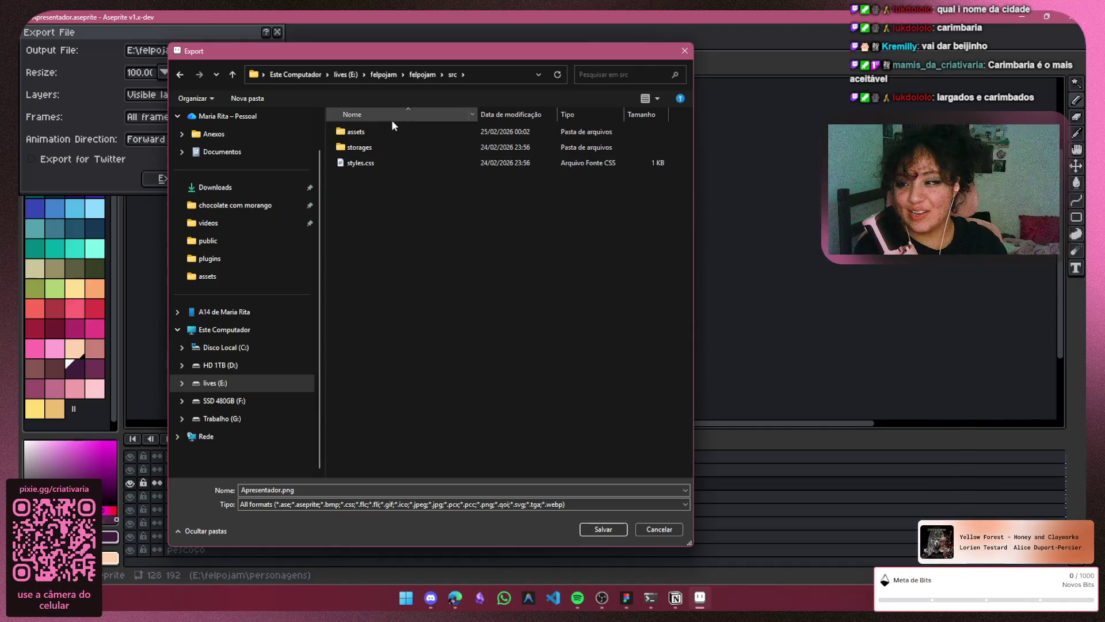
pyautogui.doubleClick(392, 133)
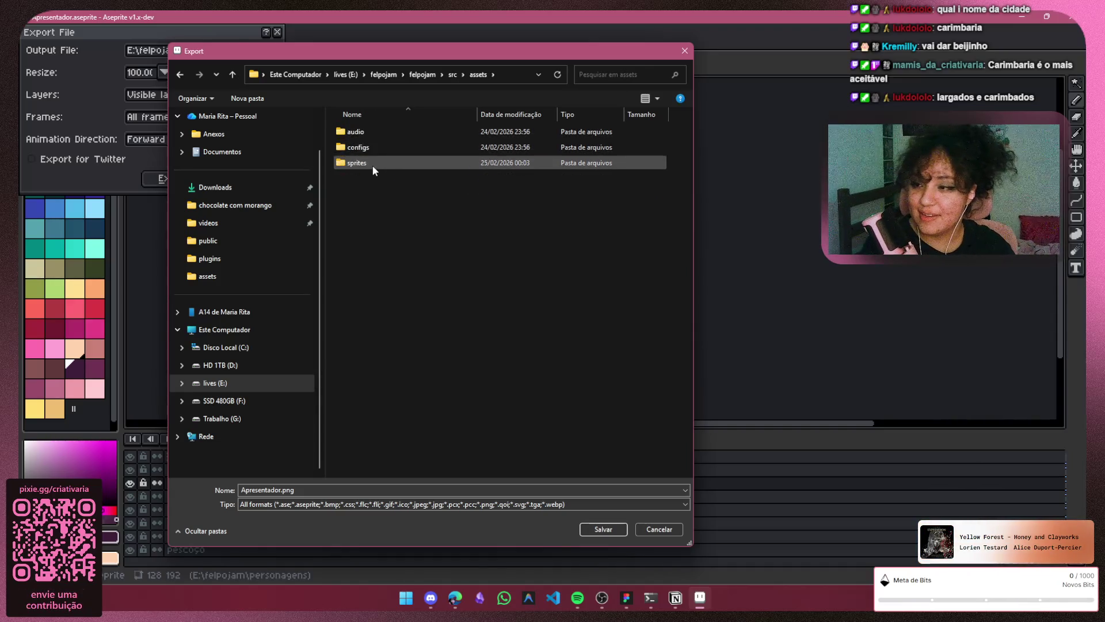
pyautogui.doubleClick(357, 165)
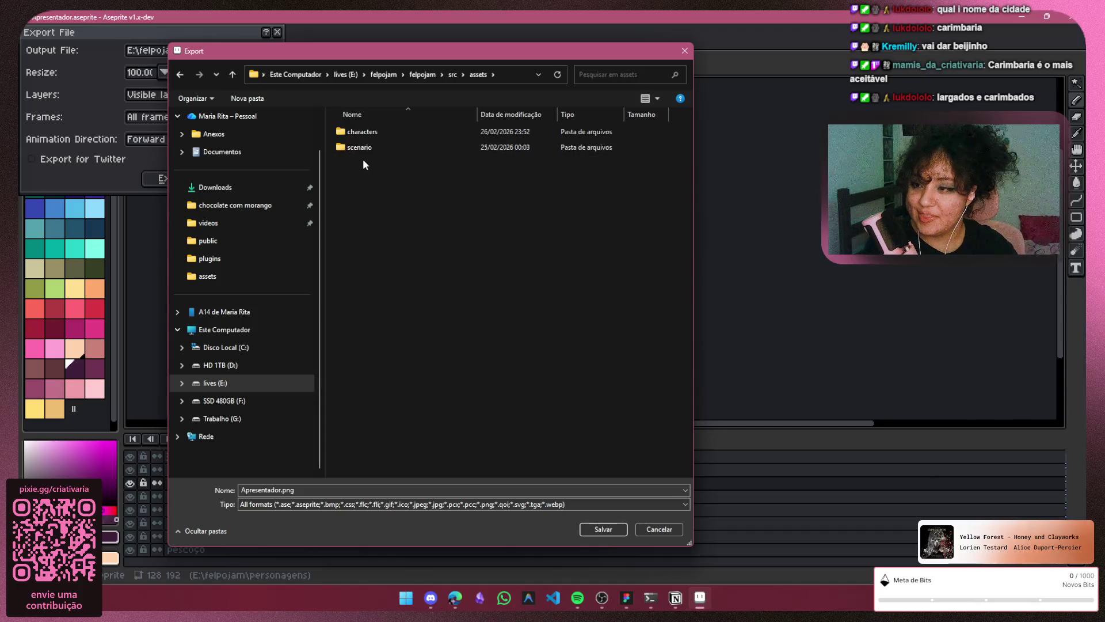
pyautogui.doubleClick(392, 132)
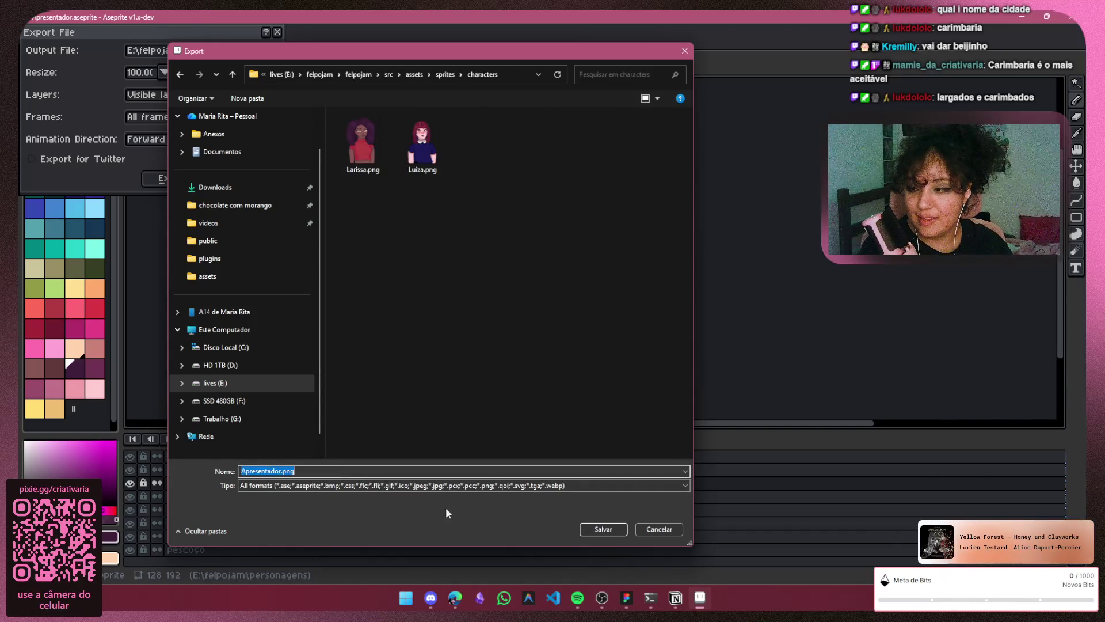
# Save Apresentador.png there, export, and accept the PNG layers warning.
pyautogui.click(345, 471)
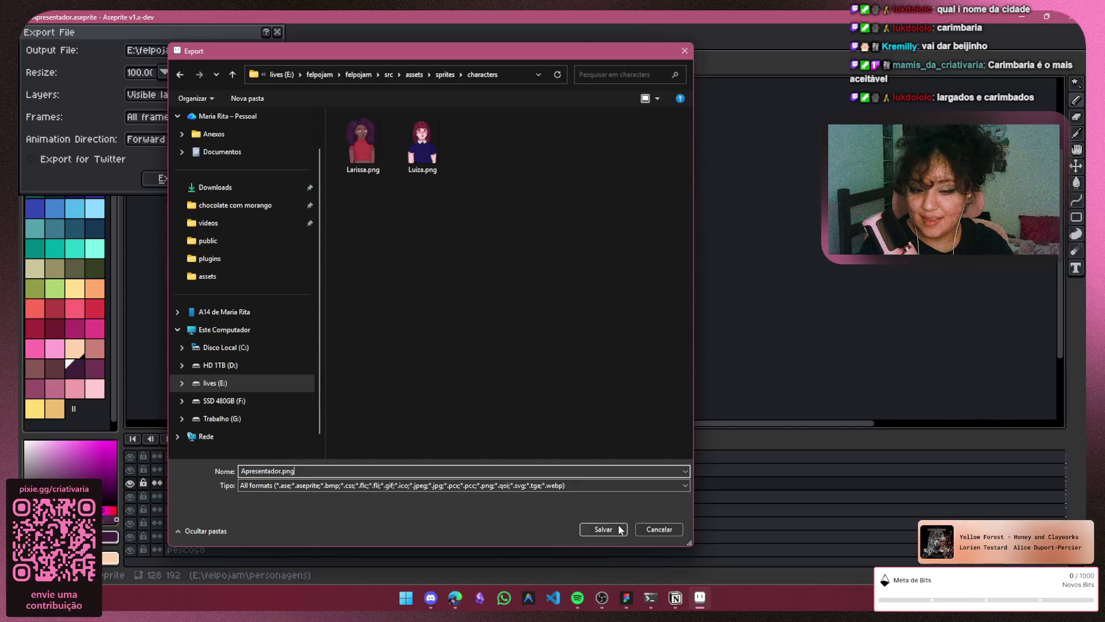
pyautogui.click(620, 530)
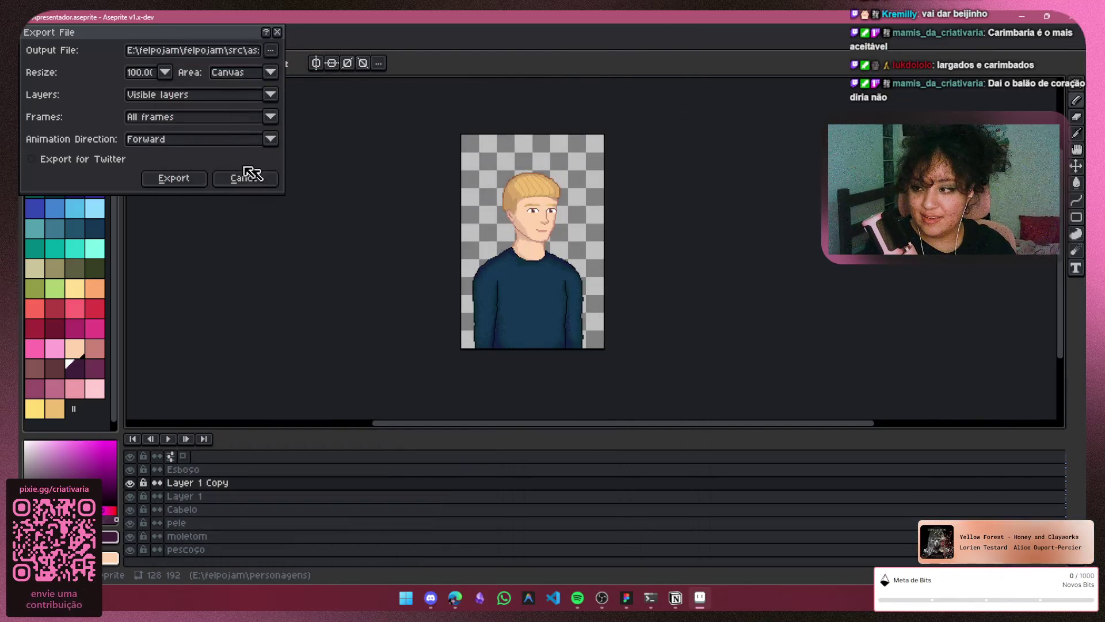
pyautogui.click(185, 178)
pyautogui.click(517, 367)
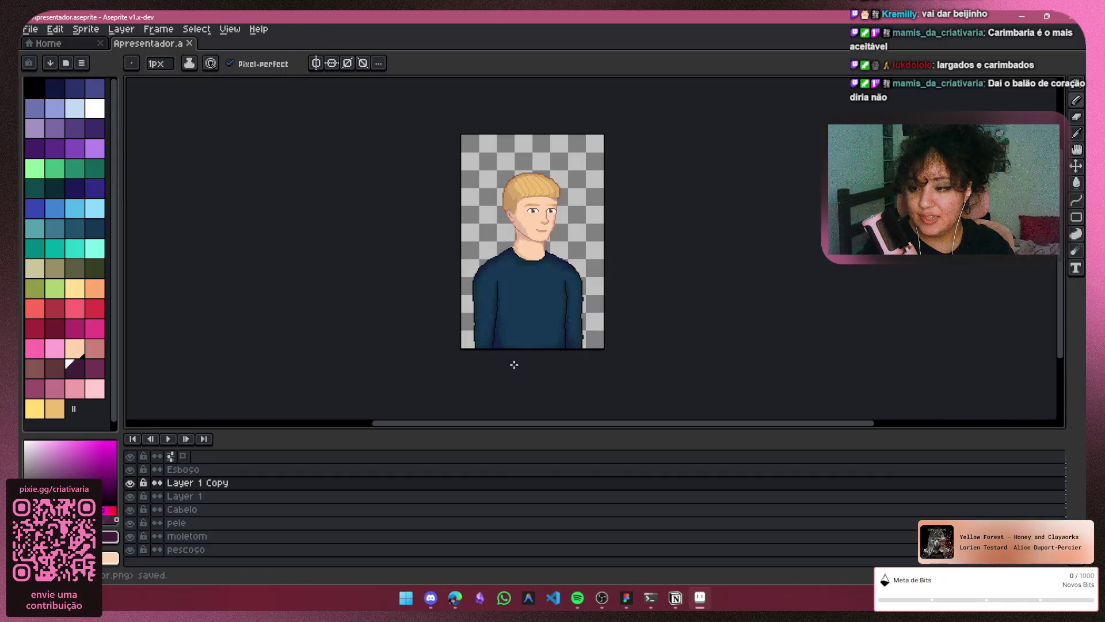
# Show Aseprite's Home tab of recent files, then minimize Aseprite to the desktop.
pyautogui.click(61, 46)
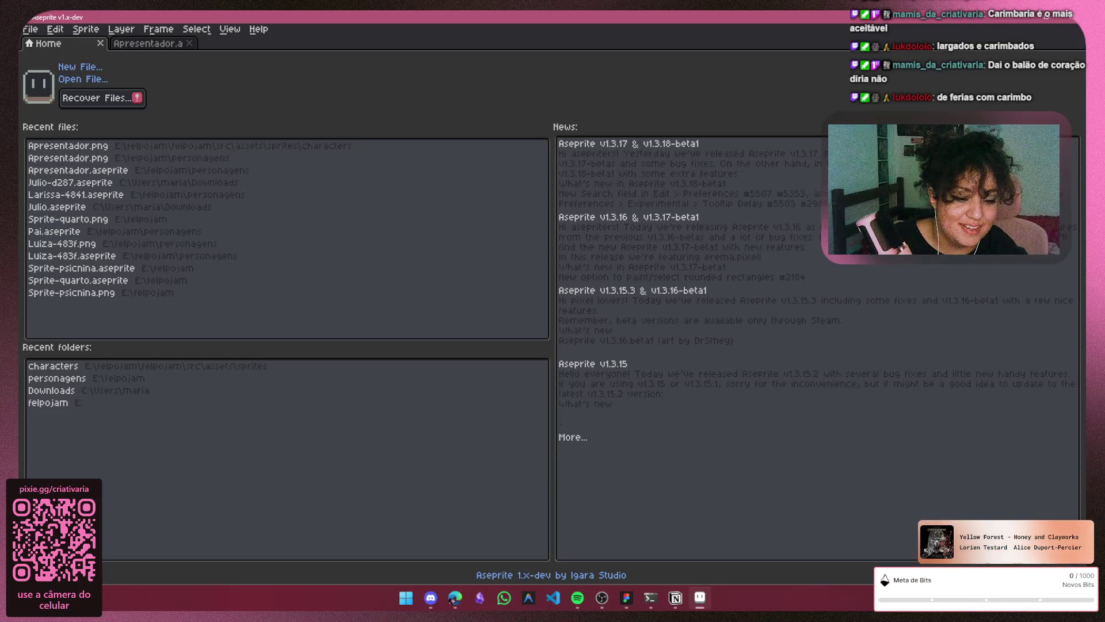
pyautogui.hotkey('alt', 'Tab')
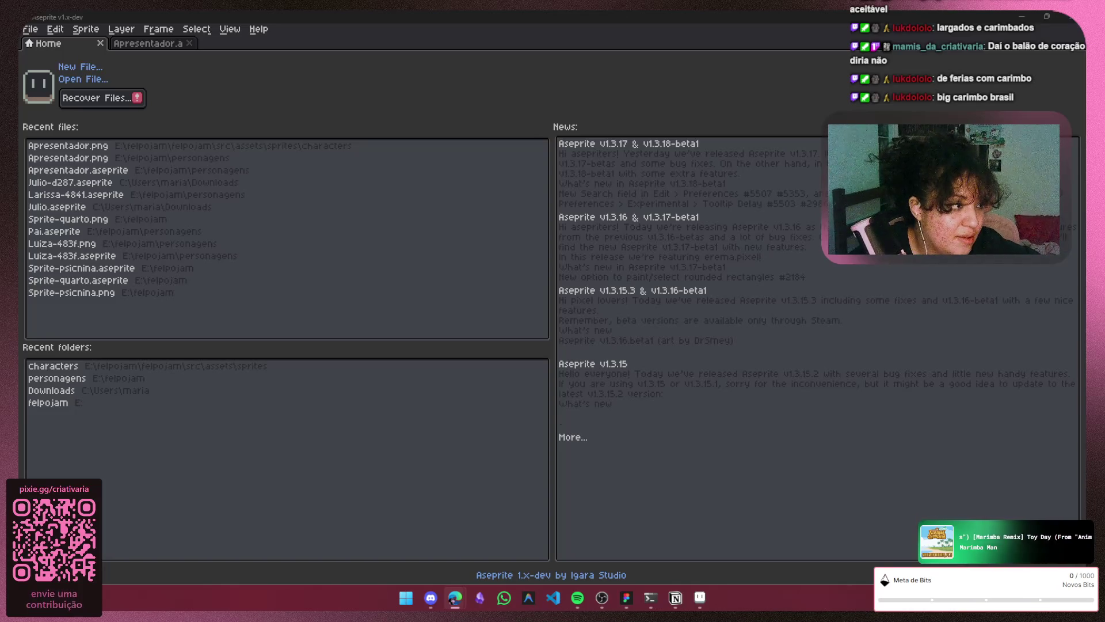
pyautogui.click(602, 597)
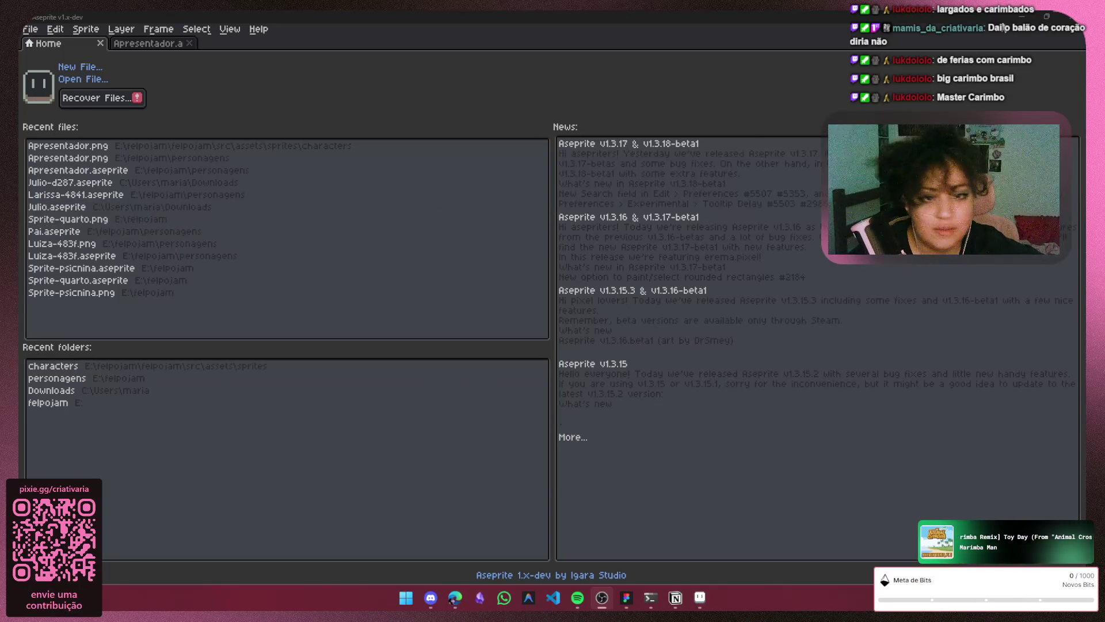
pyautogui.click(1022, 17)
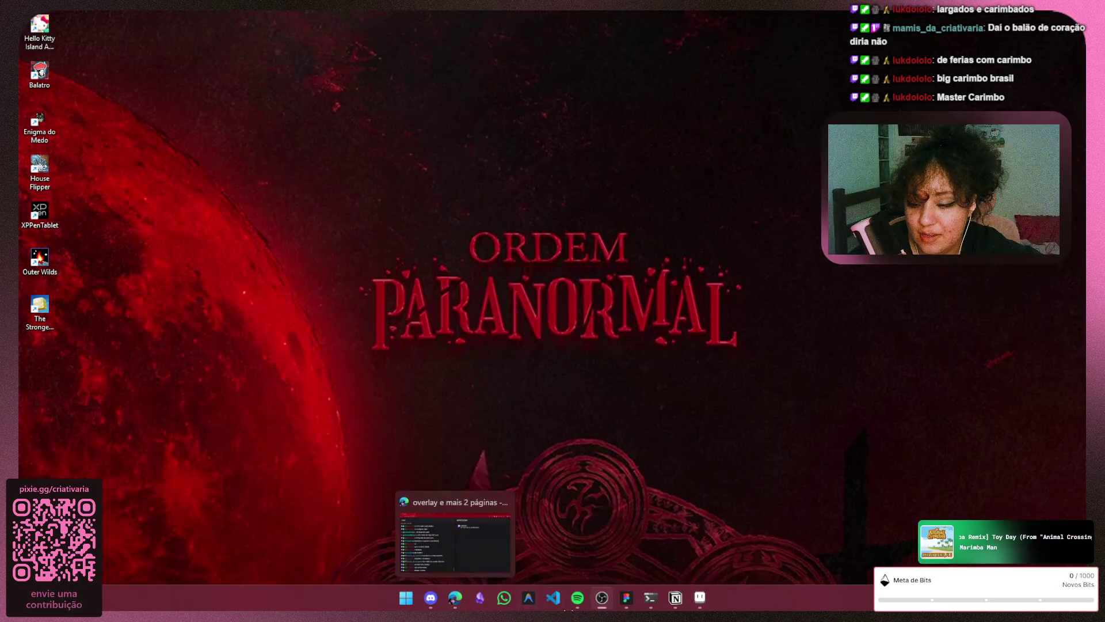
# In Notion, go from the task board to FelpoJam, then historia principal and personagens.
pyautogui.click(676, 598)
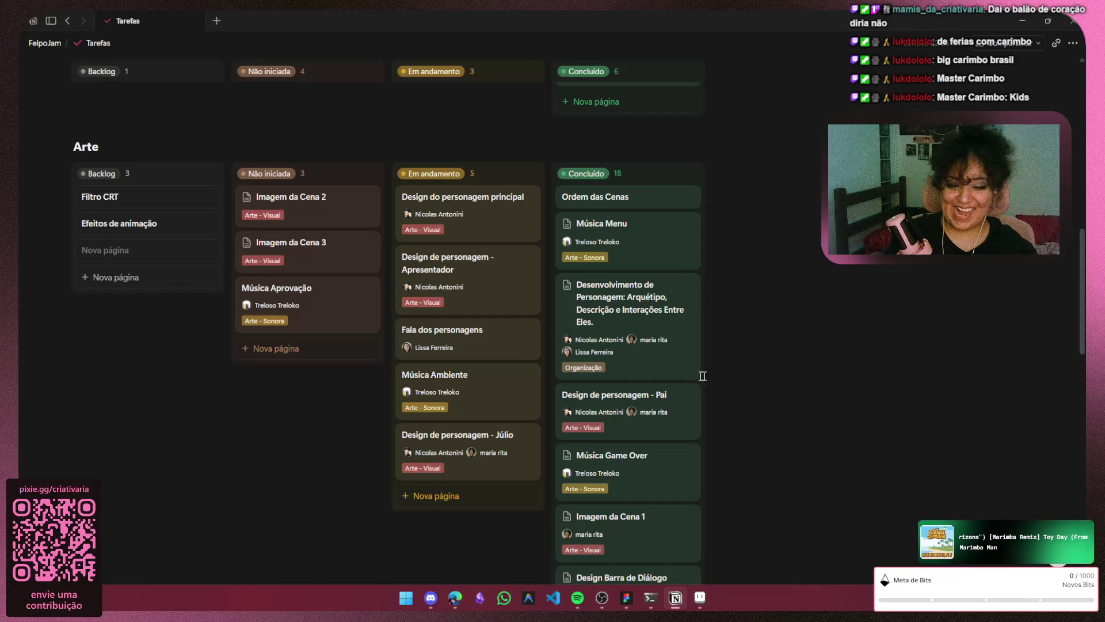
pyautogui.click(51, 46)
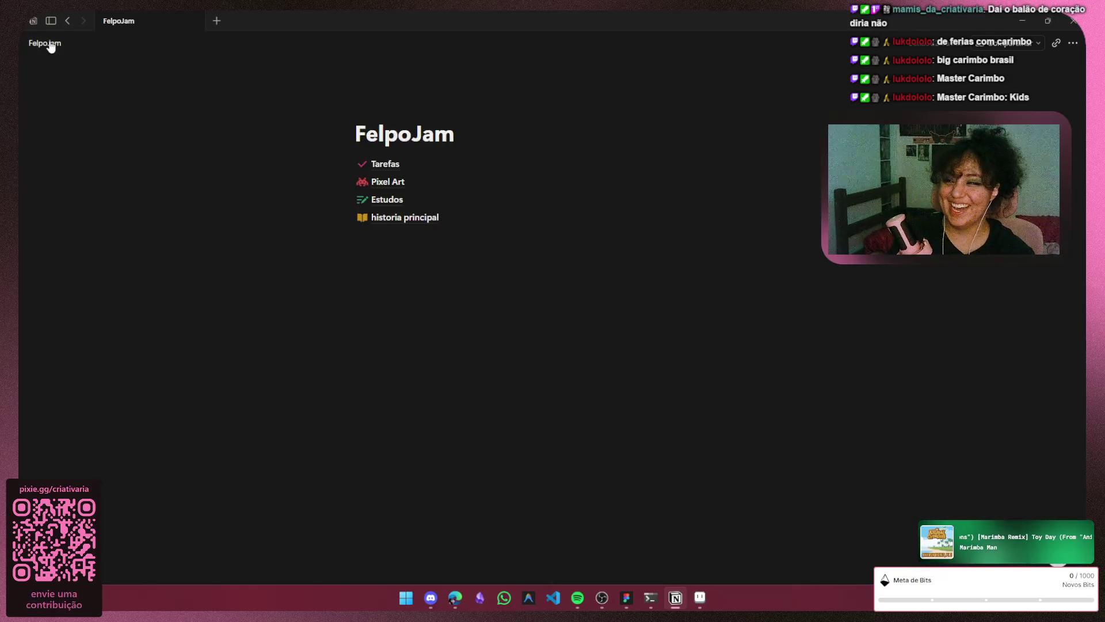
pyautogui.rightClick(356, 144)
pyautogui.click(743, 204)
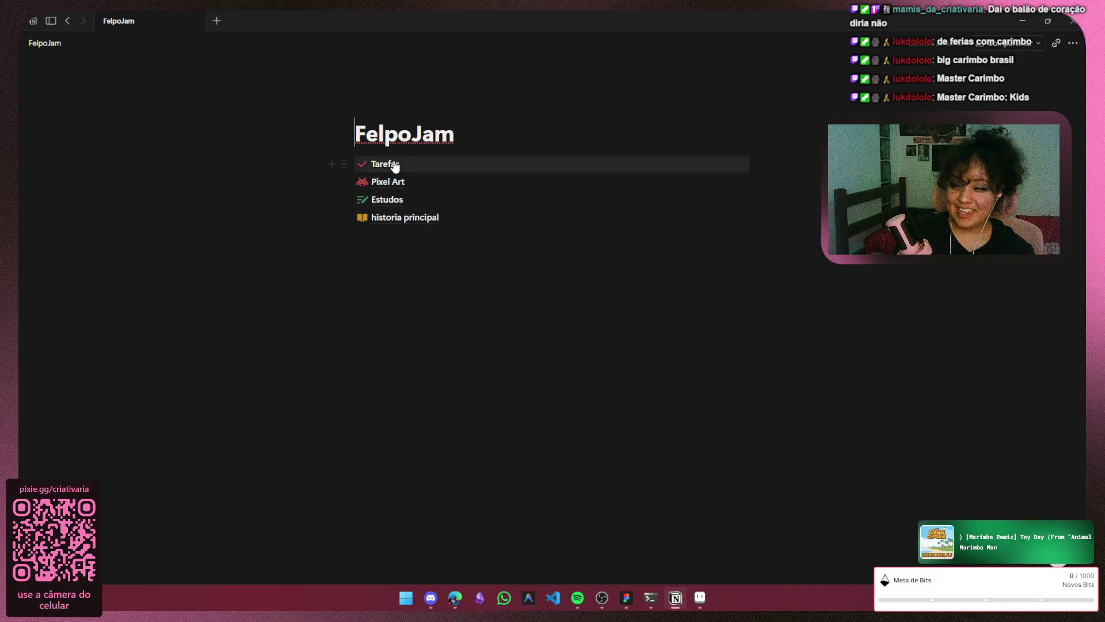
pyautogui.moveTo(400, 122)
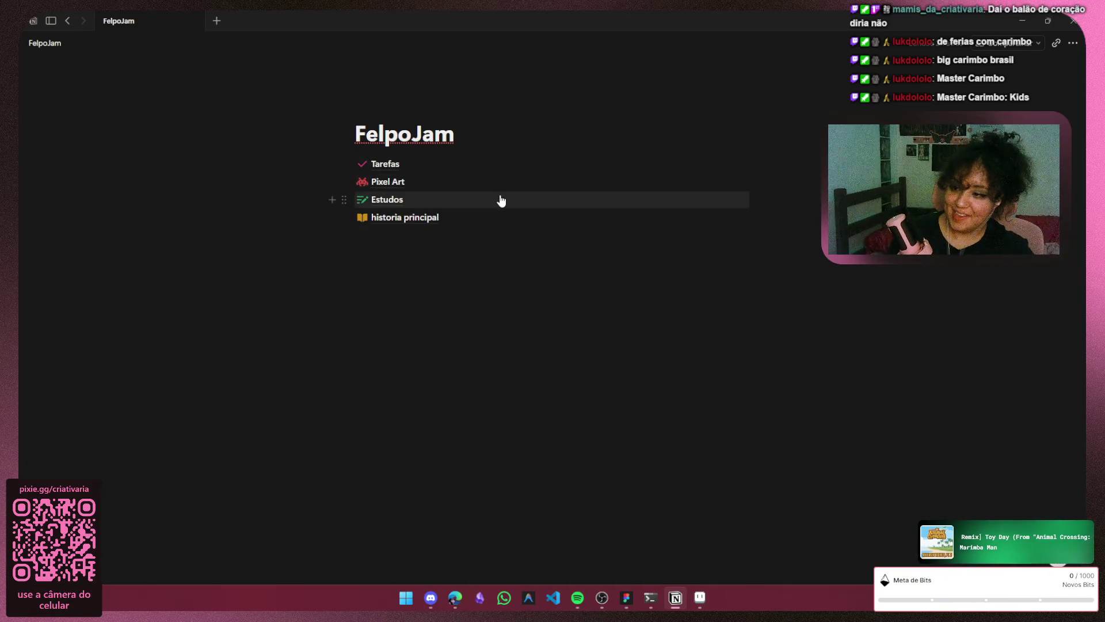
pyautogui.moveTo(504, 220)
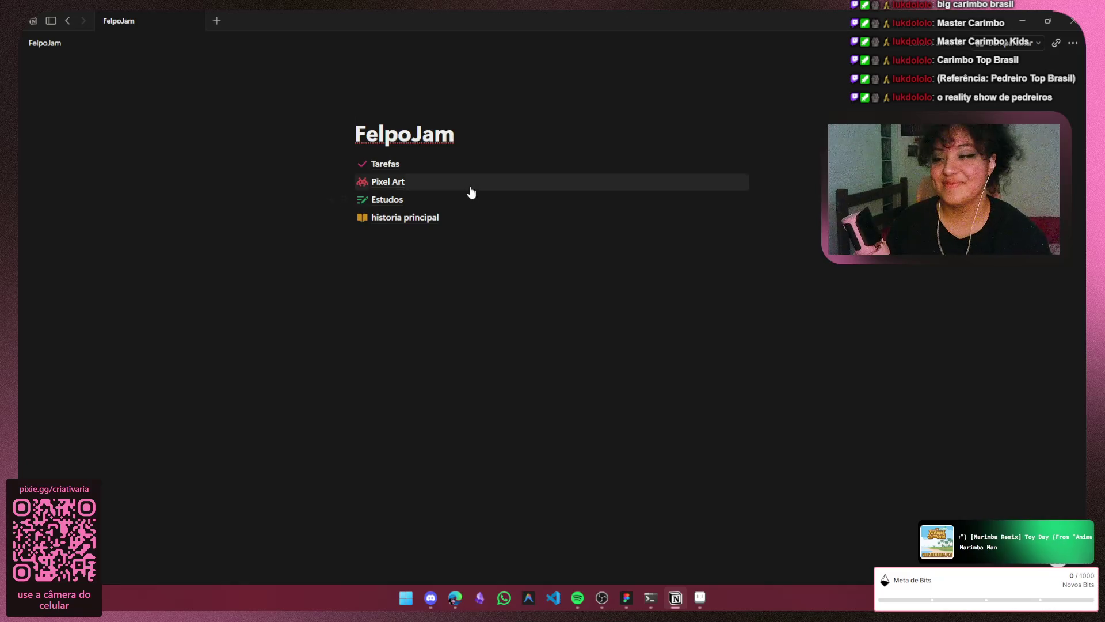
pyautogui.click(454, 217)
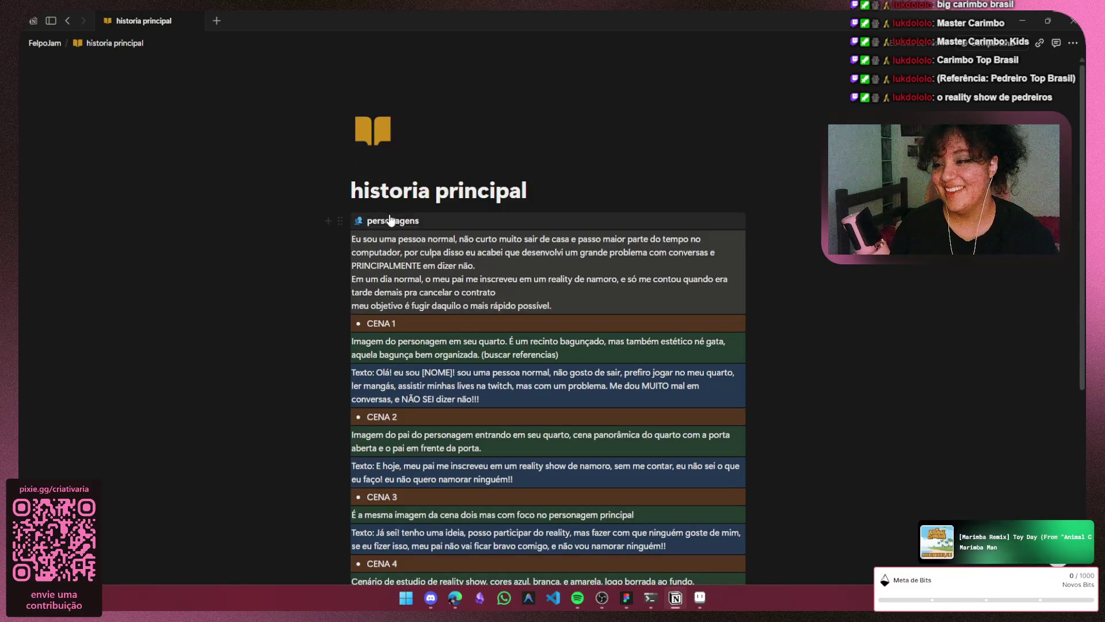
pyautogui.click(393, 221)
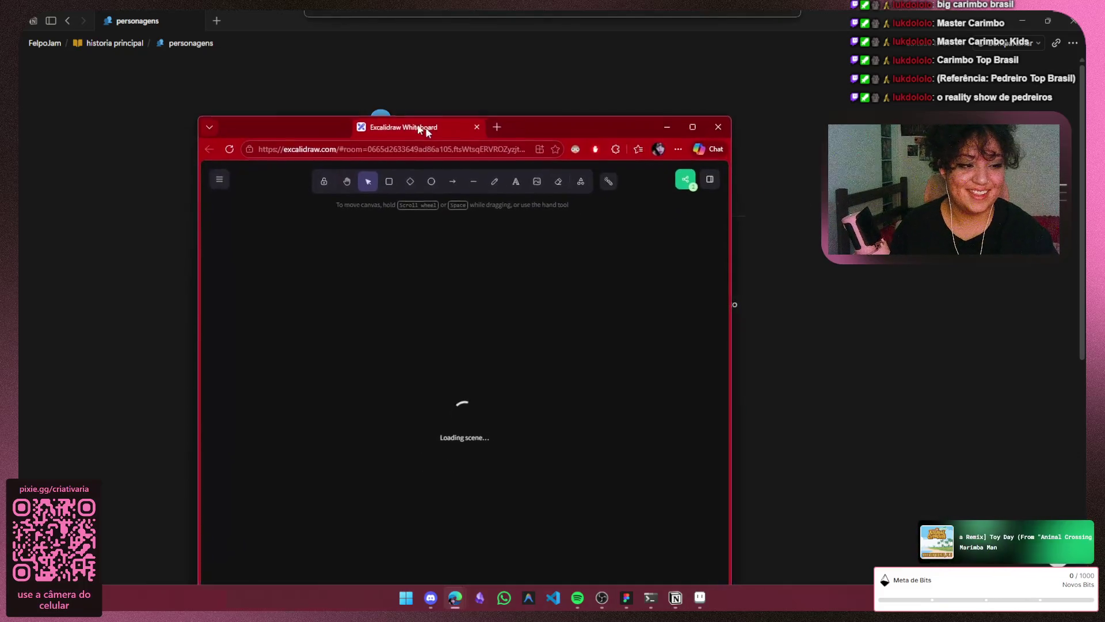
# Maximize the Excalidraw window, then pan past the Gulio tree and zoom in on Luiza's dialogue tree.
pyautogui.moveTo(424, 128); pyautogui.dragTo(357, 129)
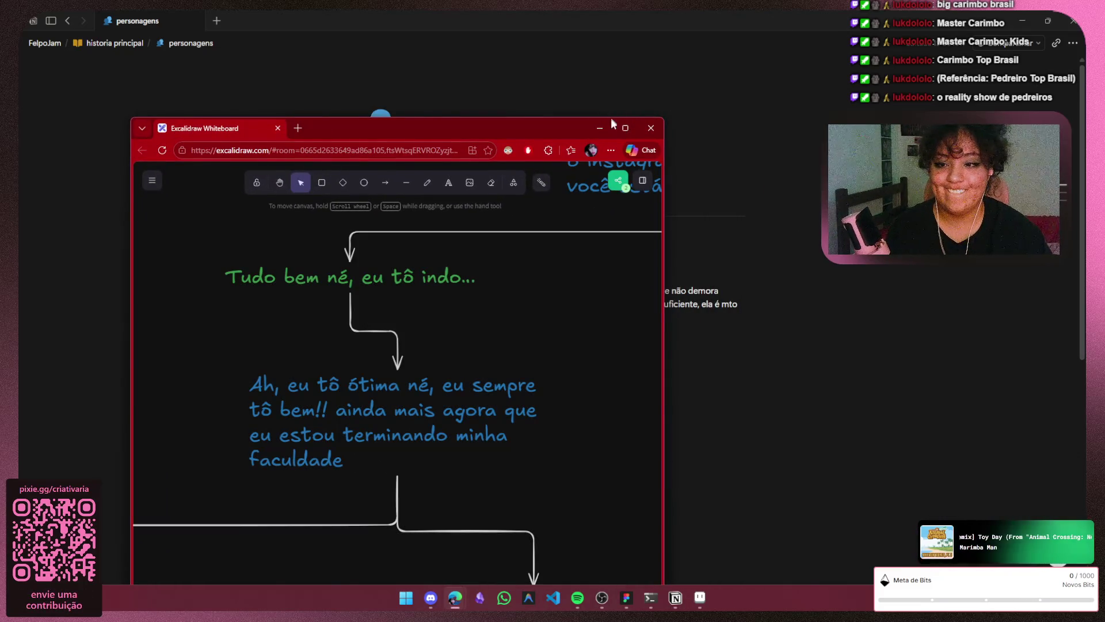
pyautogui.click(625, 127)
pyautogui.scroll(-6, 656, 271)
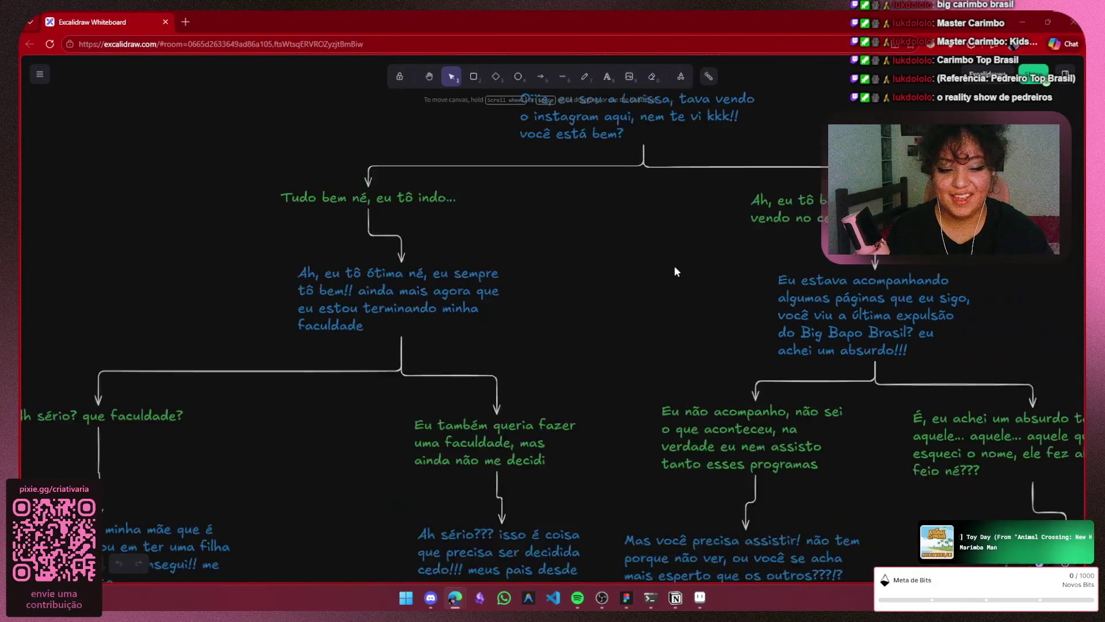
pyautogui.moveTo(717, 268); pyautogui.dragTo(176, 286)
pyautogui.moveTo(859, 221)
pyautogui.mouseDown()
pyautogui.moveTo(509, 196)
pyautogui.moveTo(533, 125)
pyautogui.mouseUp()
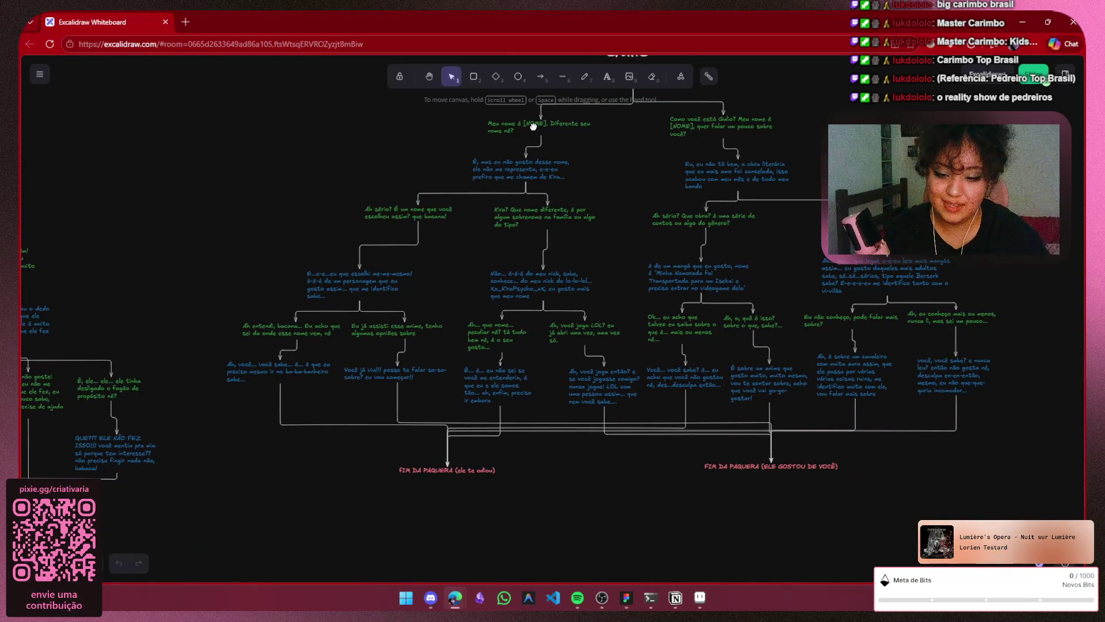
pyautogui.moveTo(432, 165); pyautogui.dragTo(190, 229)
pyautogui.moveTo(934, 224)
pyautogui.mouseDown()
pyautogui.moveTo(599, 281)
pyautogui.moveTo(251, 302)
pyautogui.mouseUp()
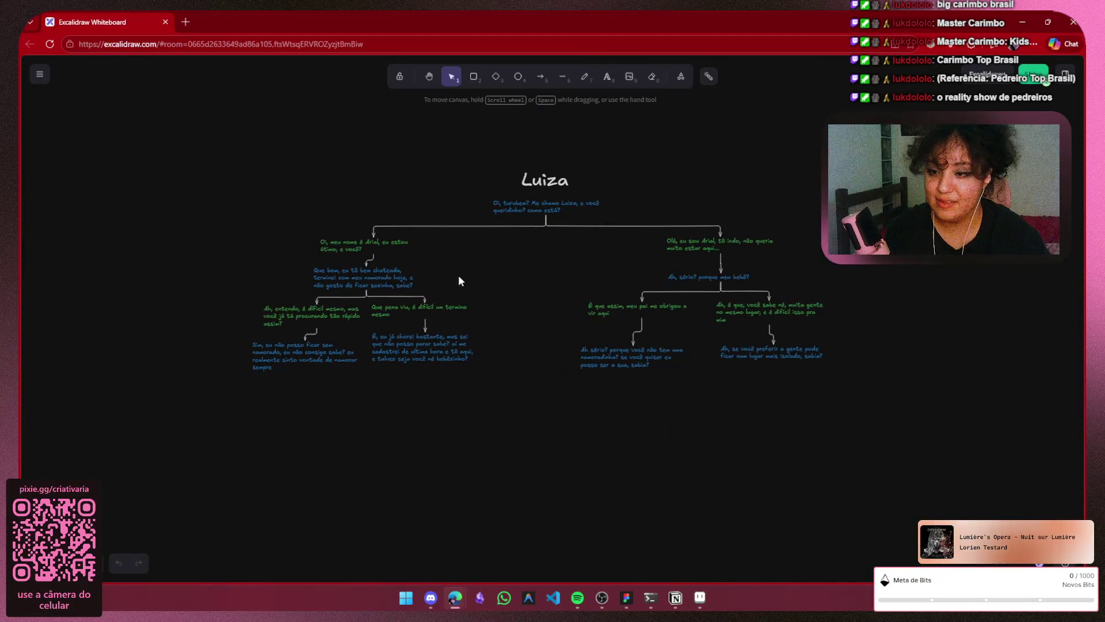
pyautogui.scroll(3, 460, 274)
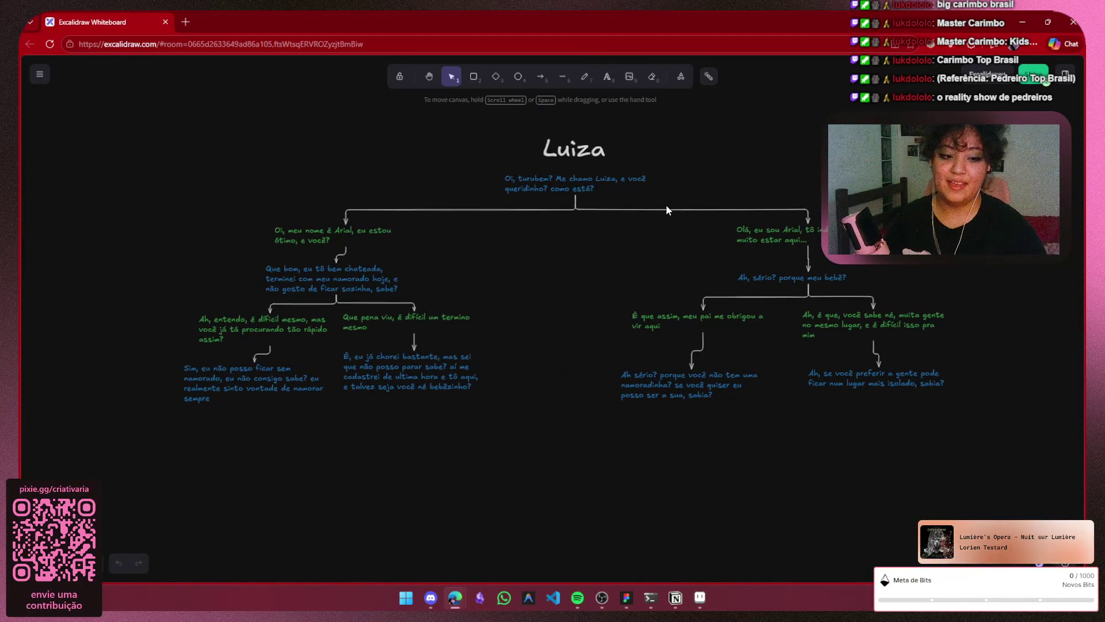
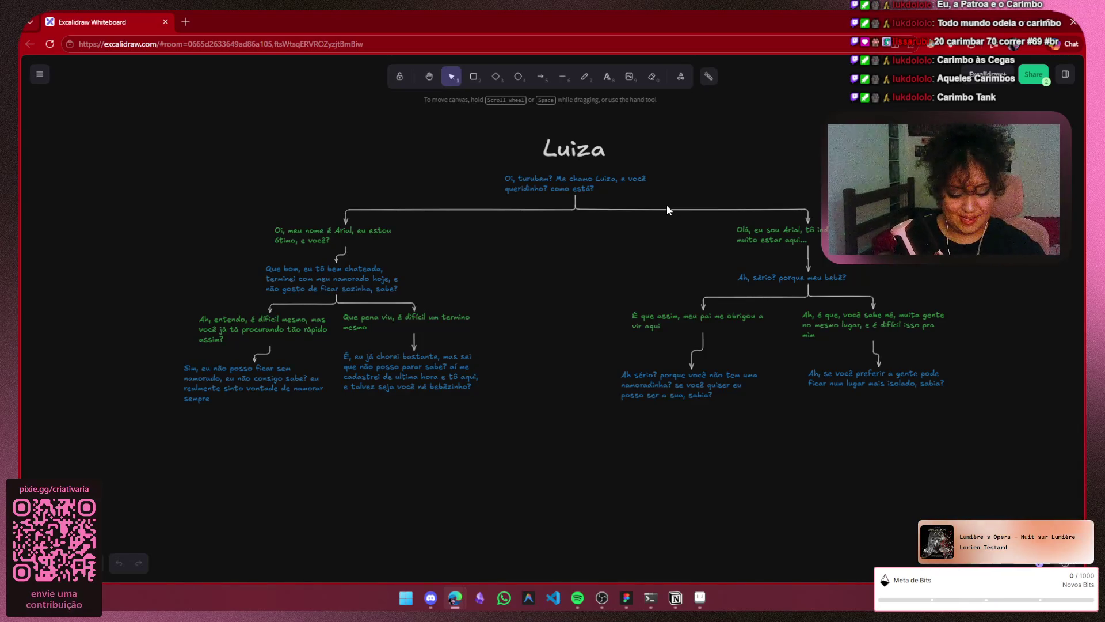
# Glance at Aseprite, then return to the Excalidraw board.
pyautogui.hotkey('alt', 'Tab')
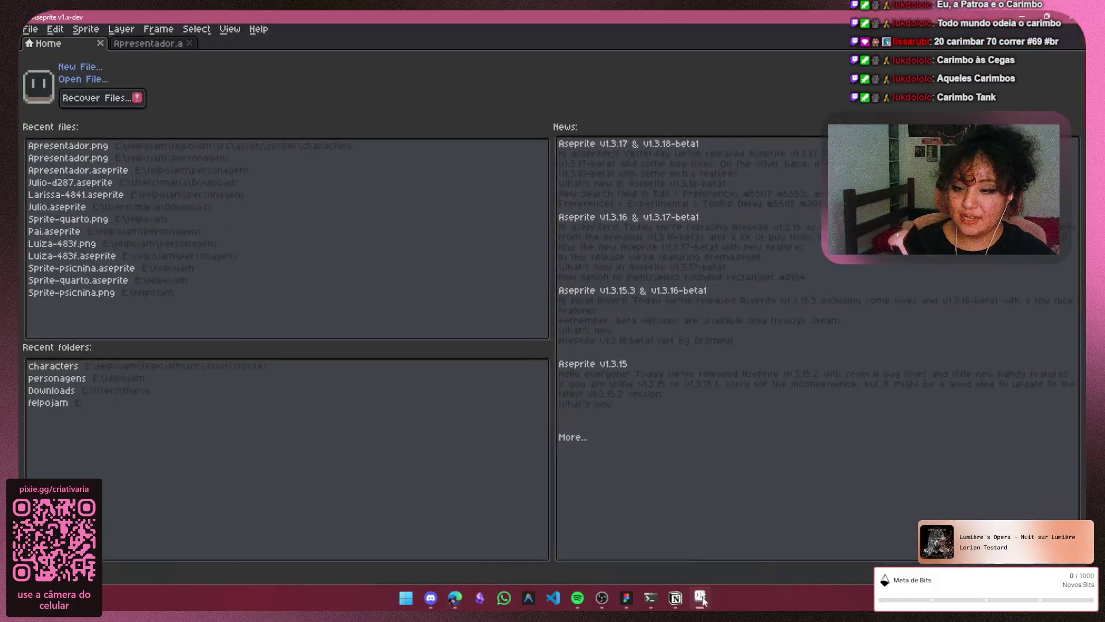
pyautogui.hotkey('alt', 'Tab')
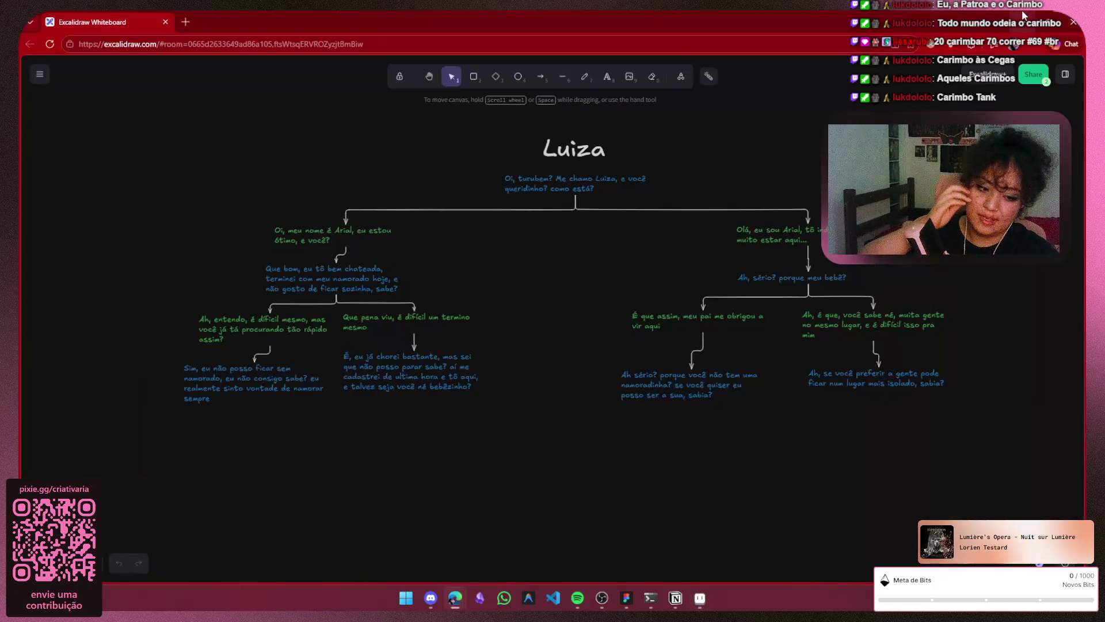
pyautogui.scroll(1, 547, 449)
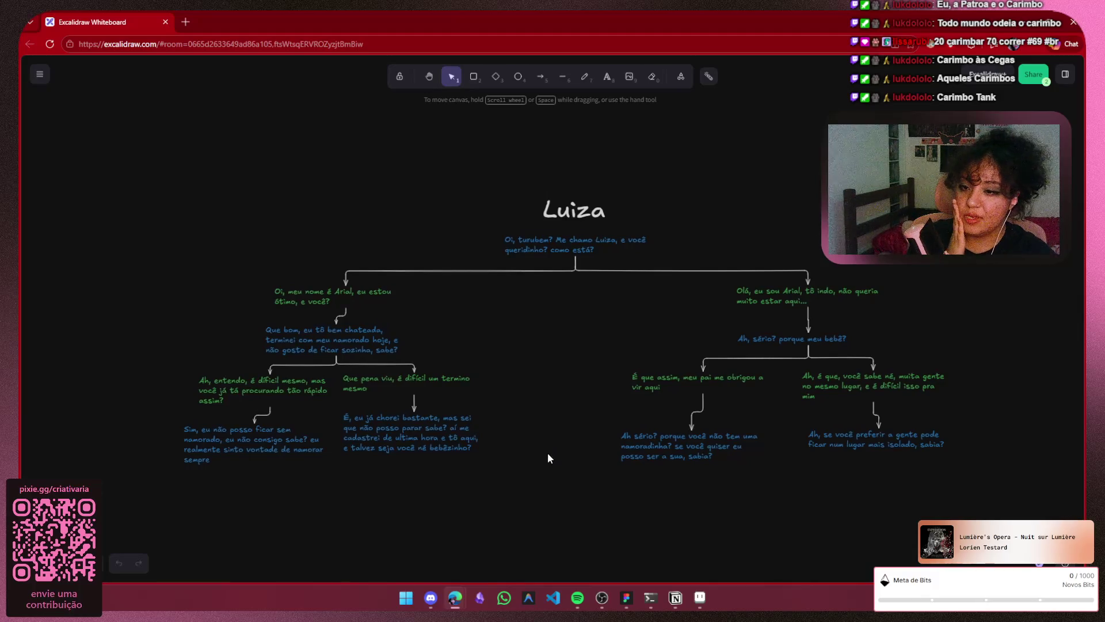
pyautogui.scroll(-4, 547, 452)
pyautogui.scroll(2, 548, 452)
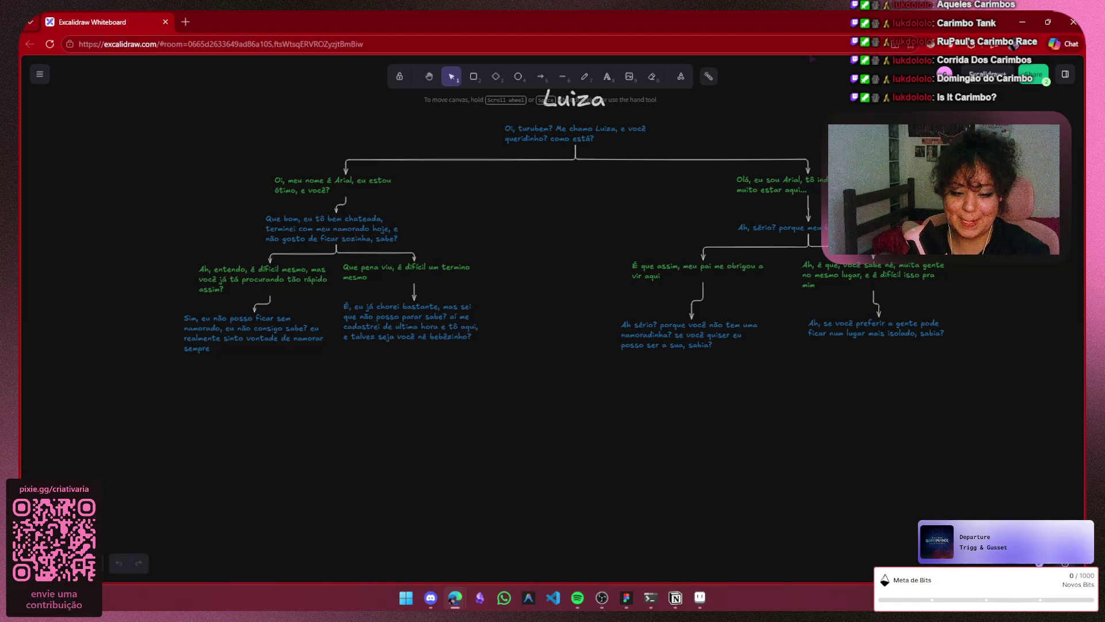
pyautogui.scroll(-1, 806, 202)
pyautogui.keyDown('ctrl'); pyautogui.scroll(5, 827, 164); pyautogui.keyUp('ctrl')
# Pan around the whole Luiza dialogue tree, briefly selecting the namoradinha reply.
pyautogui.moveTo(828, 166); pyautogui.dragTo(643, 324)
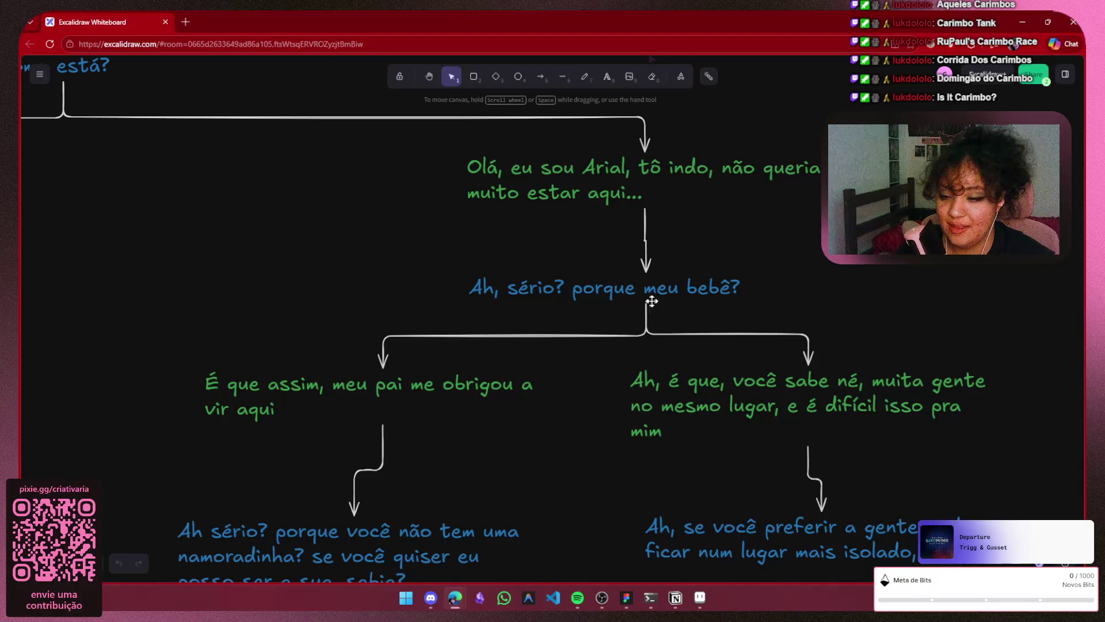
pyautogui.keyDown('ctrl'); pyautogui.scroll(-5, 765, 279); pyautogui.keyUp('ctrl')
pyautogui.moveTo(763, 280); pyautogui.dragTo(737, 255)
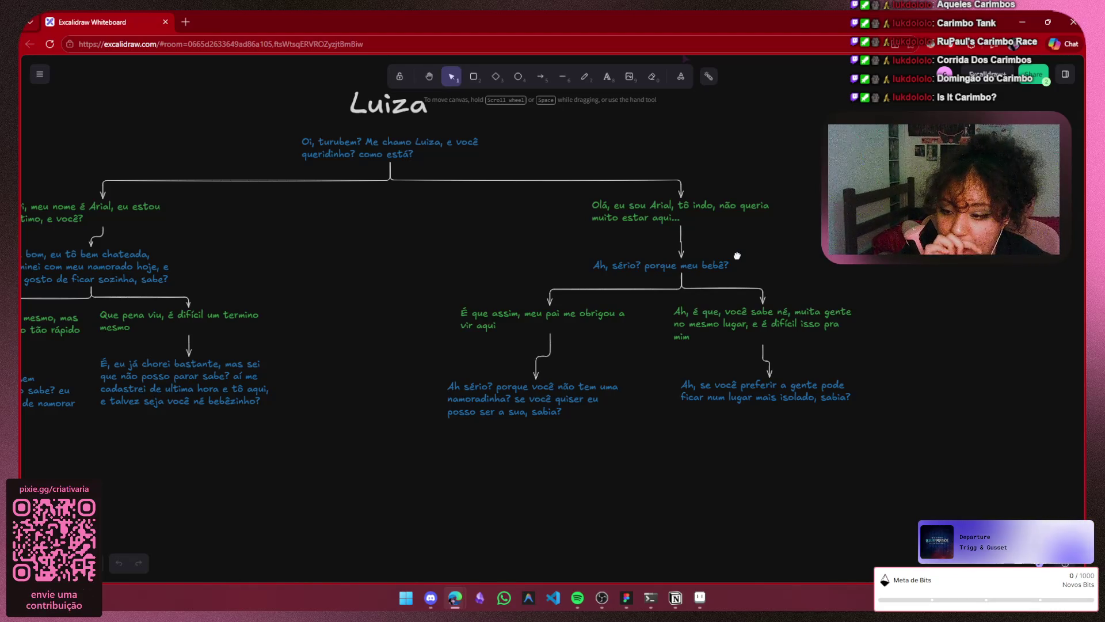
pyautogui.click(599, 395)
pyautogui.click(600, 437)
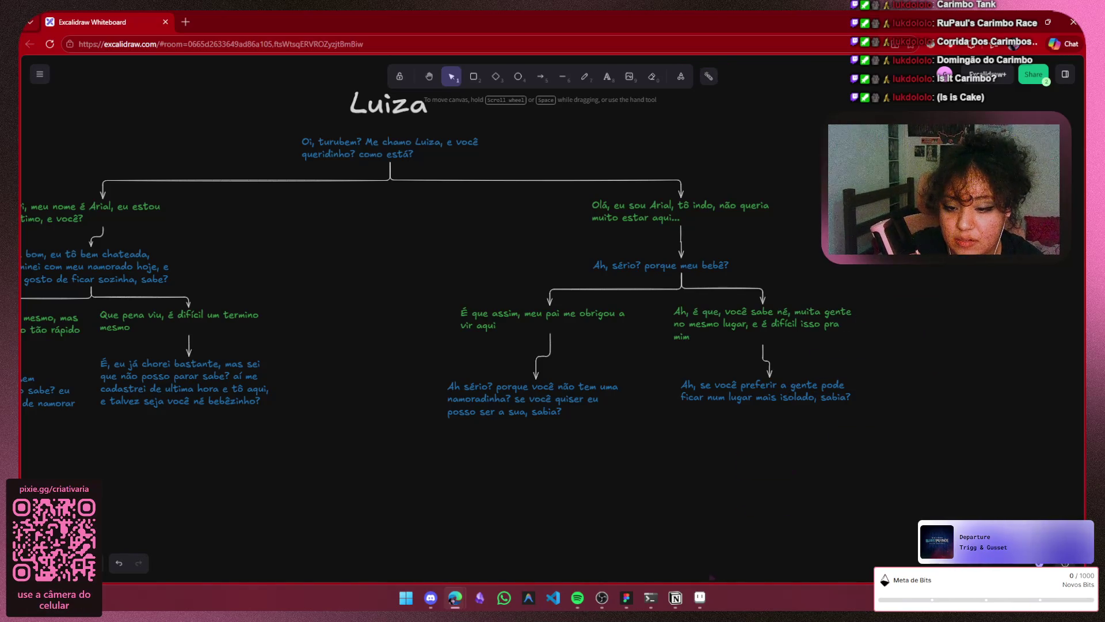
pyautogui.moveTo(363, 266); pyautogui.dragTo(714, 269)
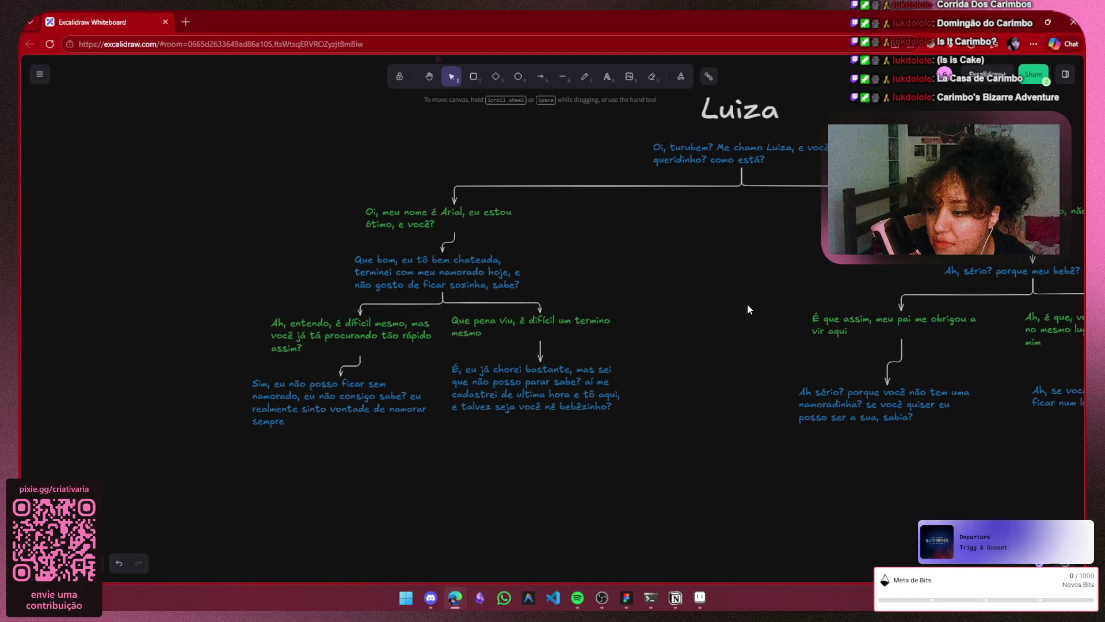
# With the pencil tool, draw a looped stroke, undo it, and draw a curly stroke above Luiza.
pyautogui.scroll(-5, 755, 281)
pyautogui.scroll(5, 678, 399)
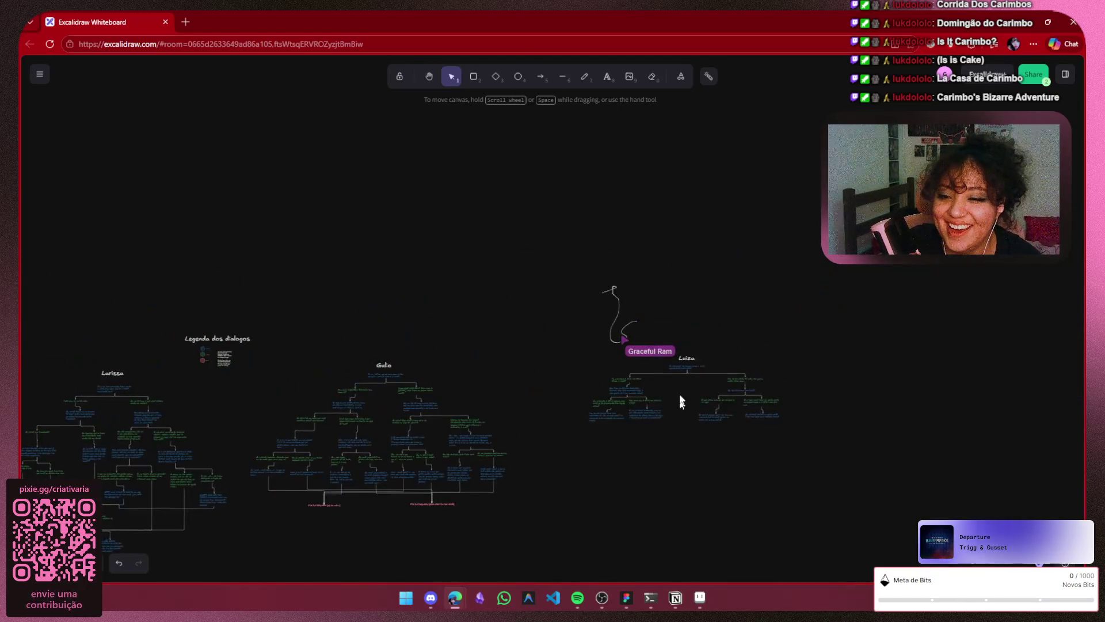
pyautogui.scroll(5, 578, 285)
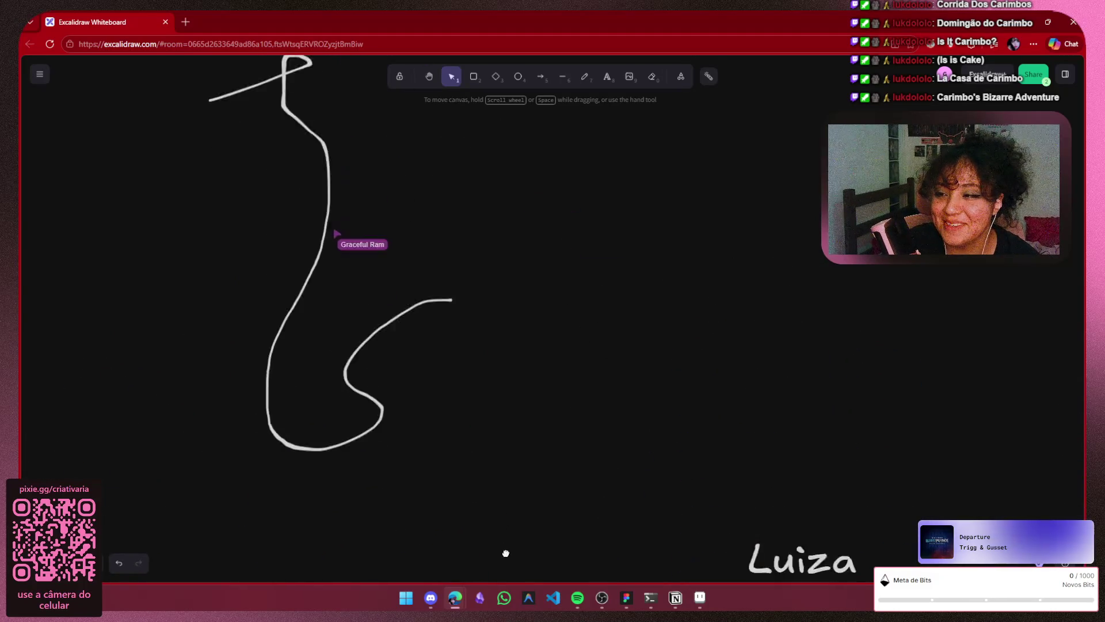
pyautogui.click(584, 77)
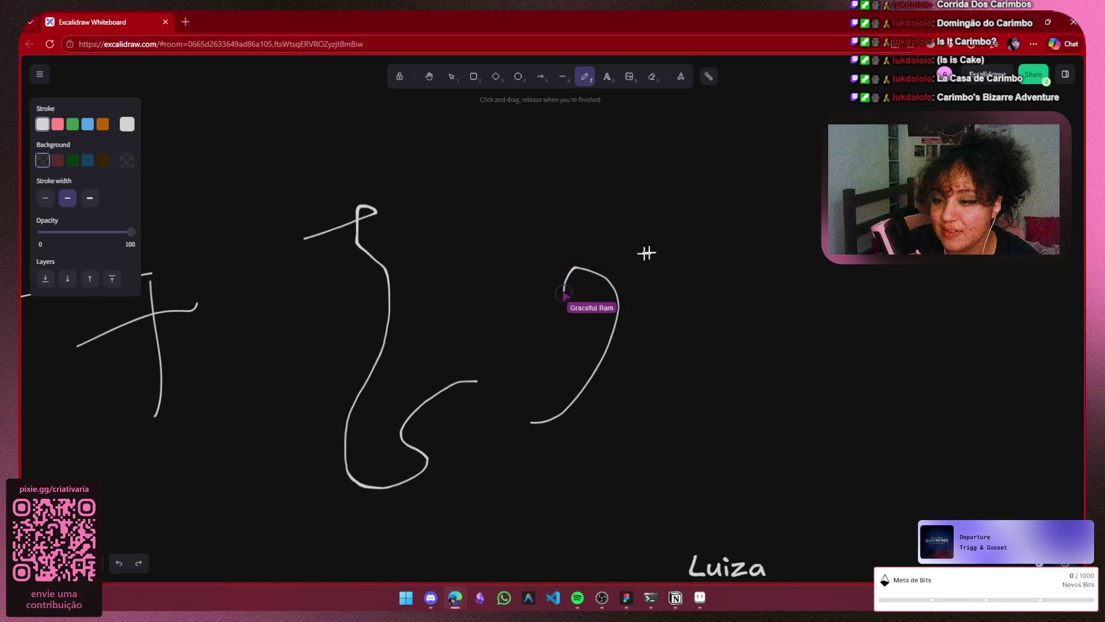
pyautogui.moveTo(729, 277)
pyautogui.mouseDown()
pyautogui.moveTo(771, 242)
pyautogui.moveTo(767, 349)
pyautogui.moveTo(781, 371)
pyautogui.mouseUp()
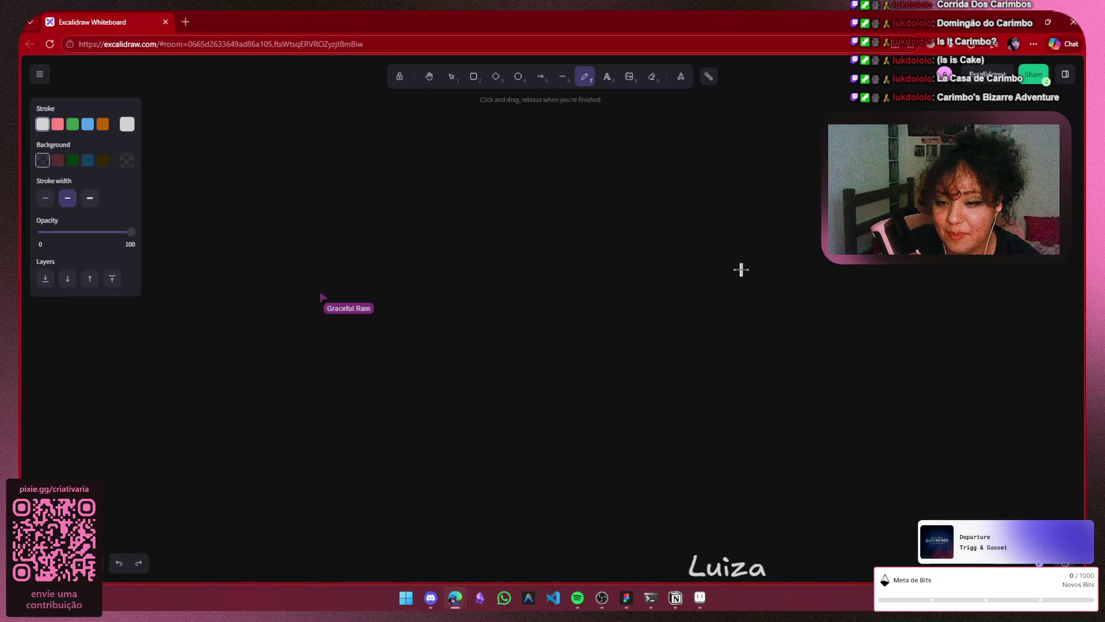
pyautogui.moveTo(758, 247); pyautogui.dragTo(750, 276)
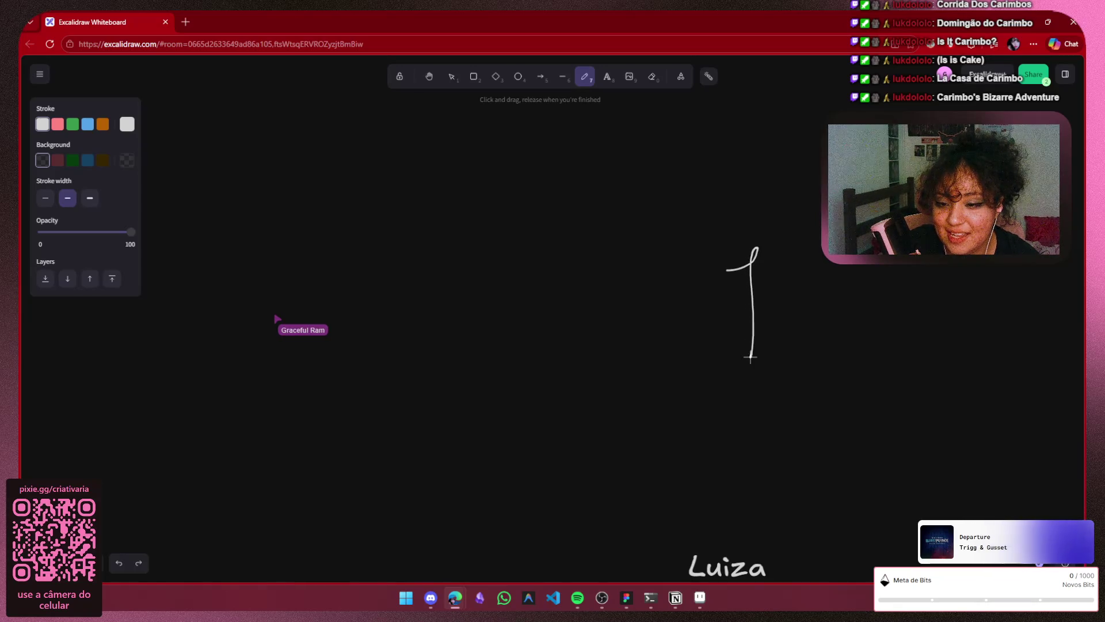
pyautogui.moveTo(747, 352)
pyautogui.mouseDown()
pyautogui.moveTo(785, 316)
pyautogui.moveTo(798, 318)
pyautogui.mouseUp()
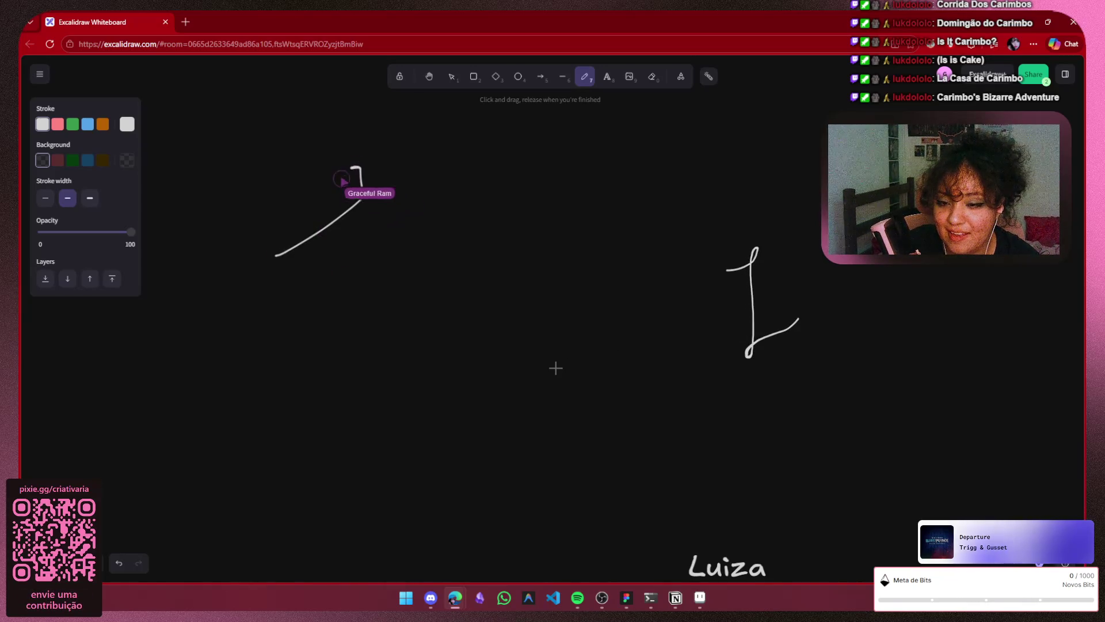
pyautogui.hotkey('ctrl', 'z')
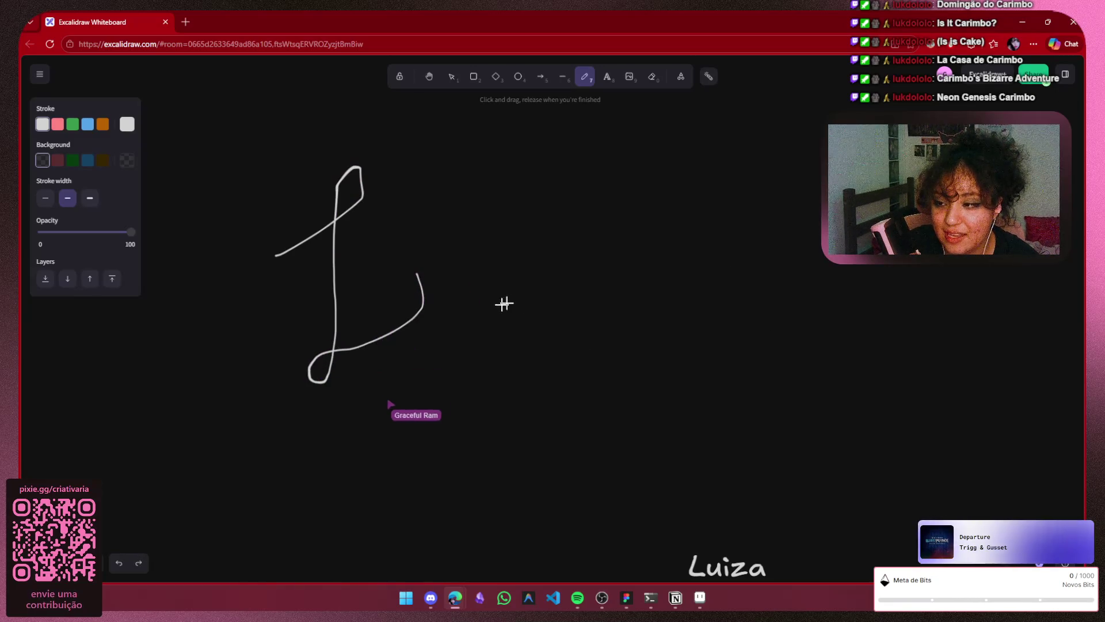
pyautogui.moveTo(498, 305)
pyautogui.mouseDown()
pyautogui.moveTo(563, 273)
pyautogui.moveTo(577, 326)
pyautogui.moveTo(555, 383)
pyautogui.moveTo(627, 341)
pyautogui.mouseUp()
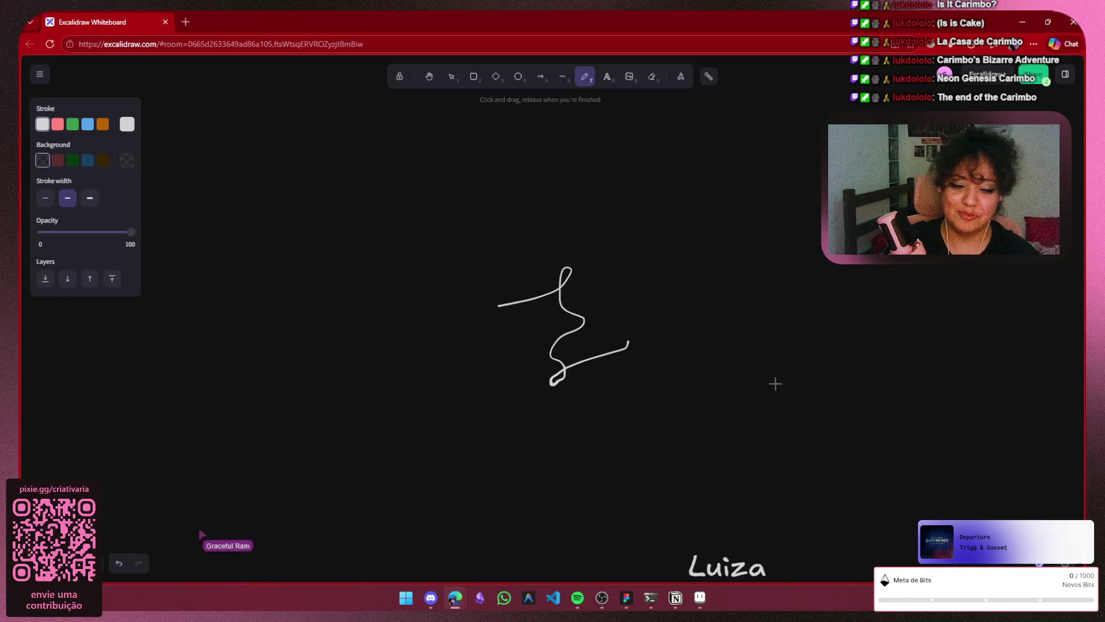
pyautogui.scroll(-10, 771, 313)
# Zoom in and reposition the enlarged Luiza tree on screen.
pyautogui.scroll(15, 690, 282)
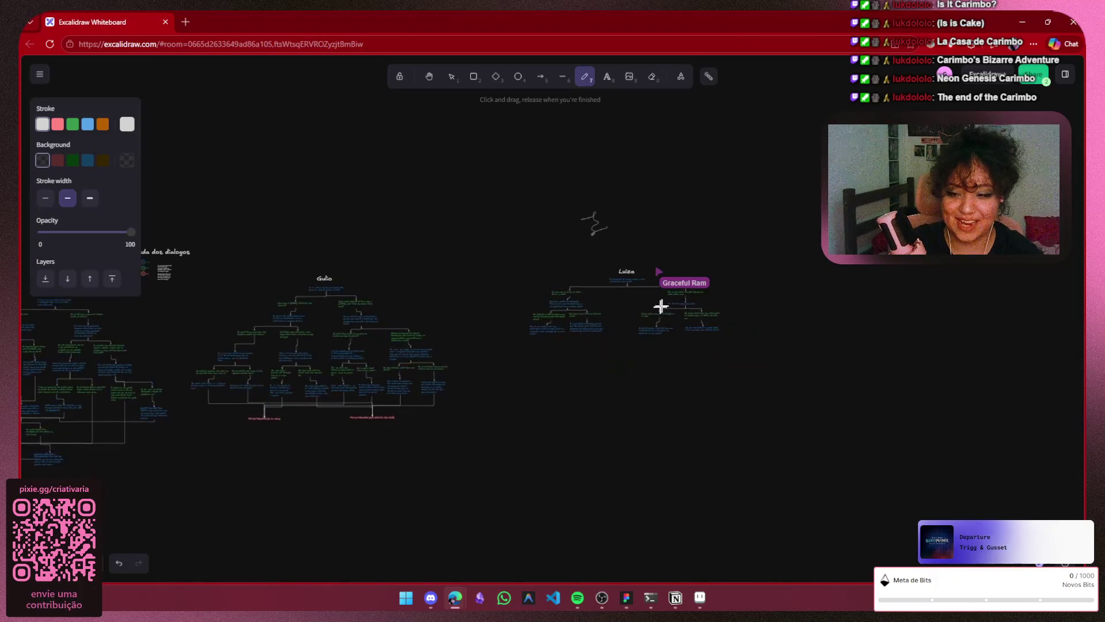
pyautogui.scroll(-6, 658, 308)
pyautogui.scroll(2, 672, 365)
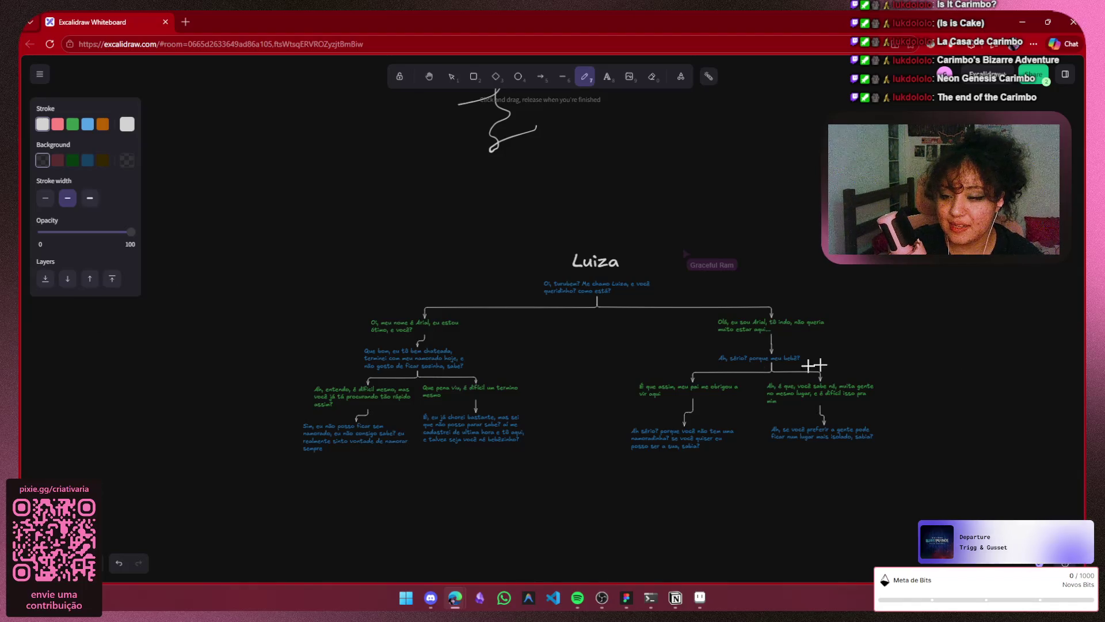
pyautogui.scroll(-3, 654, 381)
pyautogui.scroll(2, 633, 420)
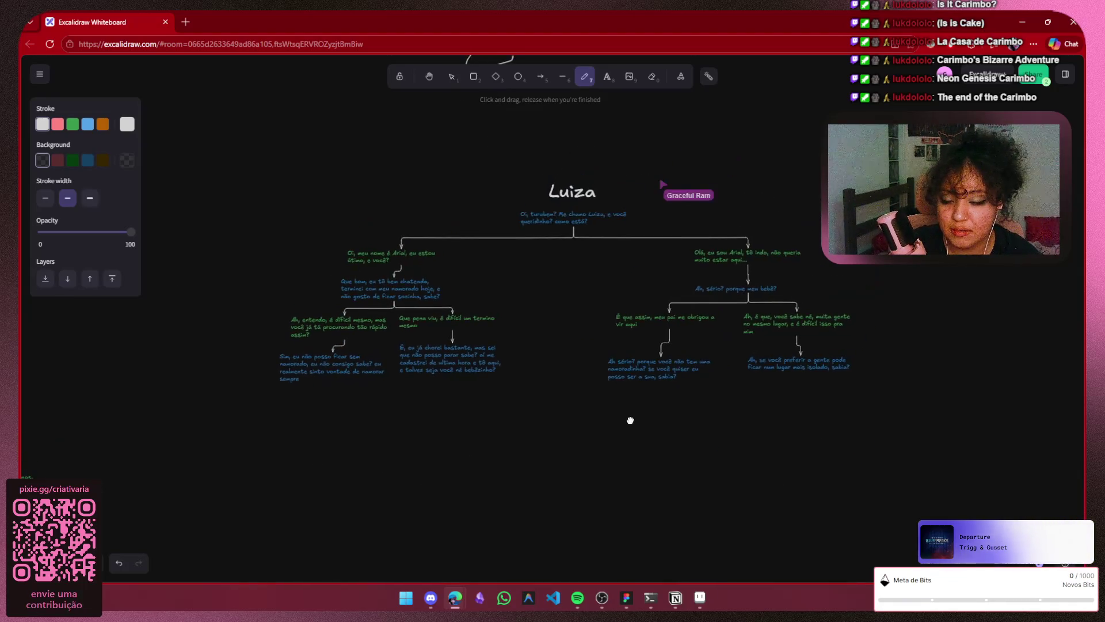
pyautogui.scroll(-5, 598, 385)
pyautogui.scroll(6, 582, 442)
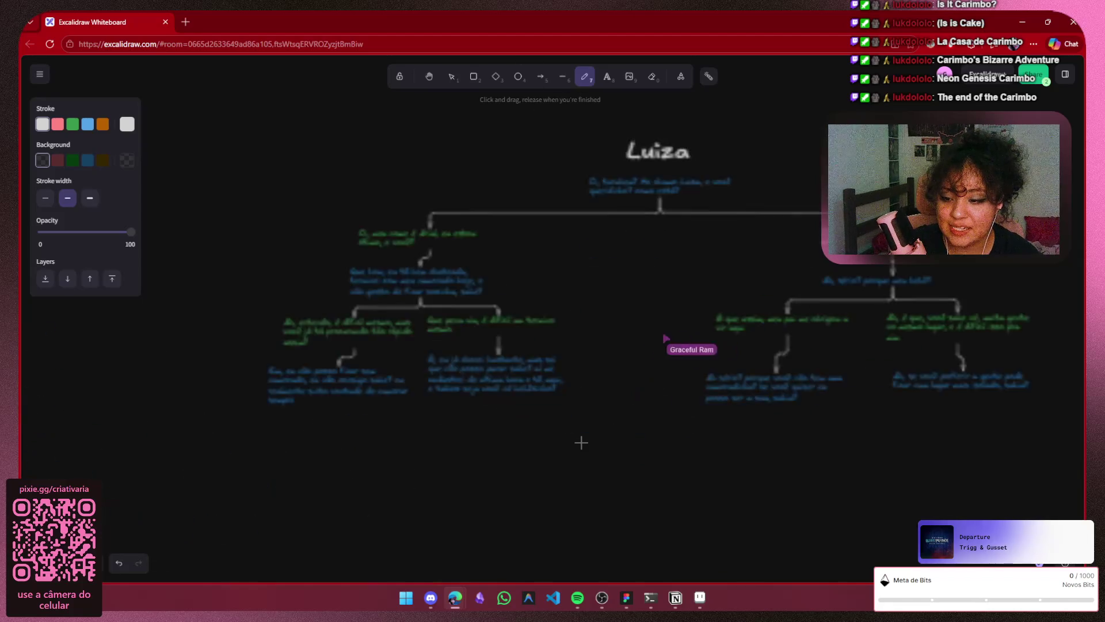
pyautogui.moveTo(594, 422); pyautogui.dragTo(541, 444)
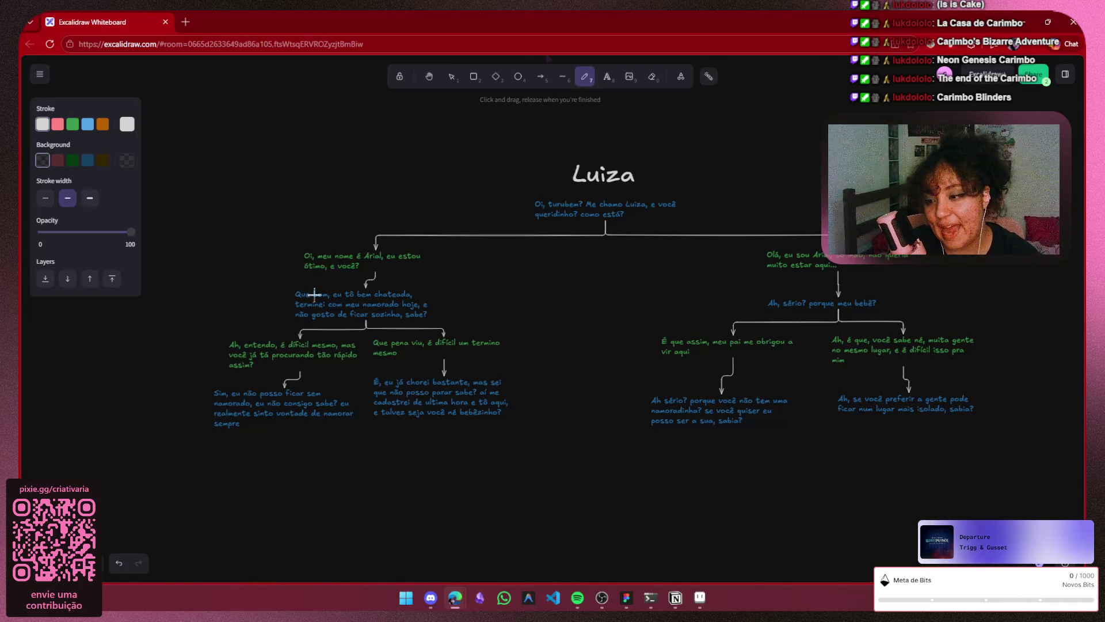
pyautogui.moveTo(318, 294); pyautogui.dragTo(297, 329)
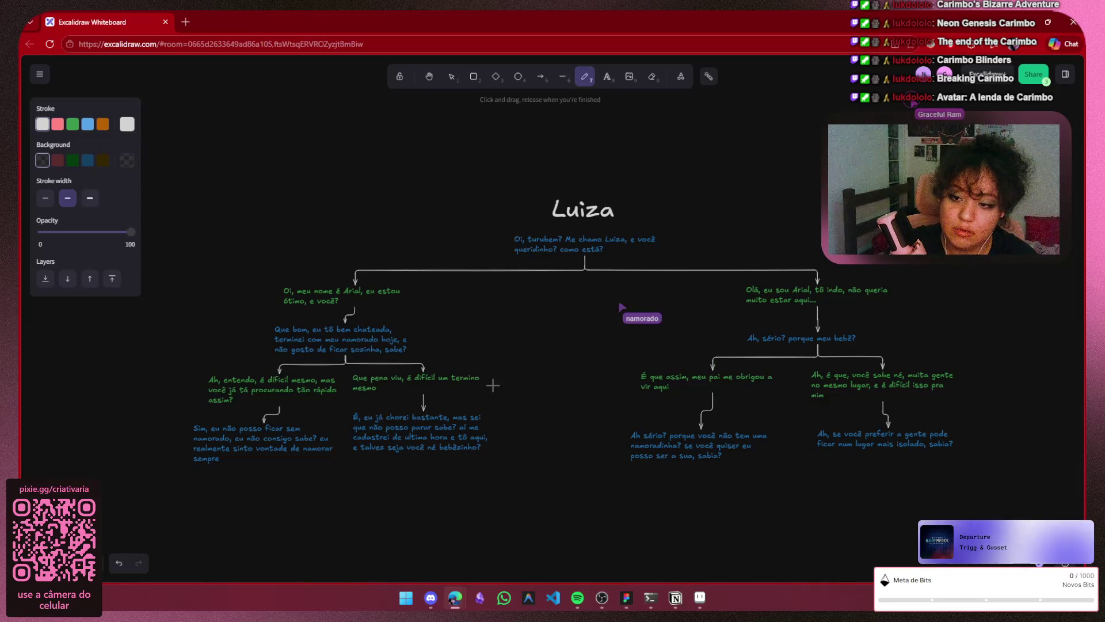
# Zoom out and pan to bring the Gulio and Luiza trees into view.
pyautogui.scroll(-10, 533, 353)
pyautogui.moveTo(532, 352)
pyautogui.mouseDown()
pyautogui.moveTo(779, 316)
pyautogui.moveTo(740, 339)
pyautogui.mouseUp()
pyautogui.scroll(5, 784, 316)
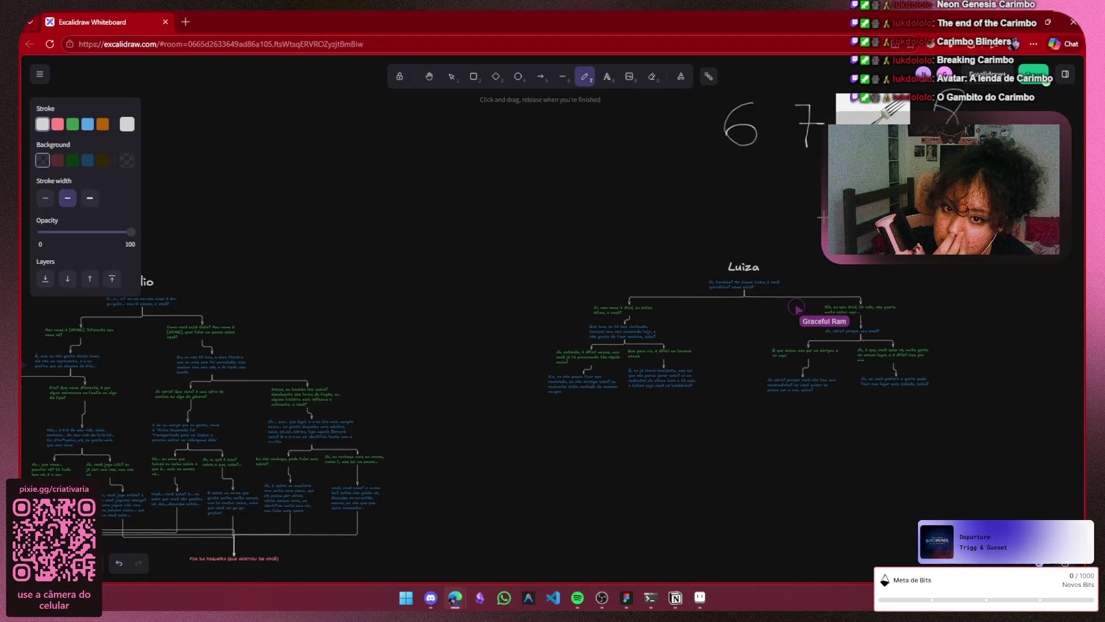
# Pan to the fork image and draw a freehand 2 and a hooked stroke above it.
pyautogui.moveTo(823, 217)
pyautogui.mouseDown()
pyautogui.moveTo(683, 301)
pyautogui.moveTo(637, 349)
pyautogui.mouseUp()
pyautogui.scroll(8, 628, 302)
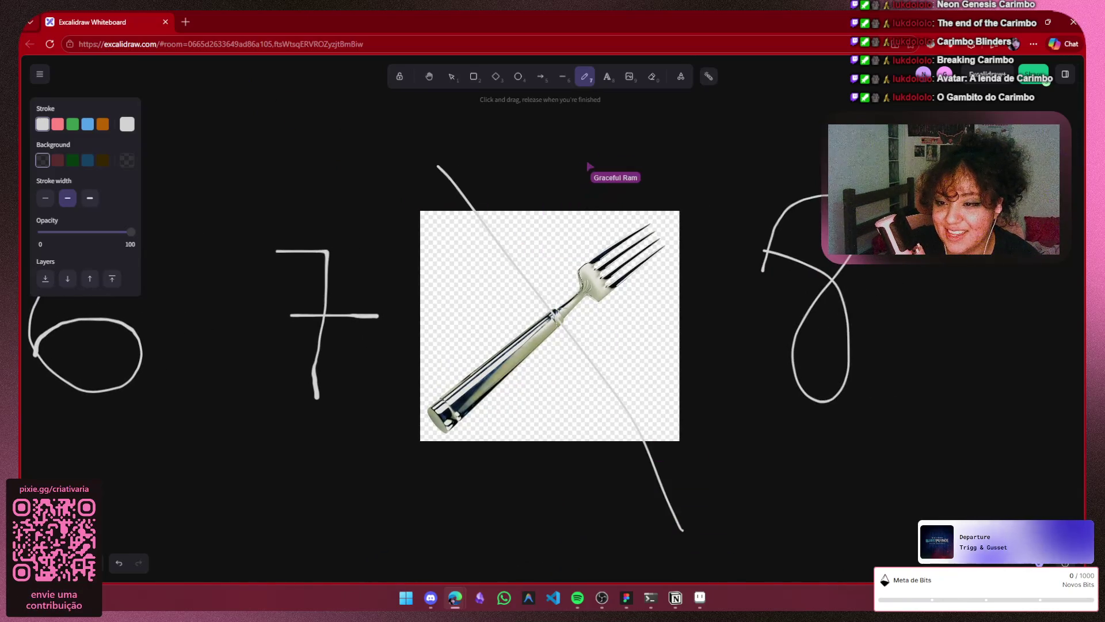
pyautogui.moveTo(642, 292); pyautogui.dragTo(656, 480)
pyautogui.moveTo(568, 153)
pyautogui.mouseDown()
pyautogui.moveTo(593, 210)
pyautogui.moveTo(562, 242)
pyautogui.moveTo(639, 220)
pyautogui.mouseUp()
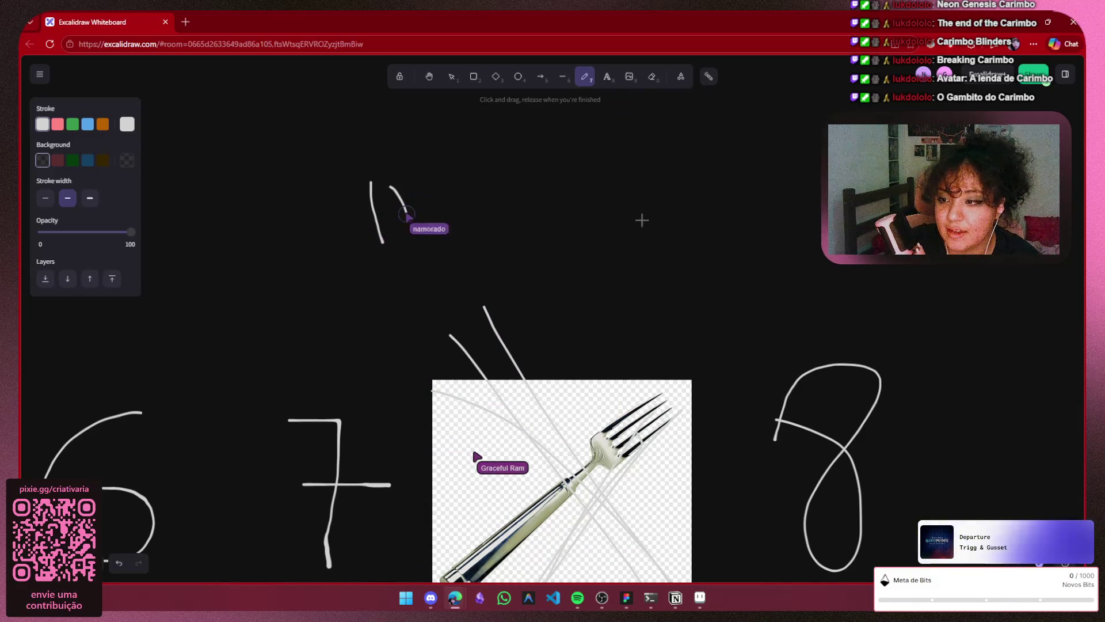
pyautogui.moveTo(628, 322)
pyautogui.mouseDown()
pyautogui.moveTo(625, 354)
pyautogui.moveTo(587, 274)
pyautogui.moveTo(557, 291)
pyautogui.mouseUp()
pyautogui.scroll(3, 625, 354)
pyautogui.scroll(5, 590, 287)
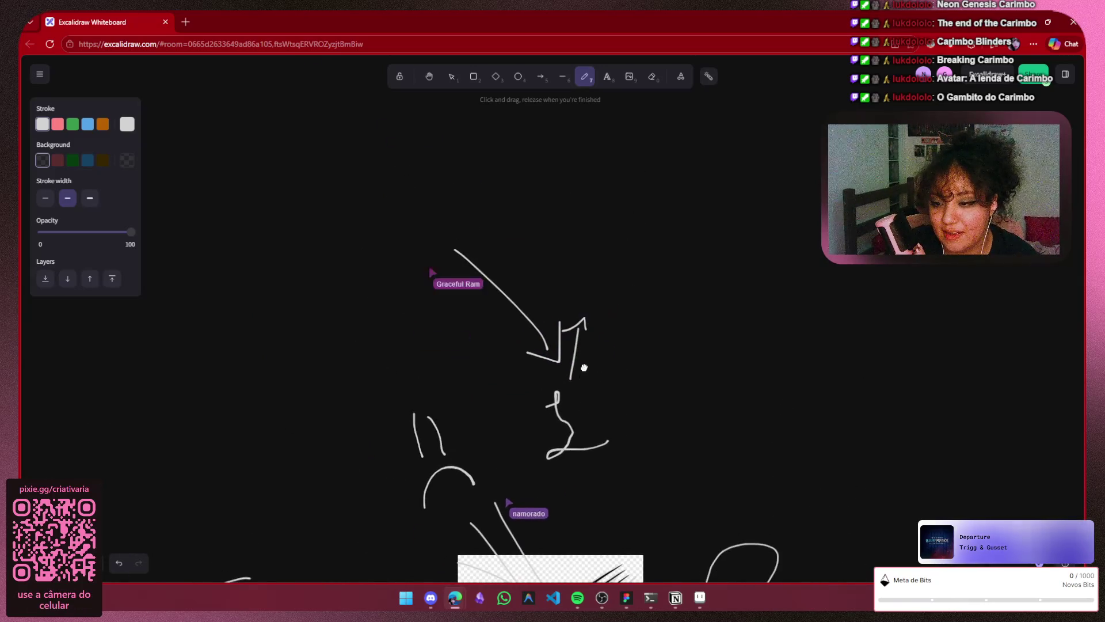
# Handwrite 'yor' above the arrow, then undo it.
pyautogui.moveTo(538, 153)
pyautogui.mouseDown()
pyautogui.moveTo(570, 170)
pyautogui.moveTo(539, 219)
pyautogui.mouseUp()
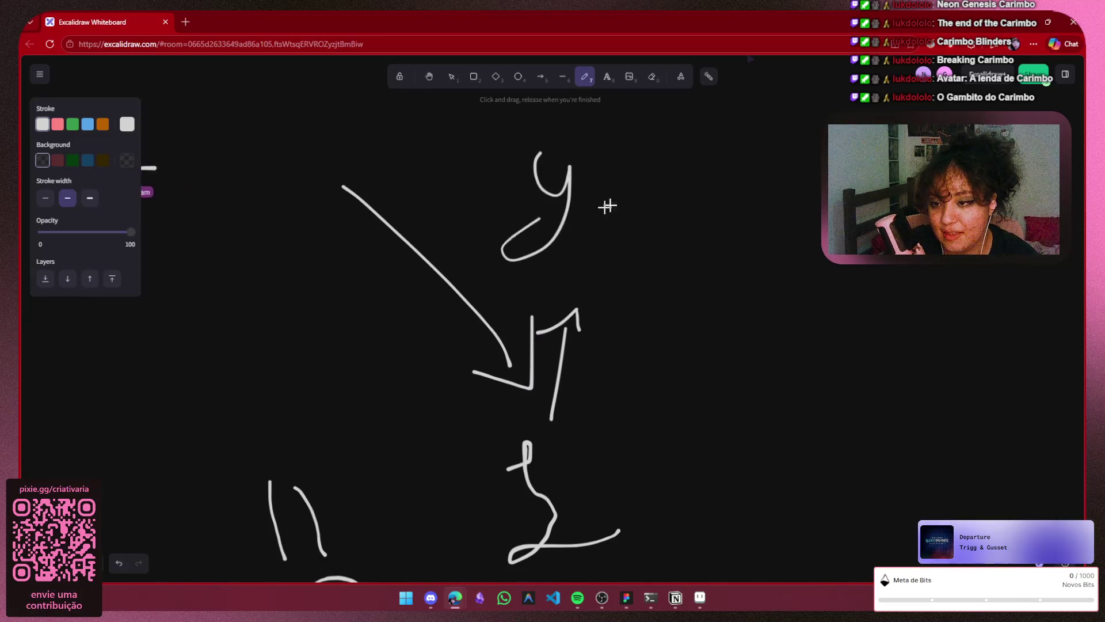
pyautogui.moveTo(611, 217)
pyautogui.mouseDown()
pyautogui.moveTo(626, 188)
pyautogui.moveTo(658, 203)
pyautogui.mouseUp()
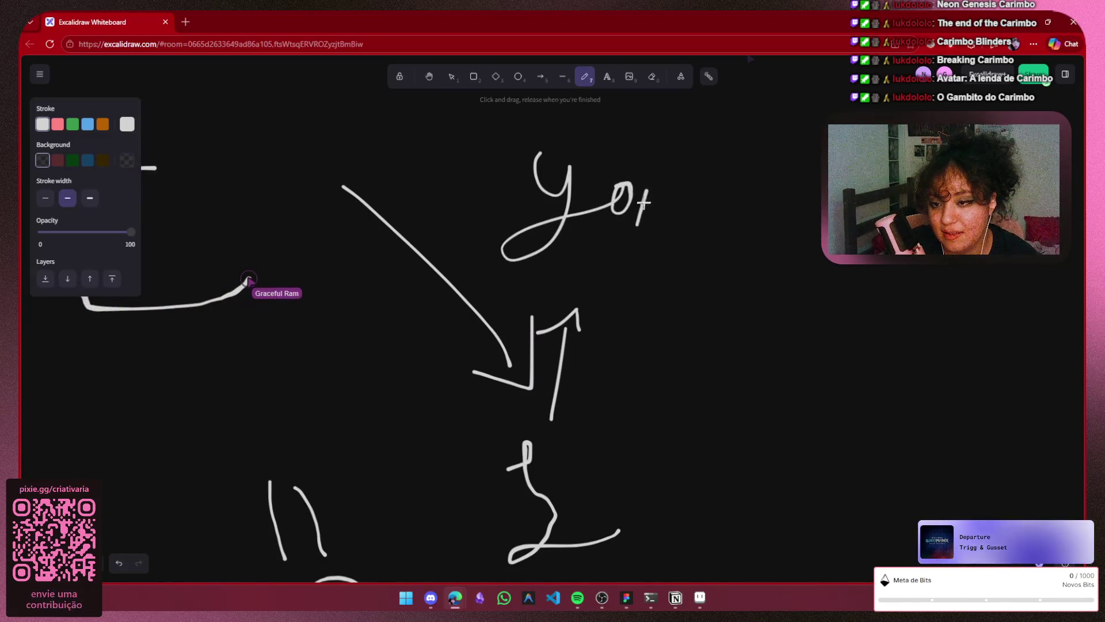
pyautogui.hotkey('ctrl', 'z')
pyautogui.hotkey('ctrl', 'z')
pyautogui.hotkey('ctrl', 'z')
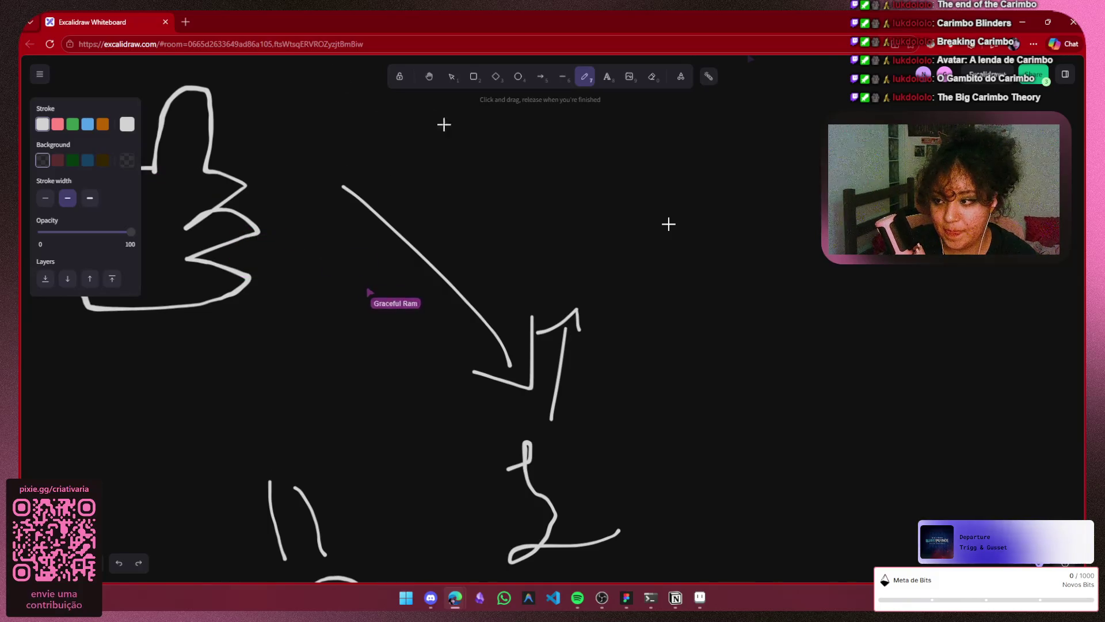
# Handwrite 'gar/os' beside the arrow, then switch to the hand tool.
pyautogui.moveTo(526, 222)
pyautogui.mouseDown()
pyautogui.moveTo(482, 267)
pyautogui.moveTo(538, 269)
pyautogui.mouseUp()
pyautogui.moveTo(561, 226)
pyautogui.mouseDown()
pyautogui.moveTo(565, 259)
pyautogui.moveTo(646, 197)
pyautogui.moveTo(605, 322)
pyautogui.mouseUp()
pyautogui.moveTo(656, 251)
pyautogui.mouseDown()
pyautogui.moveTo(648, 260)
pyautogui.moveTo(691, 271)
pyautogui.moveTo(685, 282)
pyautogui.moveTo(706, 271)
pyautogui.moveTo(695, 296)
pyautogui.mouseUp()
pyautogui.hotkey('ctrl', 'z')
pyautogui.click(703, 284)
pyautogui.scroll(-1, 403, 351)
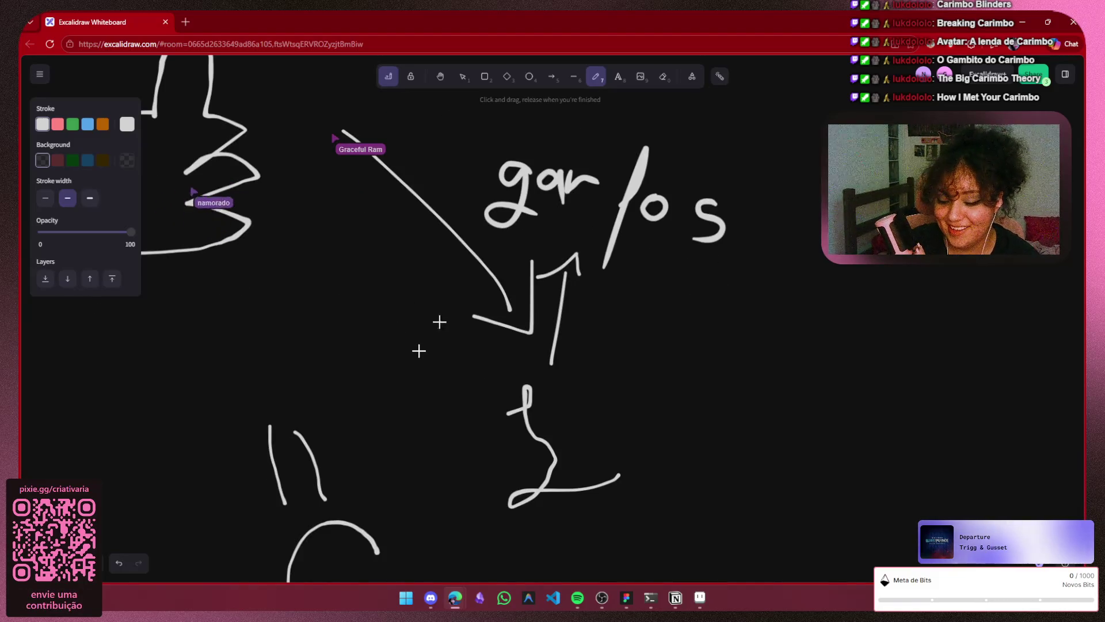
pyautogui.press('h')
pyautogui.scroll(1, 418, 350)
pyautogui.hscroll(-1, 418, 350)
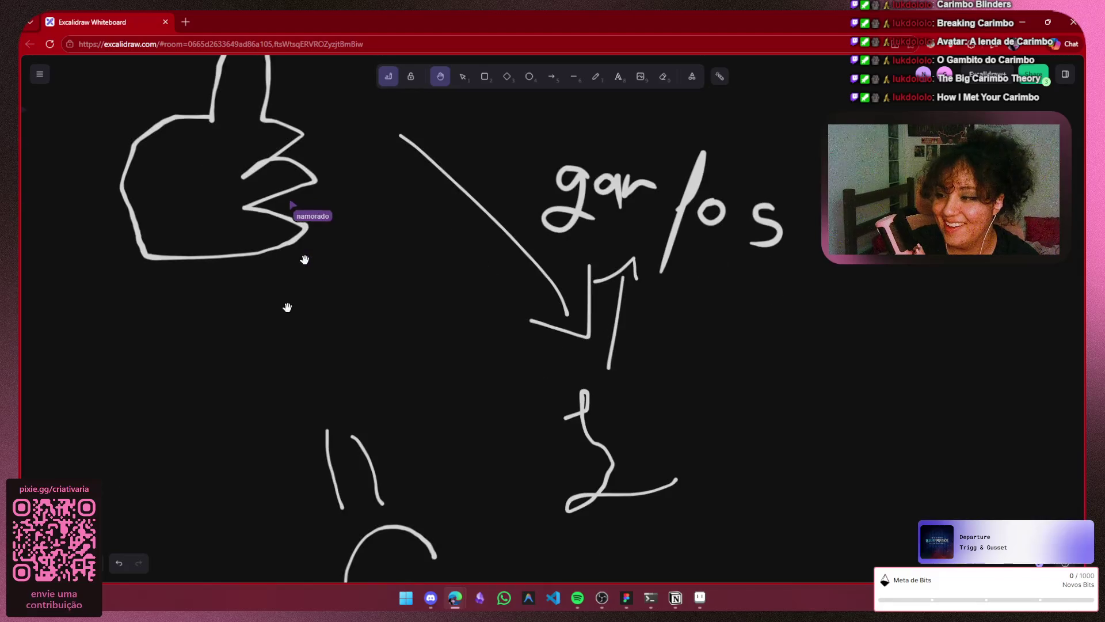
# Zoom out to see all the doodles around the fork image.
pyautogui.scroll(-3, 403, 351)
pyautogui.scroll(-3, 423, 408)
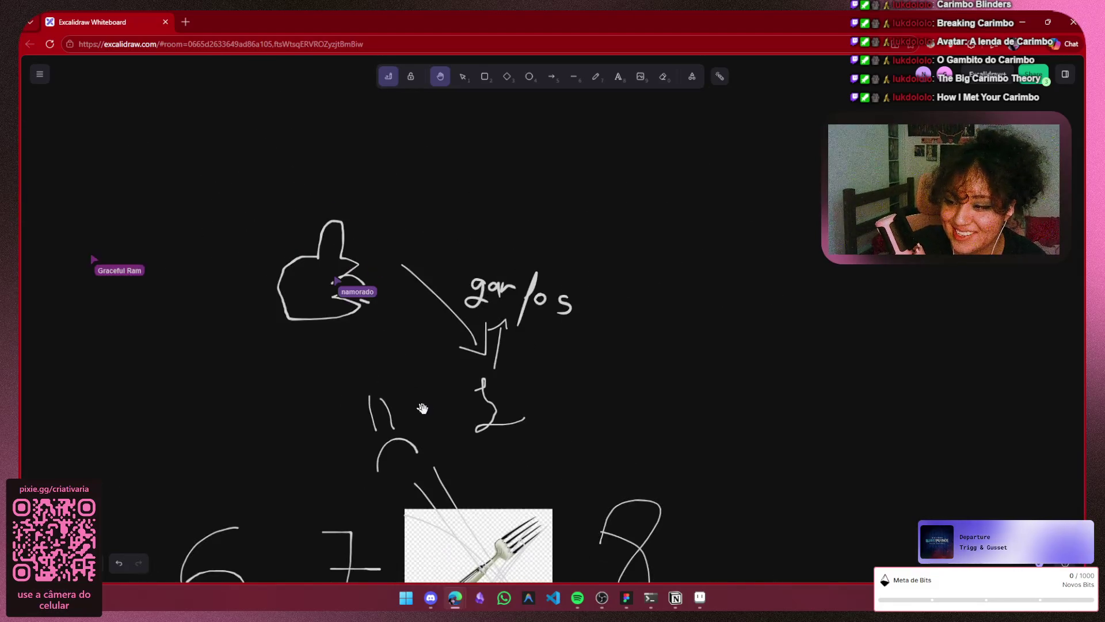
pyautogui.scroll(-3, 424, 409)
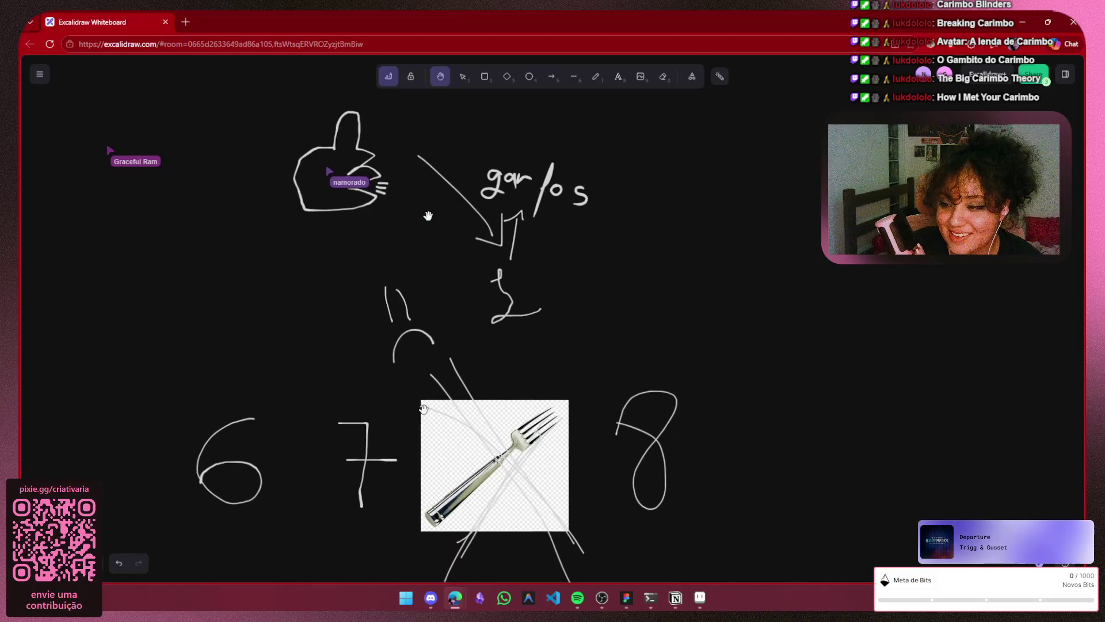
pyautogui.hscroll(-2, 423, 409)
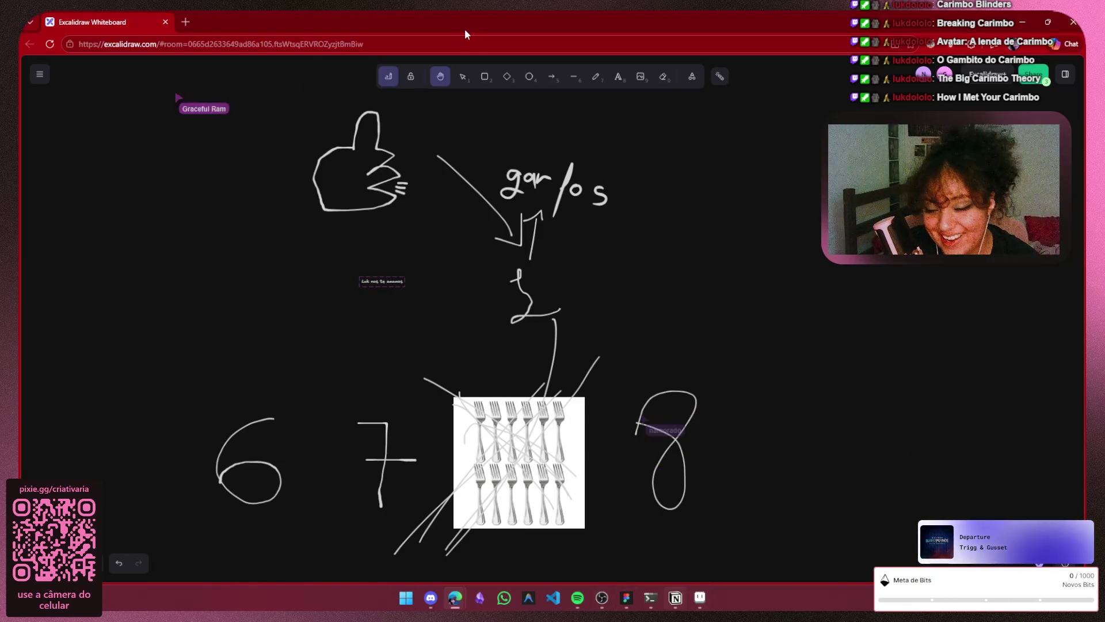
# Close the Notion personagens notes and bring up the Discord server window.
pyautogui.hotkey('alt', 'Tab')
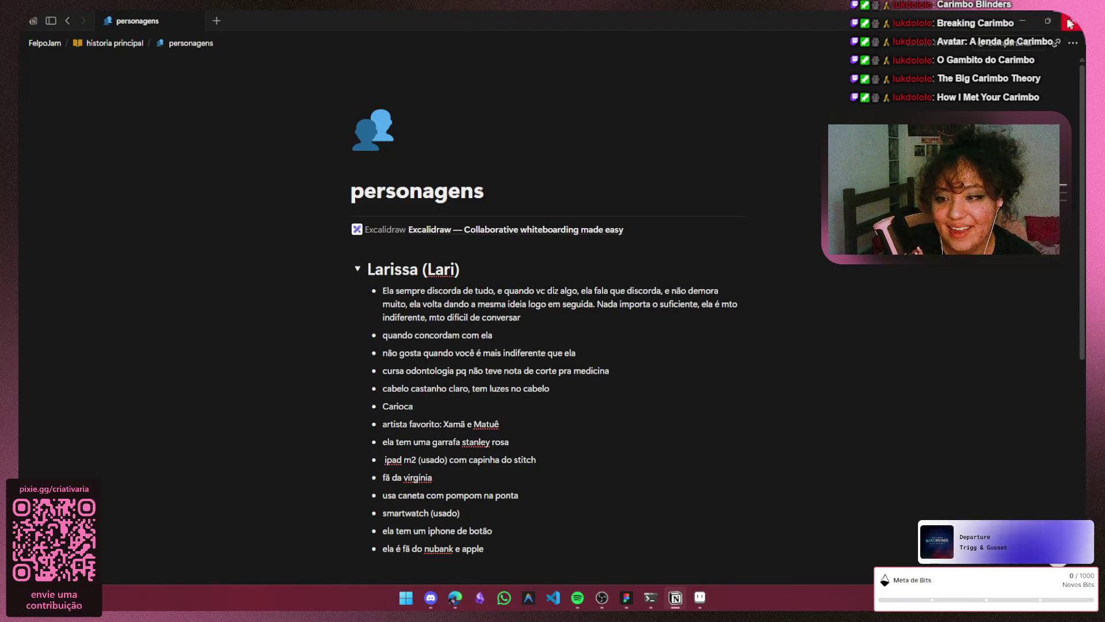
pyautogui.click(1073, 20)
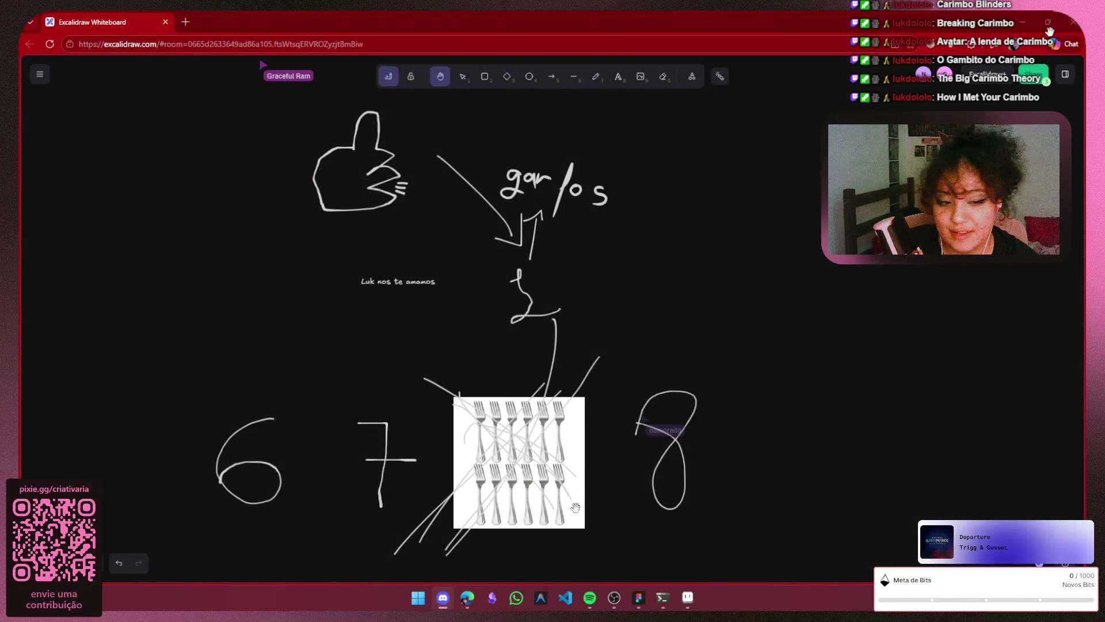
pyautogui.click(443, 598)
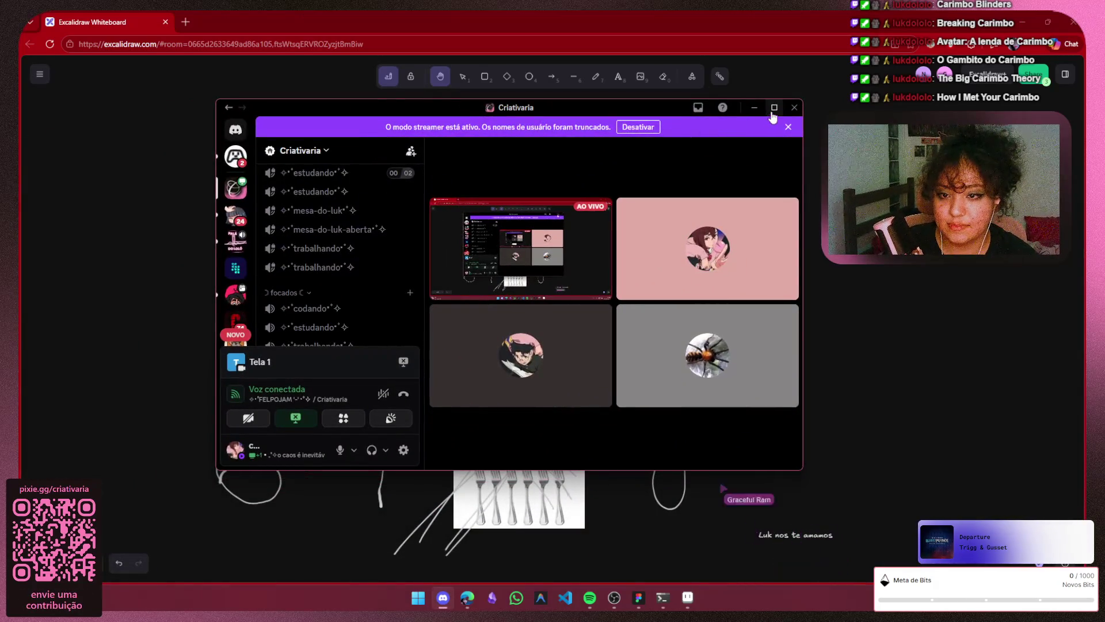
# Maximize Discord and open the FelpoJam group chat, selecting 'largados e carimbados'.
pyautogui.click(774, 107)
pyautogui.click(39, 70)
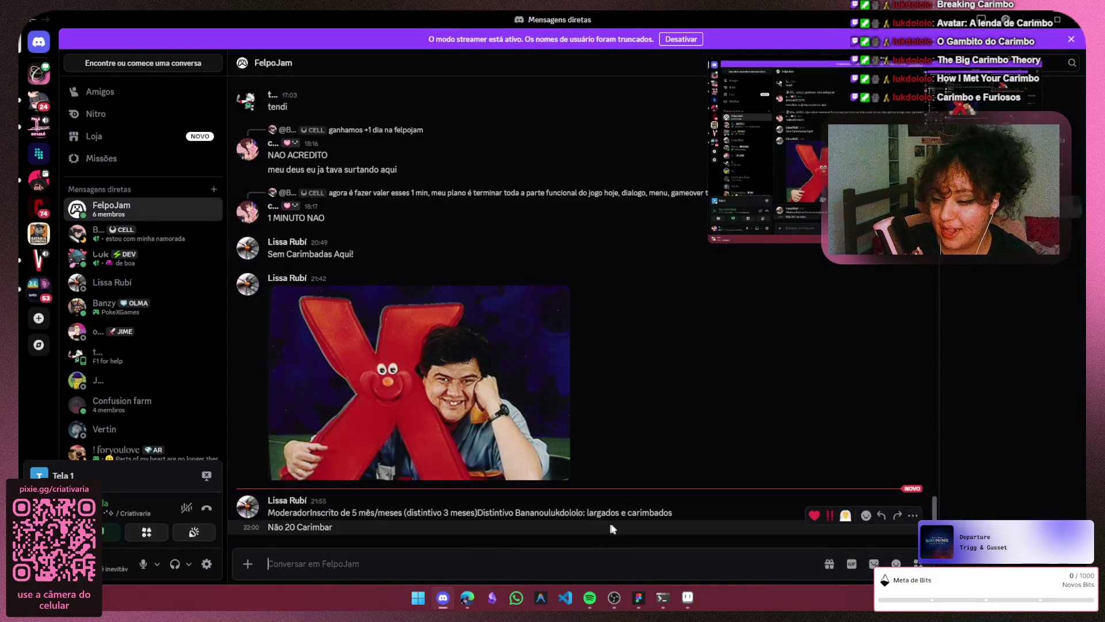
pyautogui.moveTo(677, 512); pyautogui.dragTo(585, 518)
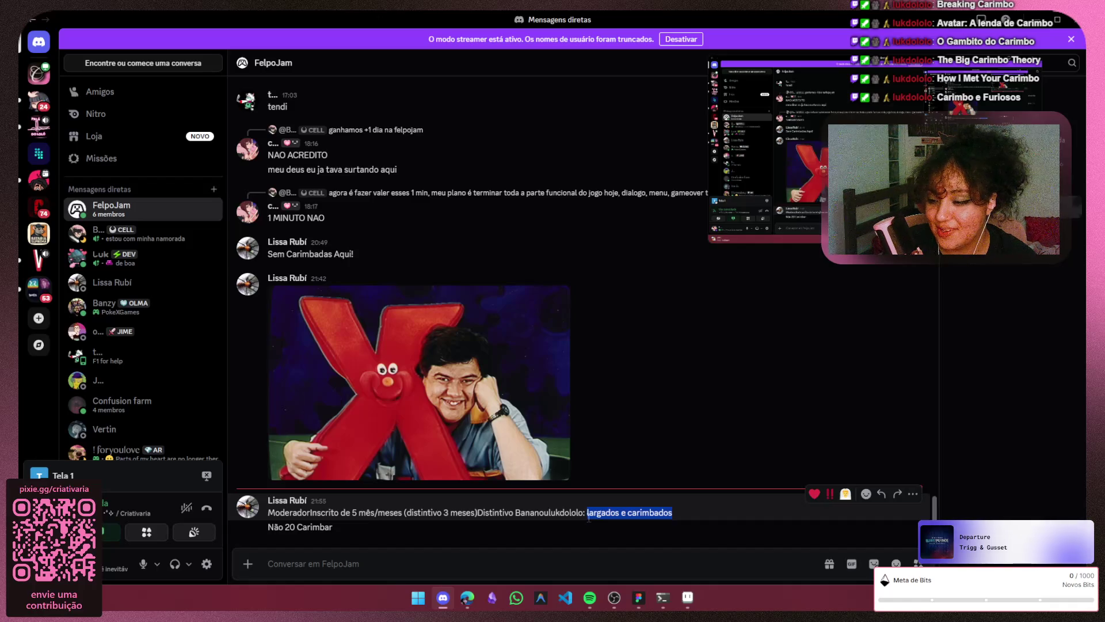
pyautogui.click(379, 527)
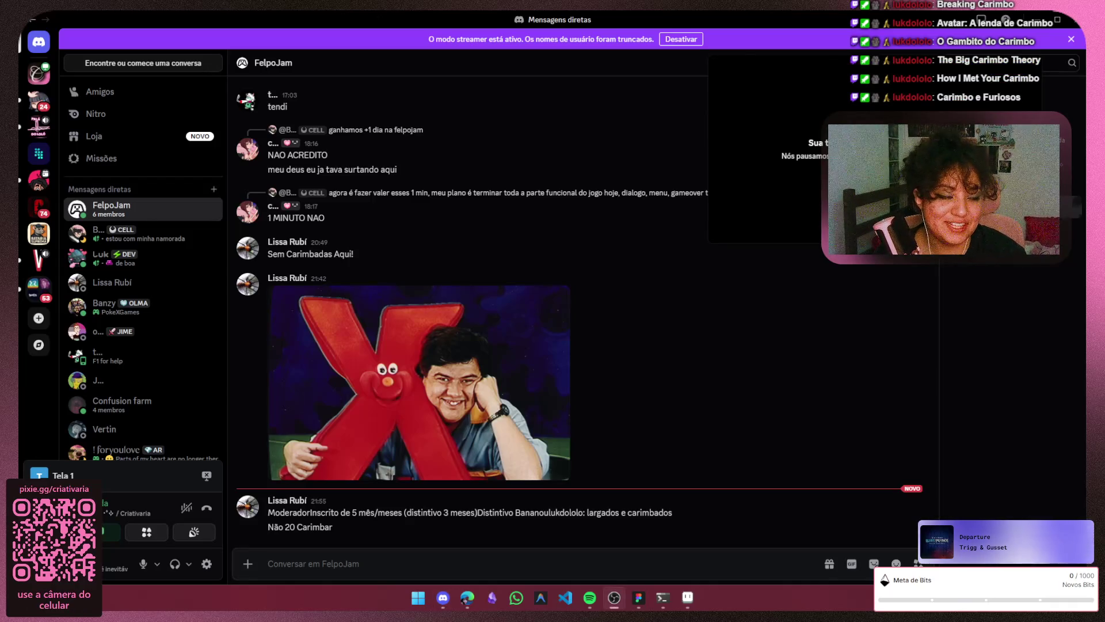
# Select '20 Carimbar', then open and dismiss the image message's More options.
pyautogui.hotkey('alt', 'Tab')
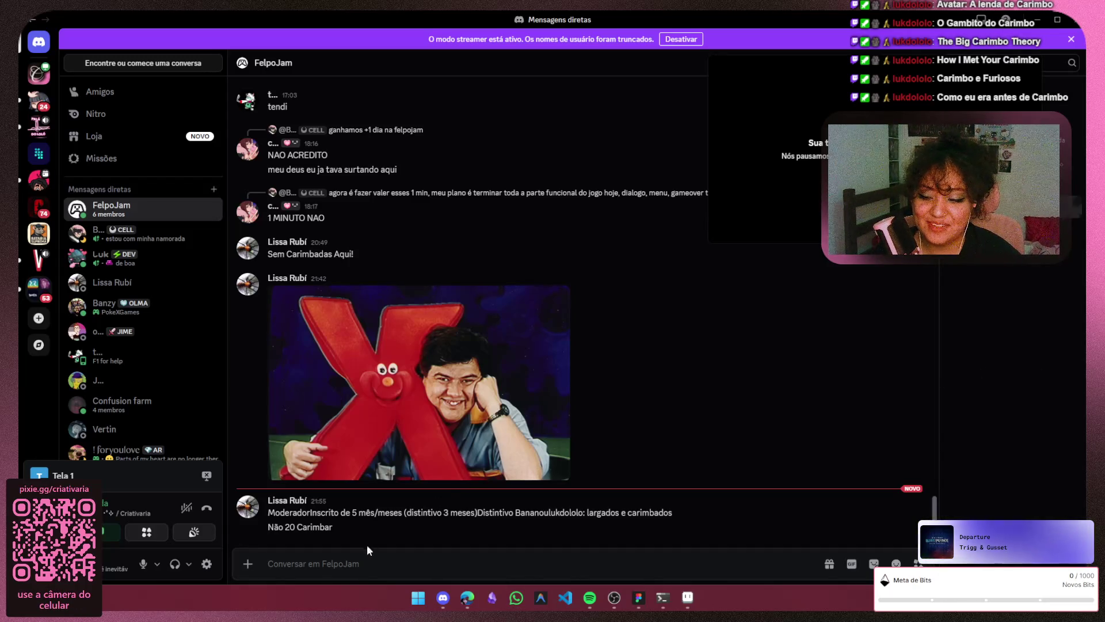
pyautogui.moveTo(333, 527); pyautogui.dragTo(290, 529)
pyautogui.click(354, 532)
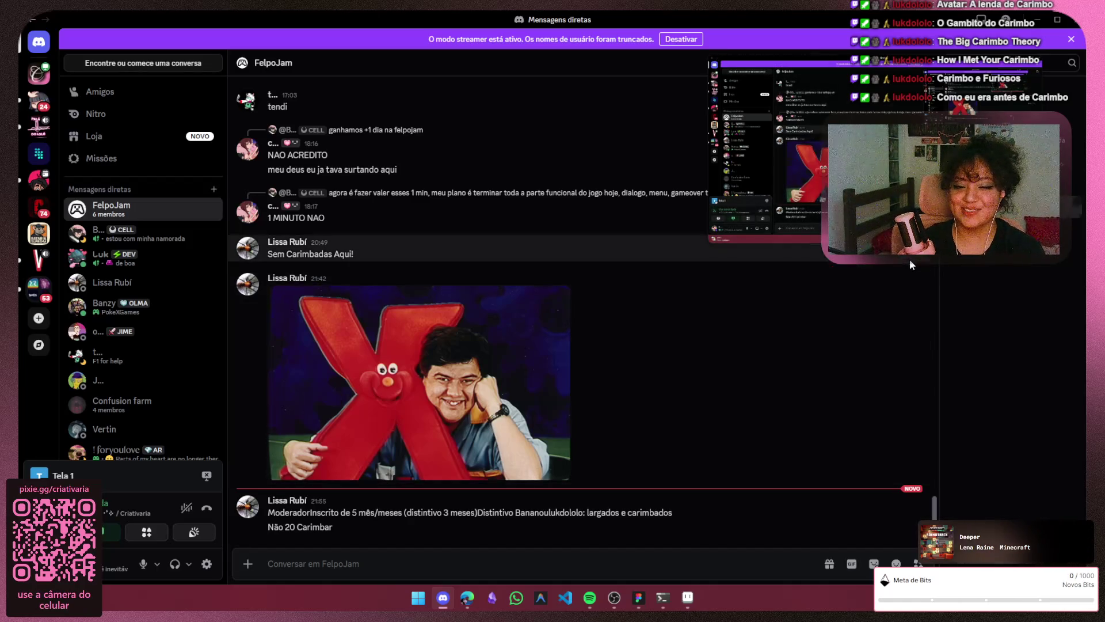
pyautogui.click(911, 271)
pyautogui.moveTo(846, 409)
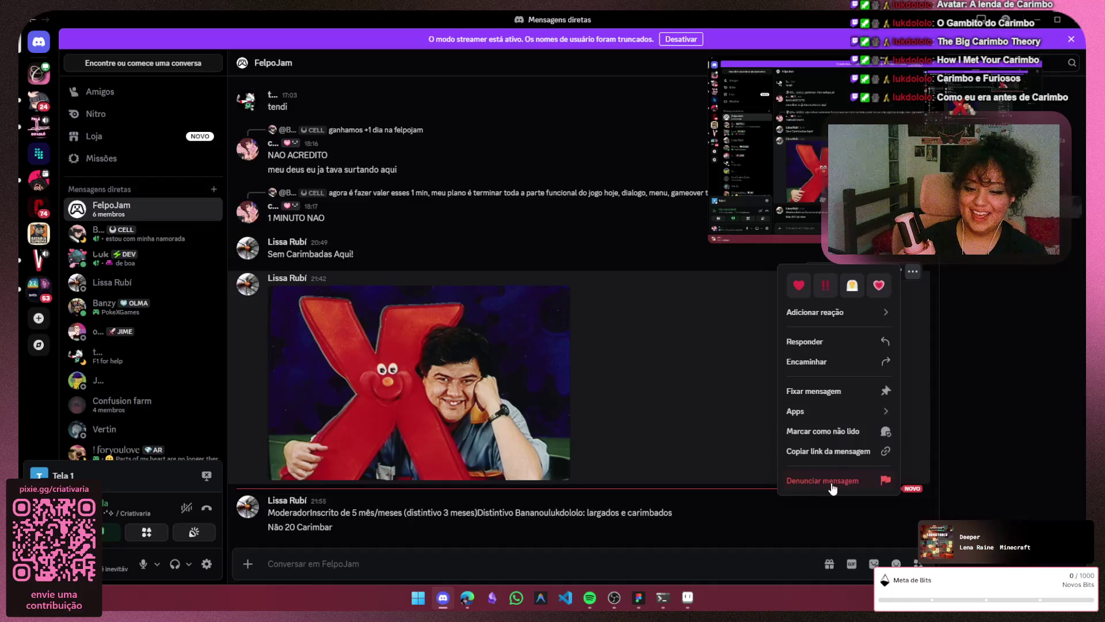
pyautogui.click(623, 331)
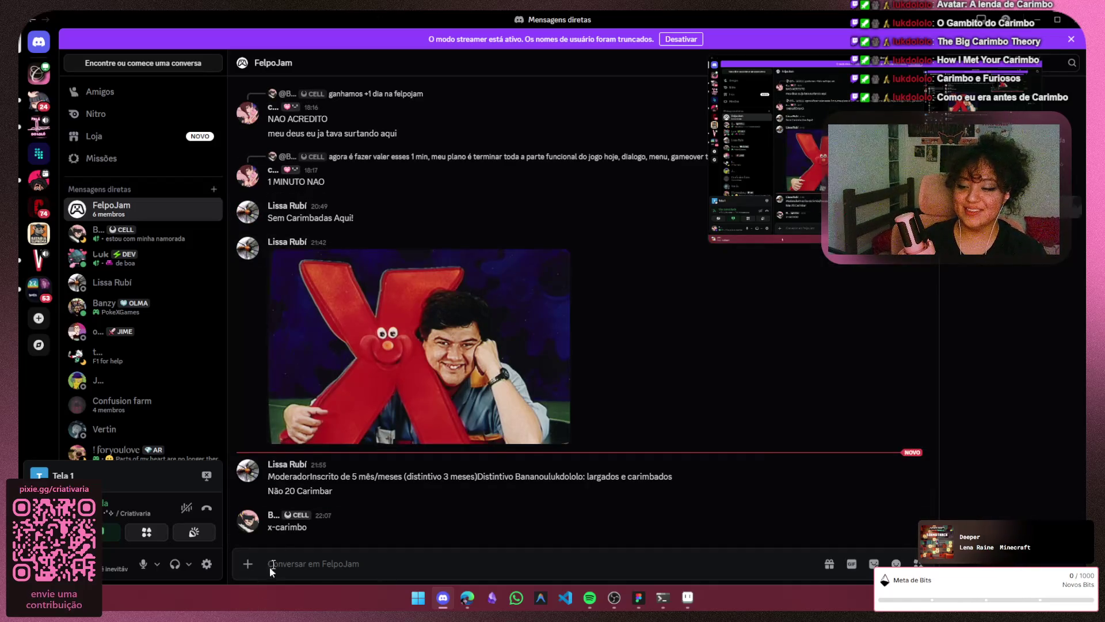